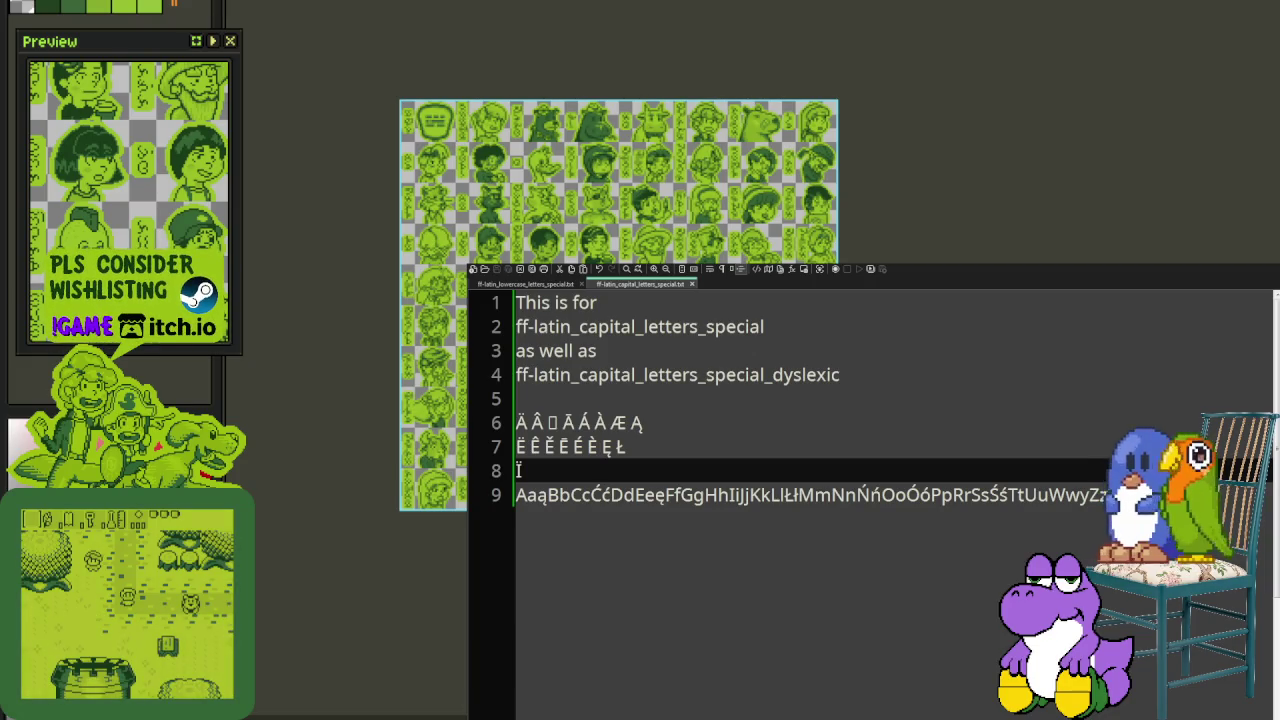
Step: Add the accented capital I letters Î, Ǐ, Ï, Í and Ì to line 8
type("Î")
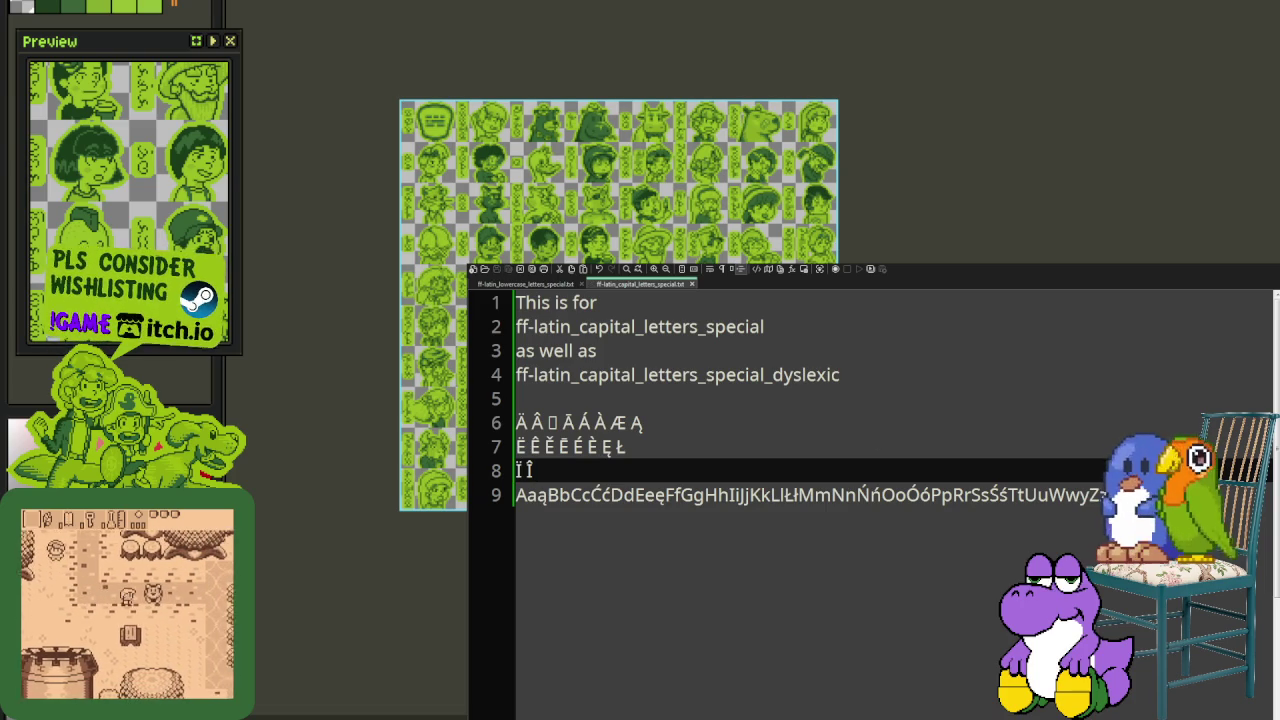
type(" Ǐ")
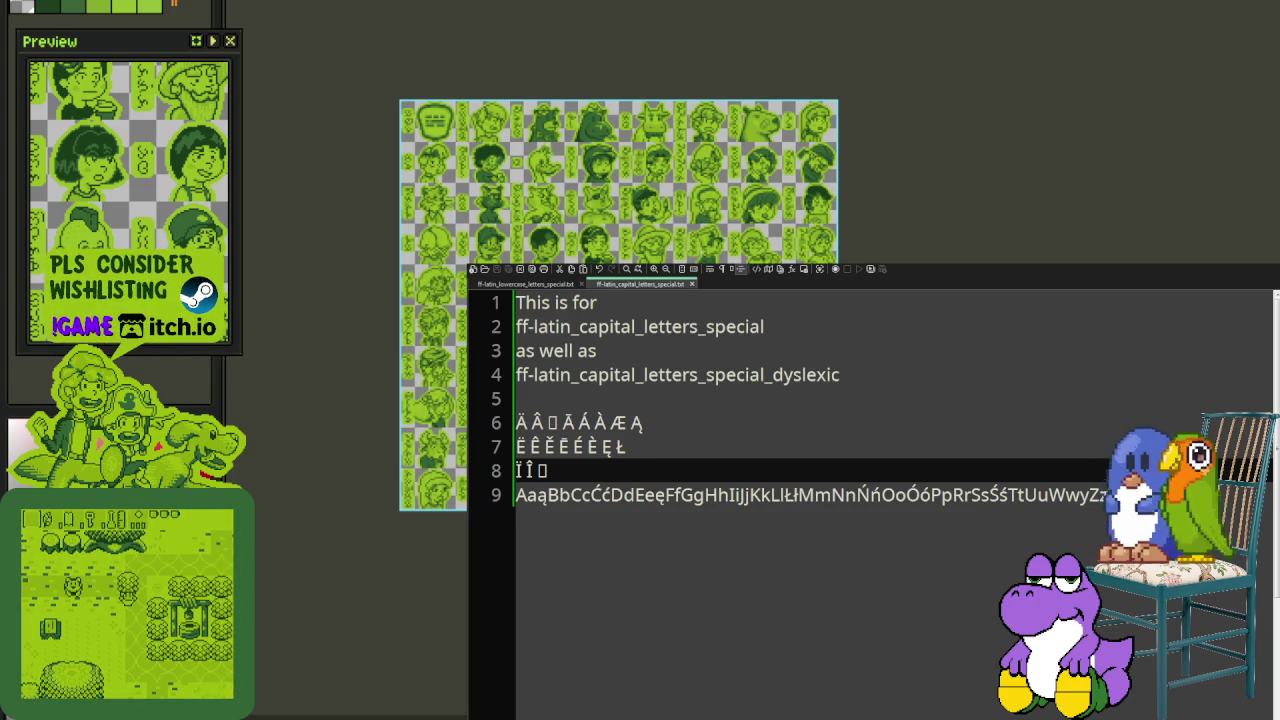
type("Ï")
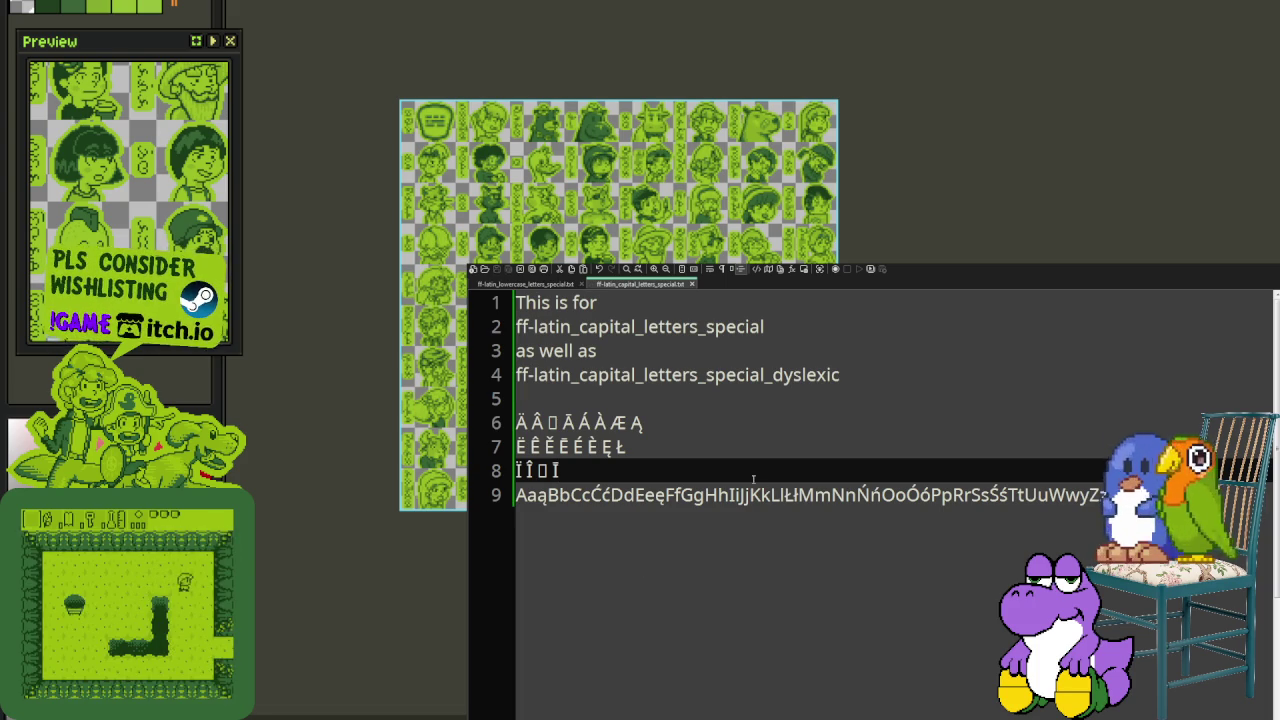
type("Í")
key("BackSpace")
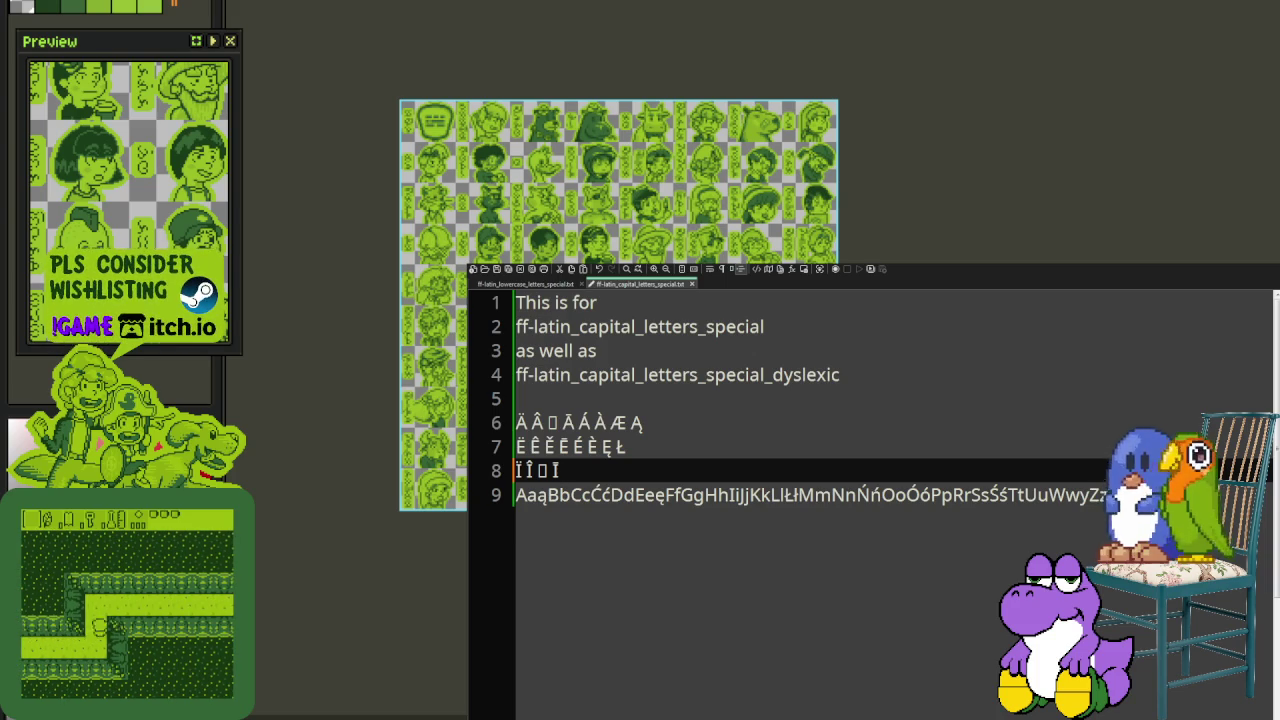
type("Í ")
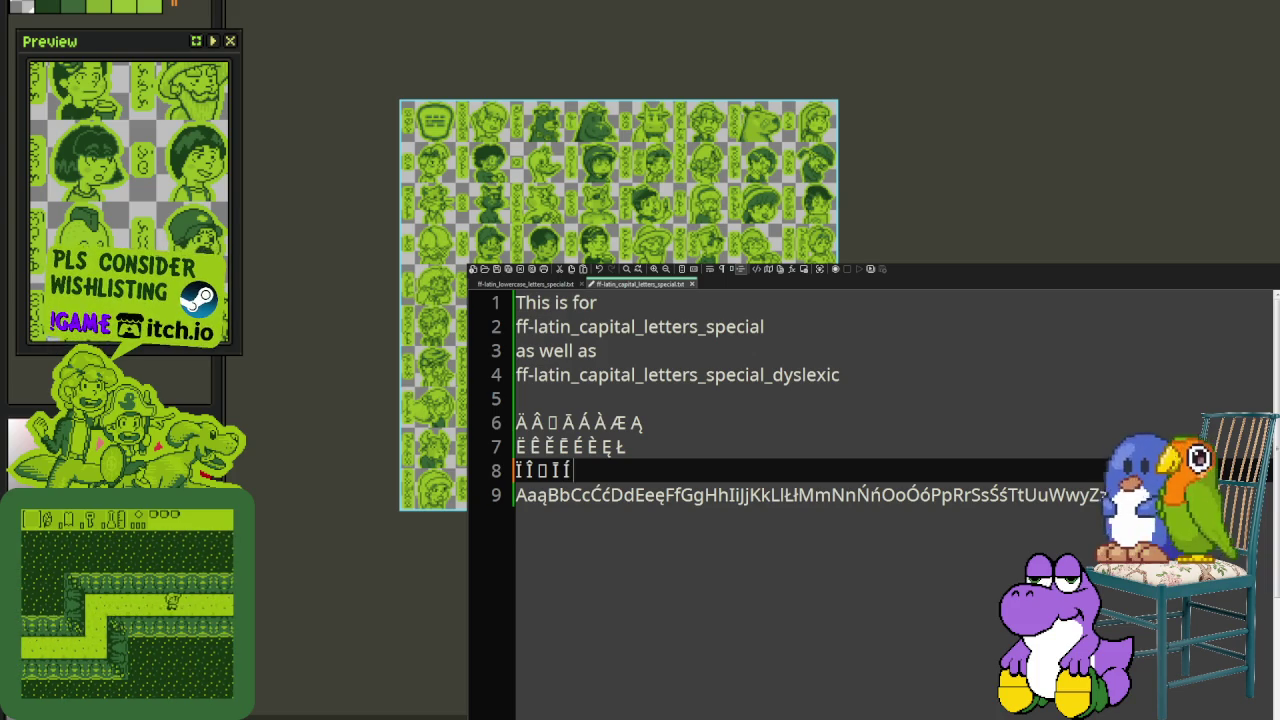
type("Ì")
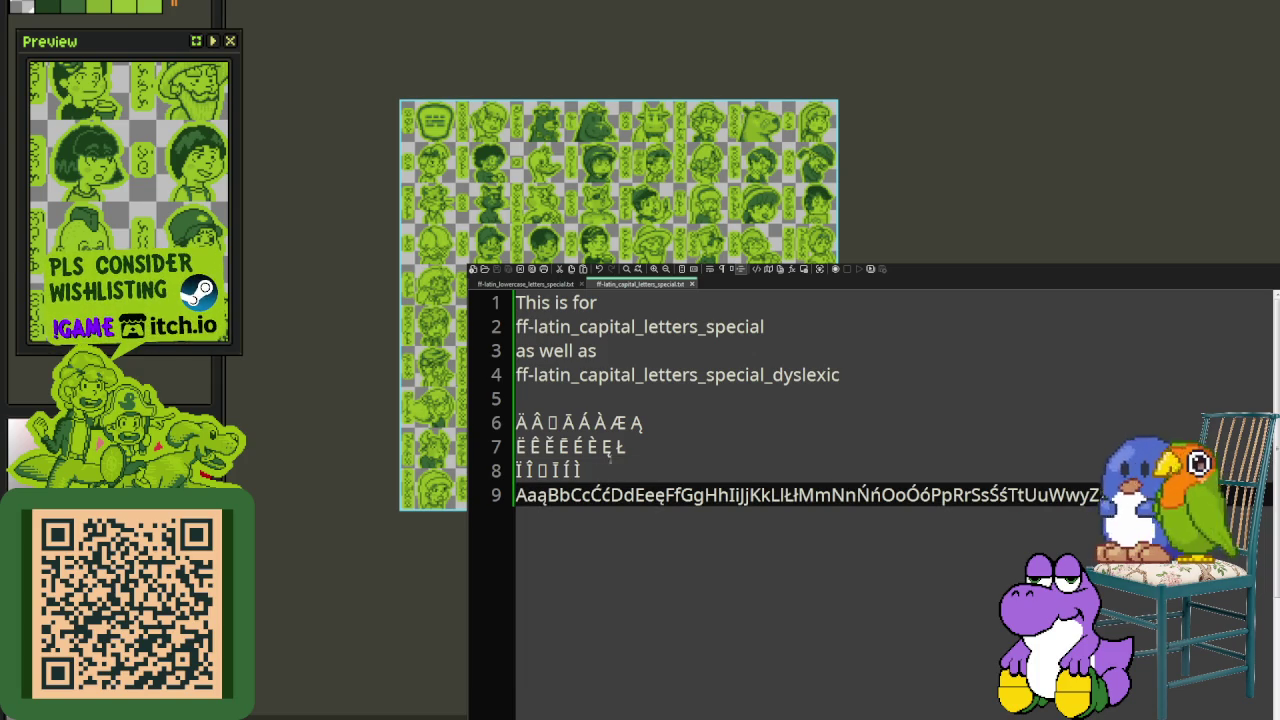
Step: Append Ź and Ż to the end of line 8
type(" Ź")
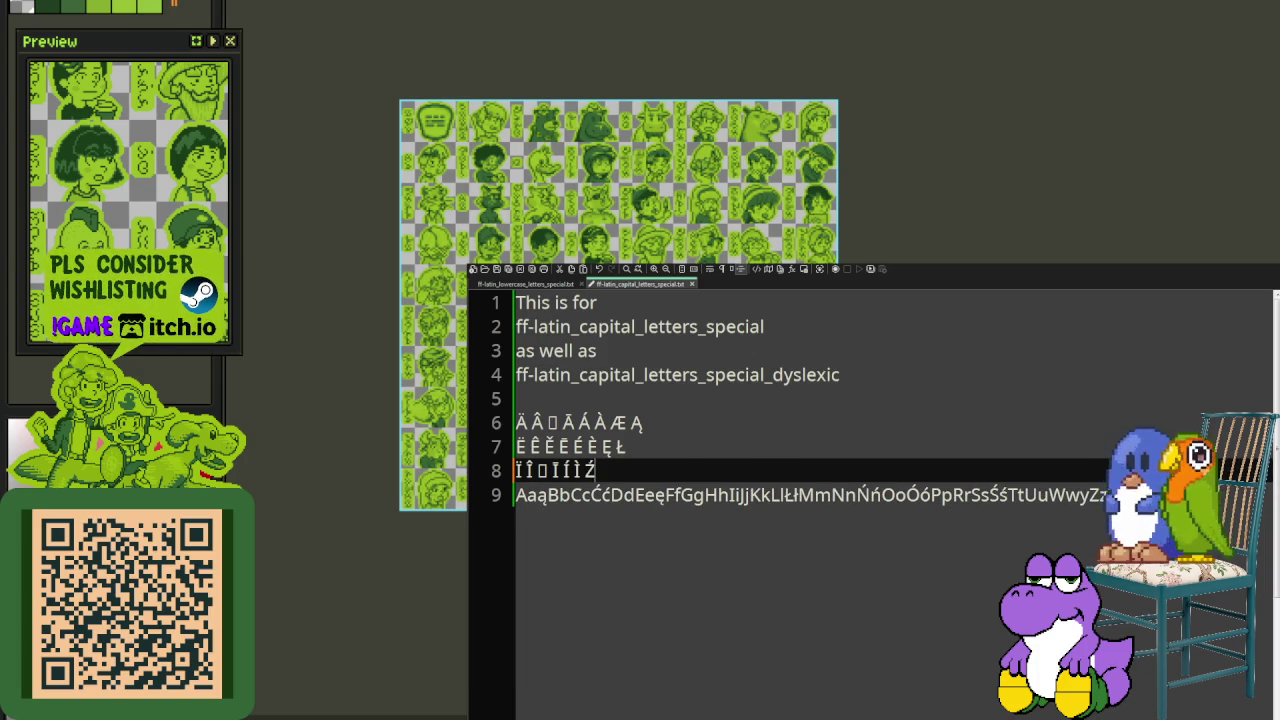
key("Down")
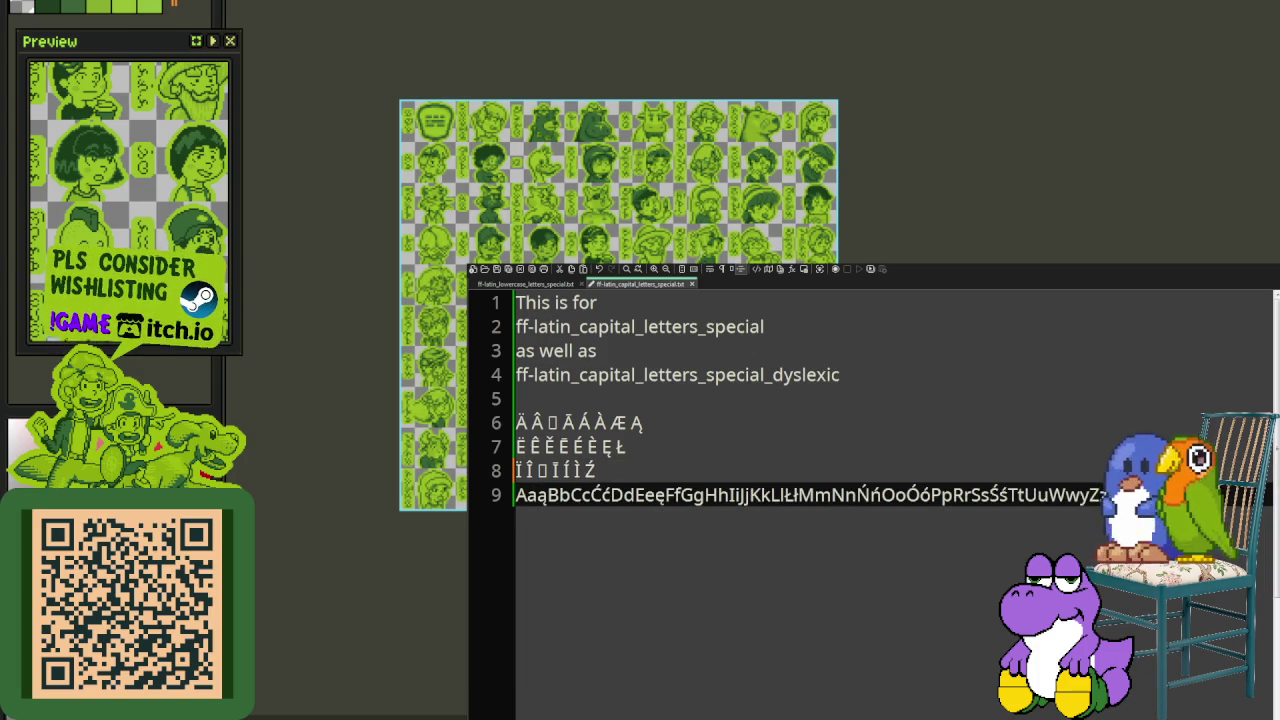
left_click(649, 470)
type("Ż")
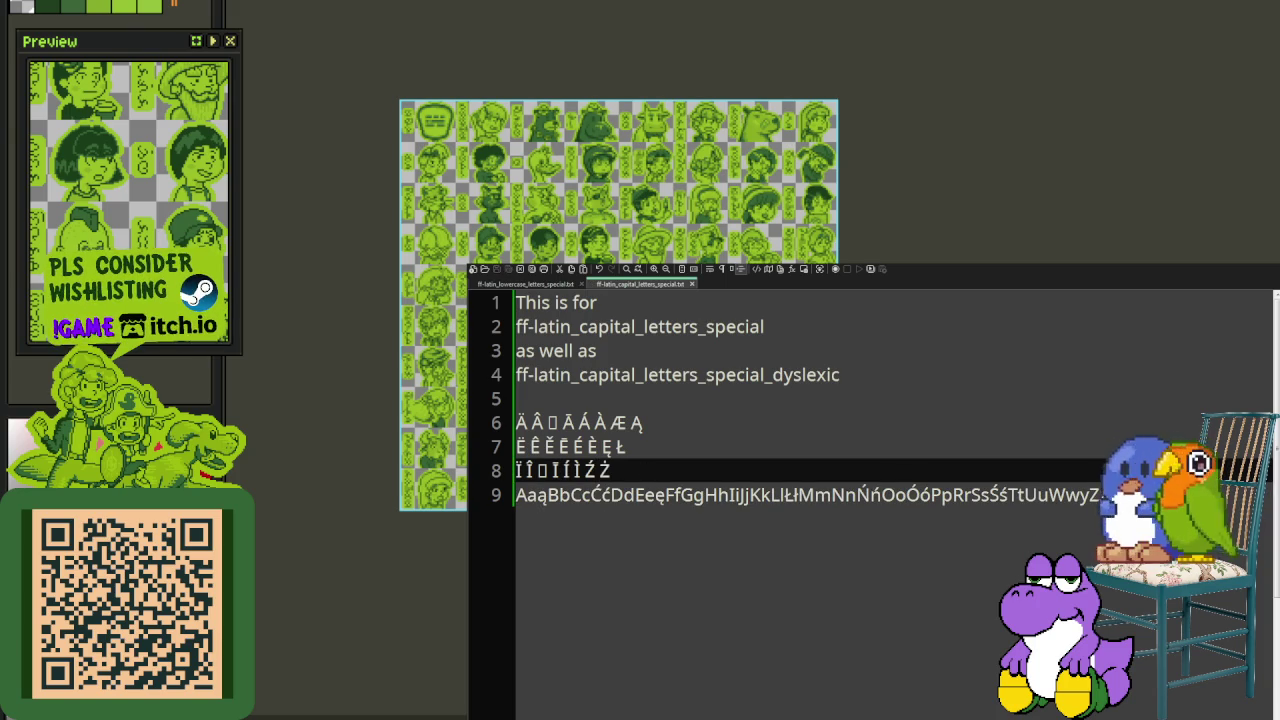
Step: Delete the alphabet text on line 9, leaving it empty
left_click(681, 494)
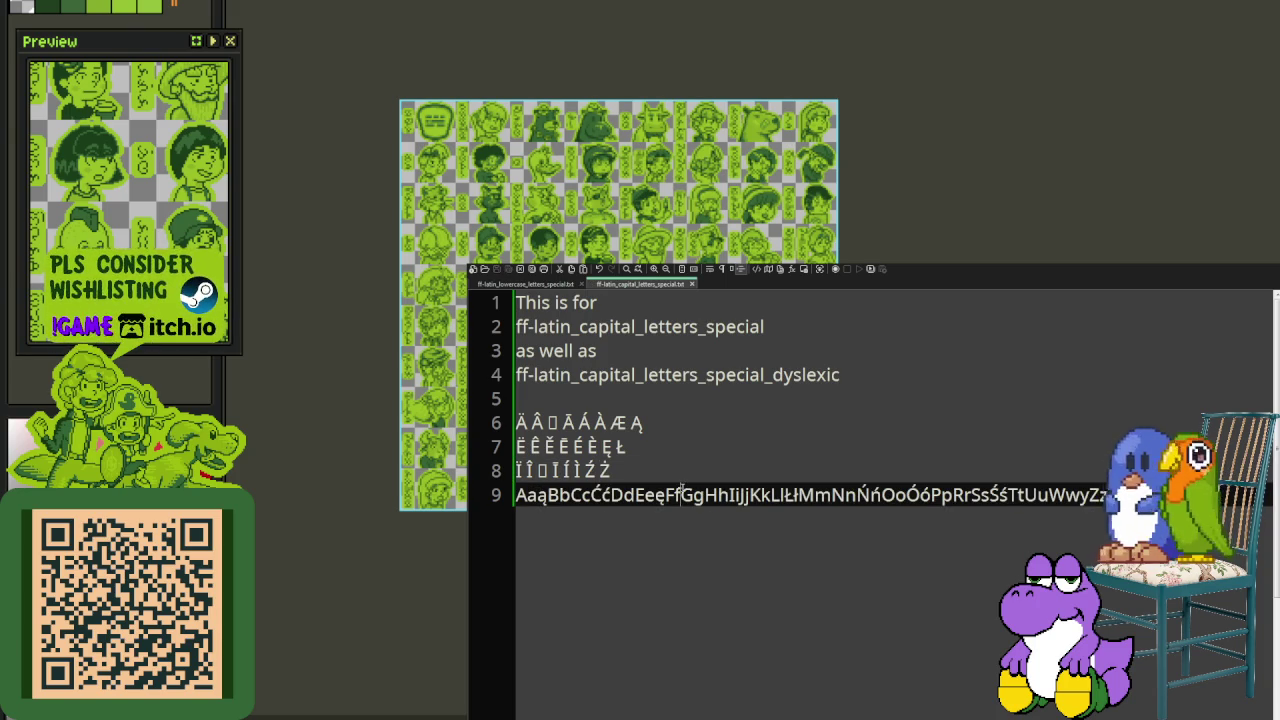
key("Home")
key("shift+End")
key("Delete")
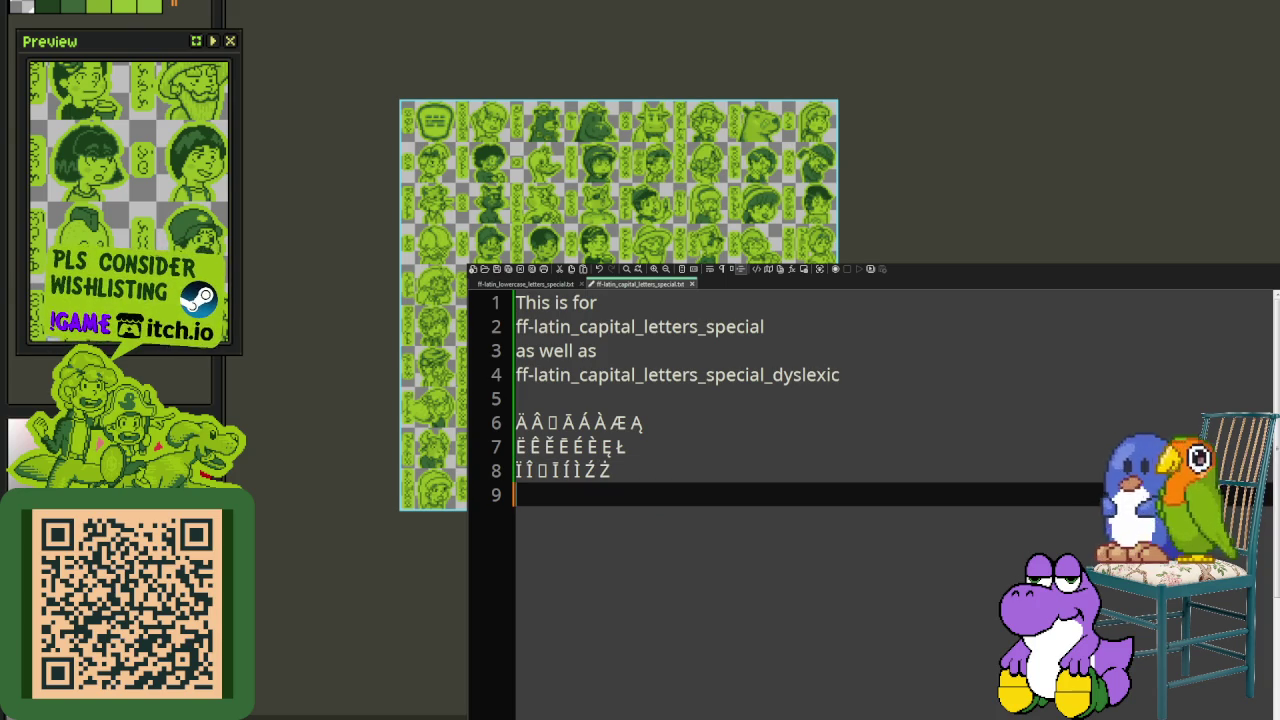
left_click(599, 470)
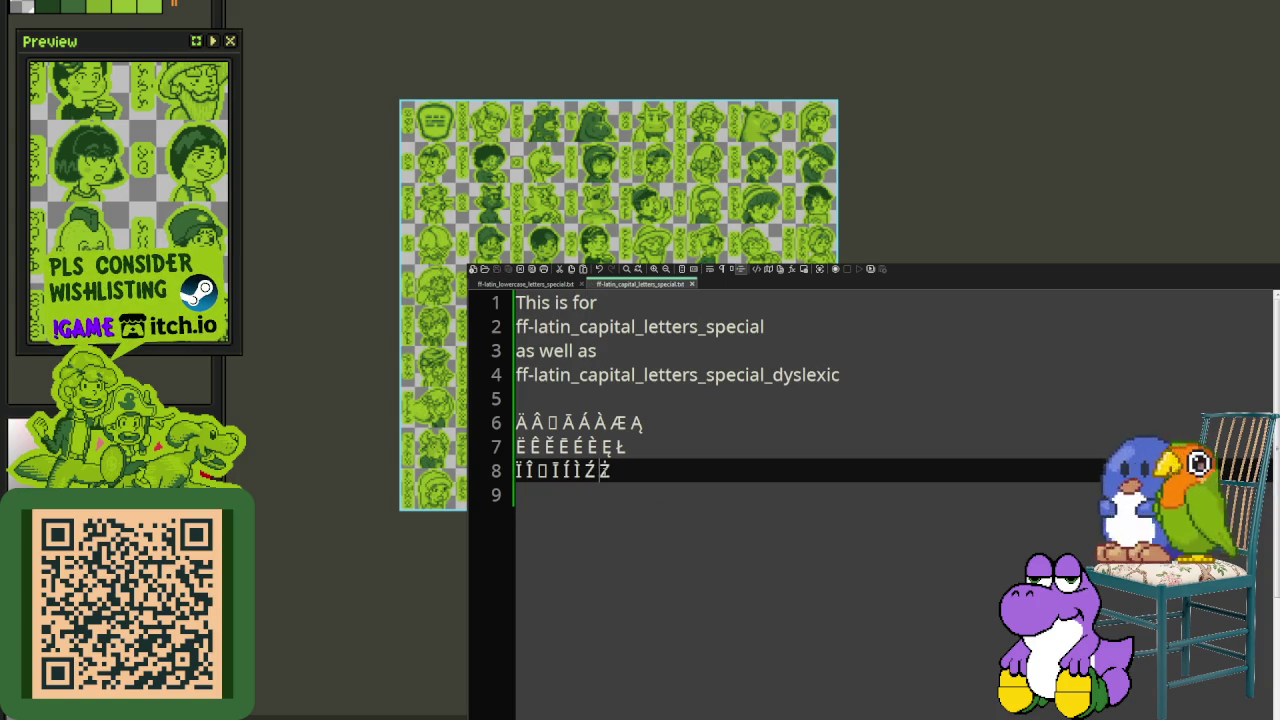
key("Down")
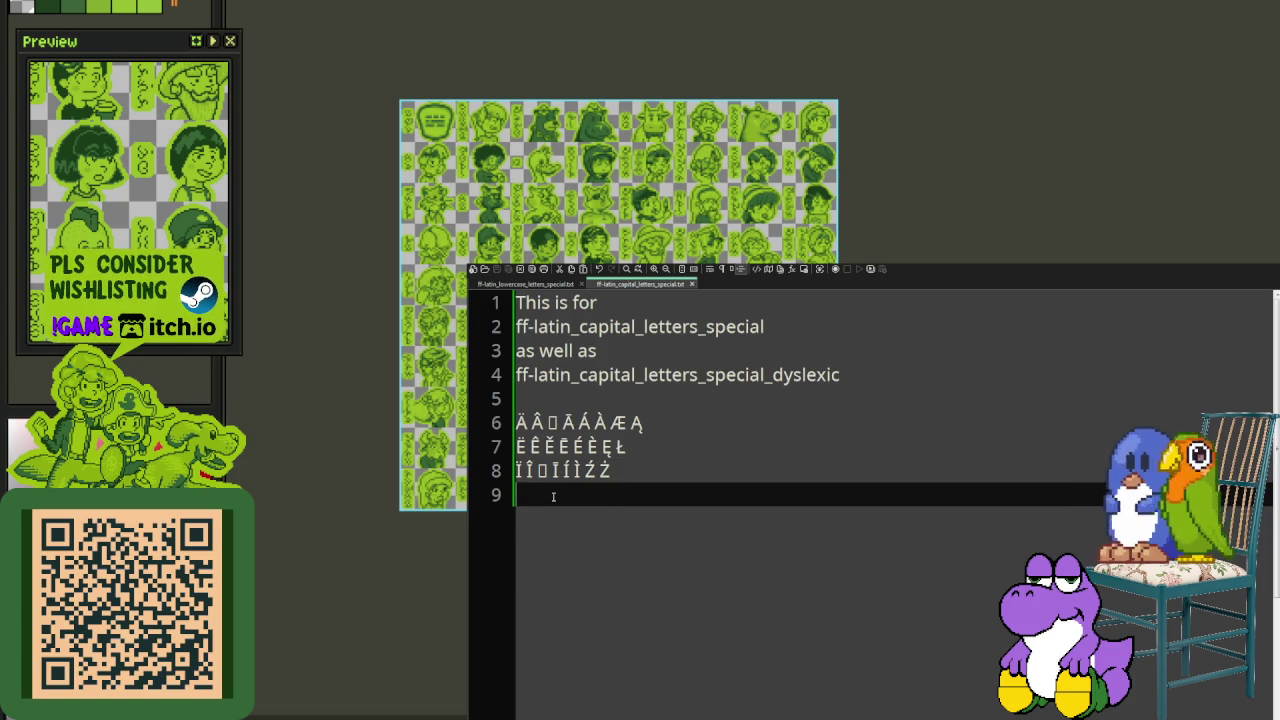
Step: Start line 9 with Ö and Ô and save the capital letters file
type("O")
key("BackSpace")
type("Ö")
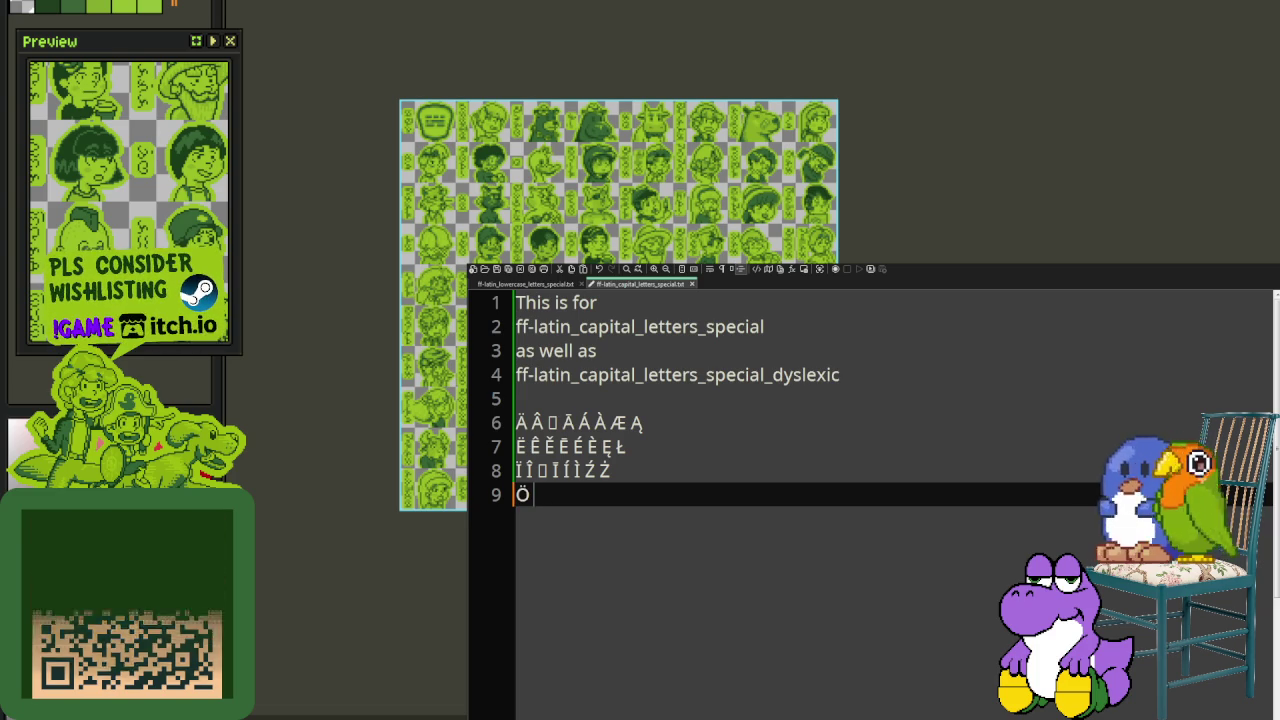
type(" Ô")
key("ctrl+s")
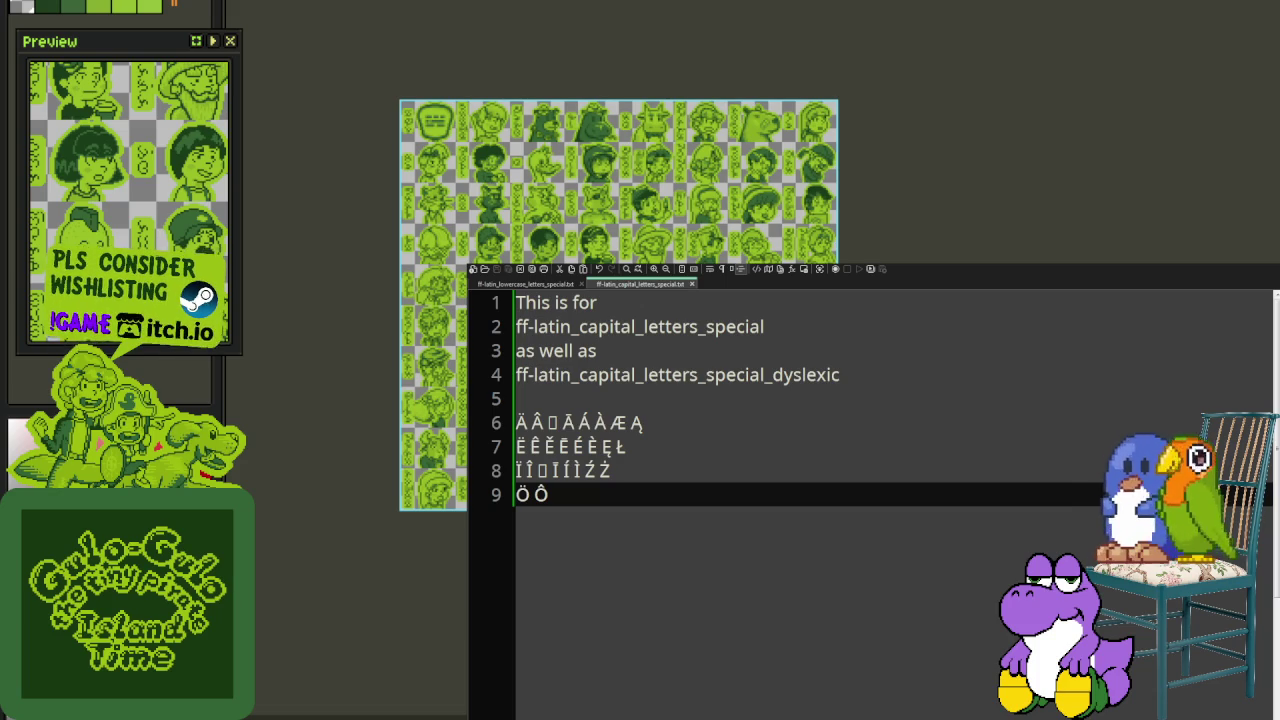
Step: Add Õ, Ō and the remaining O letters plus the first U letters
type(" Õ")
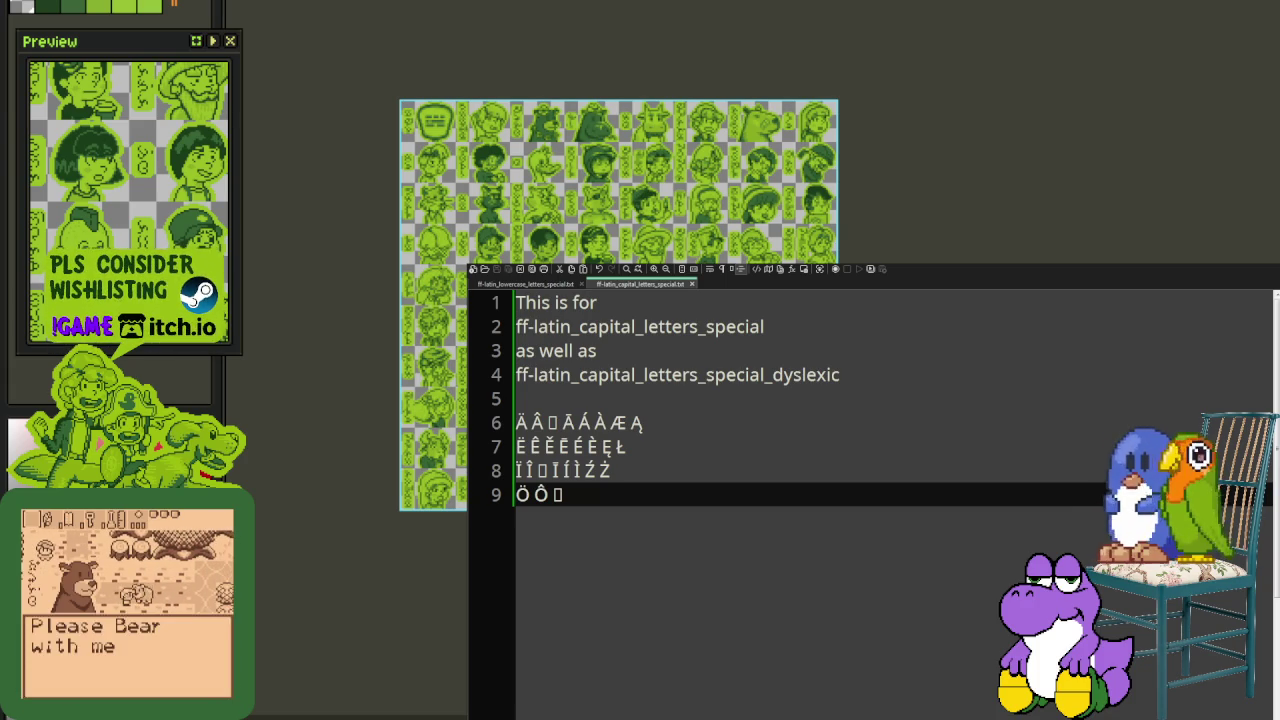
type("Ō")
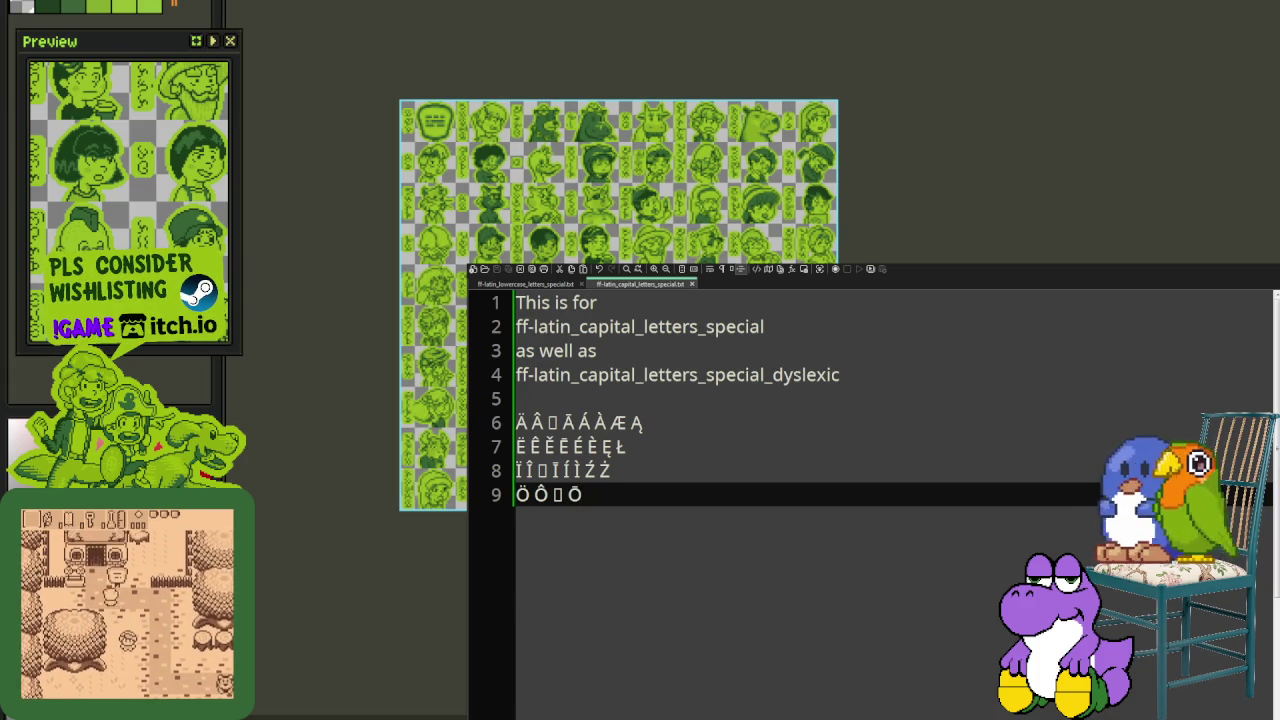
key("ctrl+v")
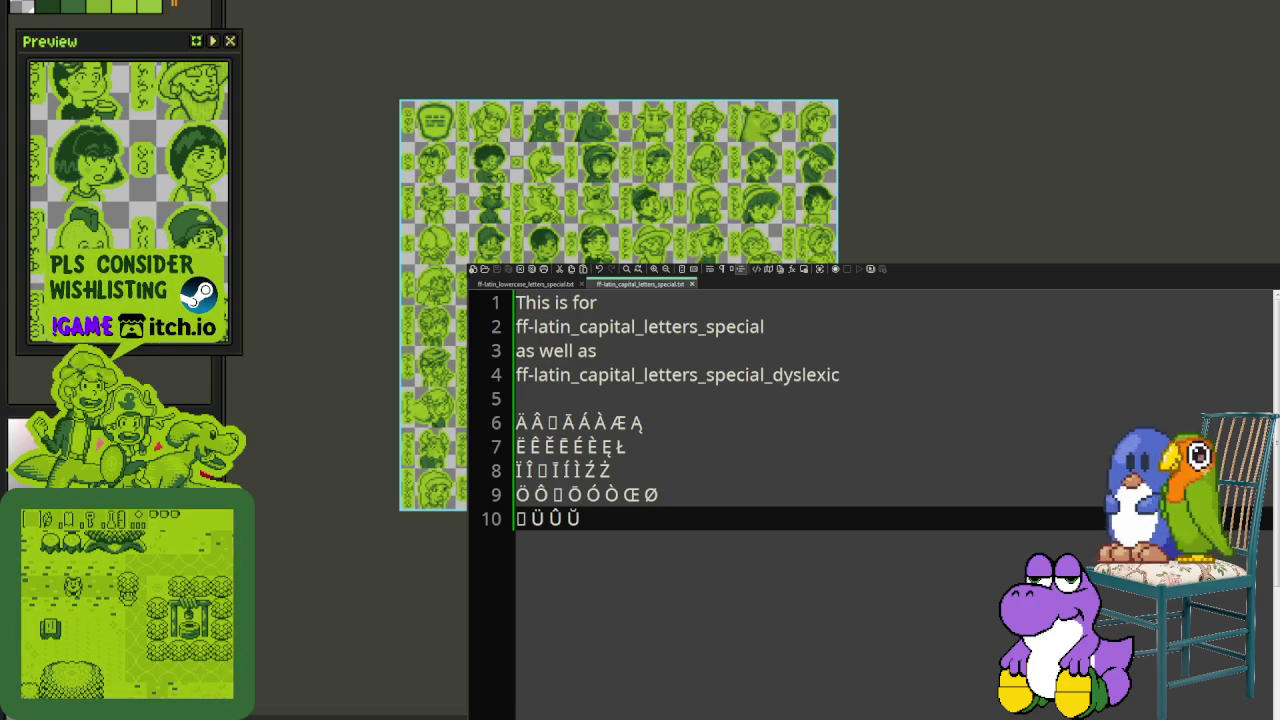
left_click(562, 285)
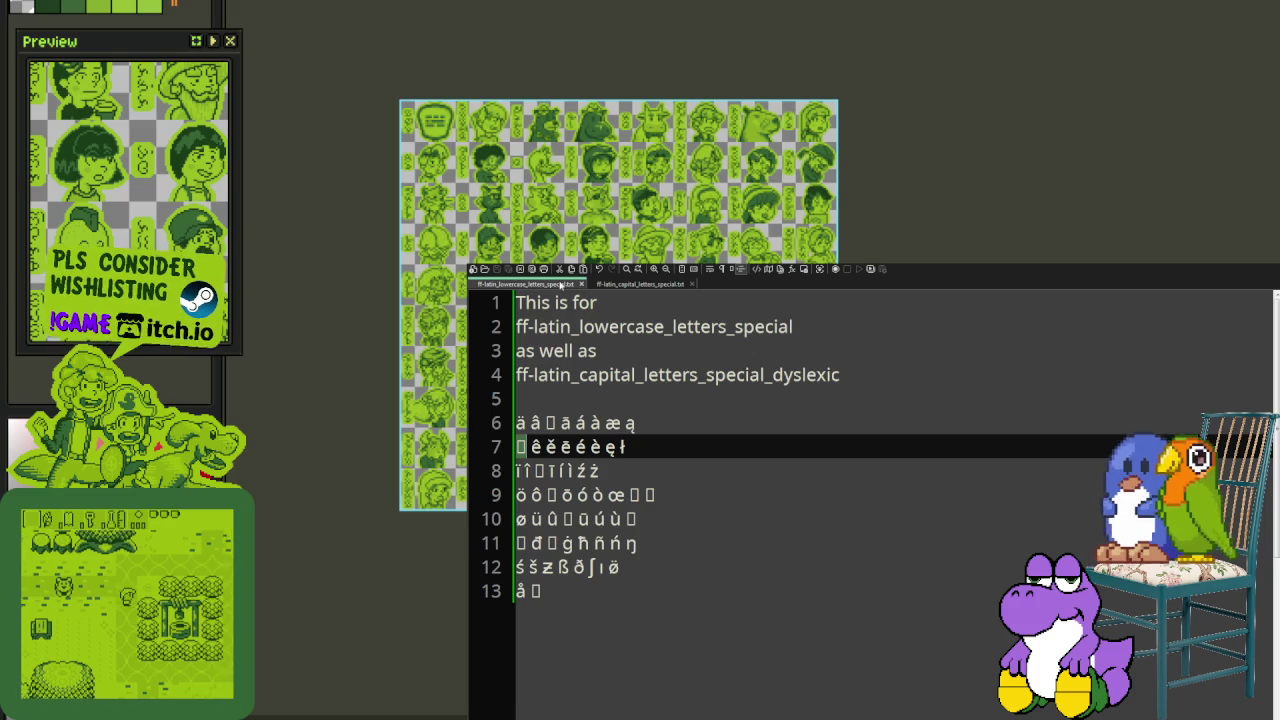
Step: Add Ū to line 10 of the capital list, replace Ŭ, and save
left_click(612, 302)
left_click(640, 284)
type("Ū")
key("BackSpace")
type("Ū")
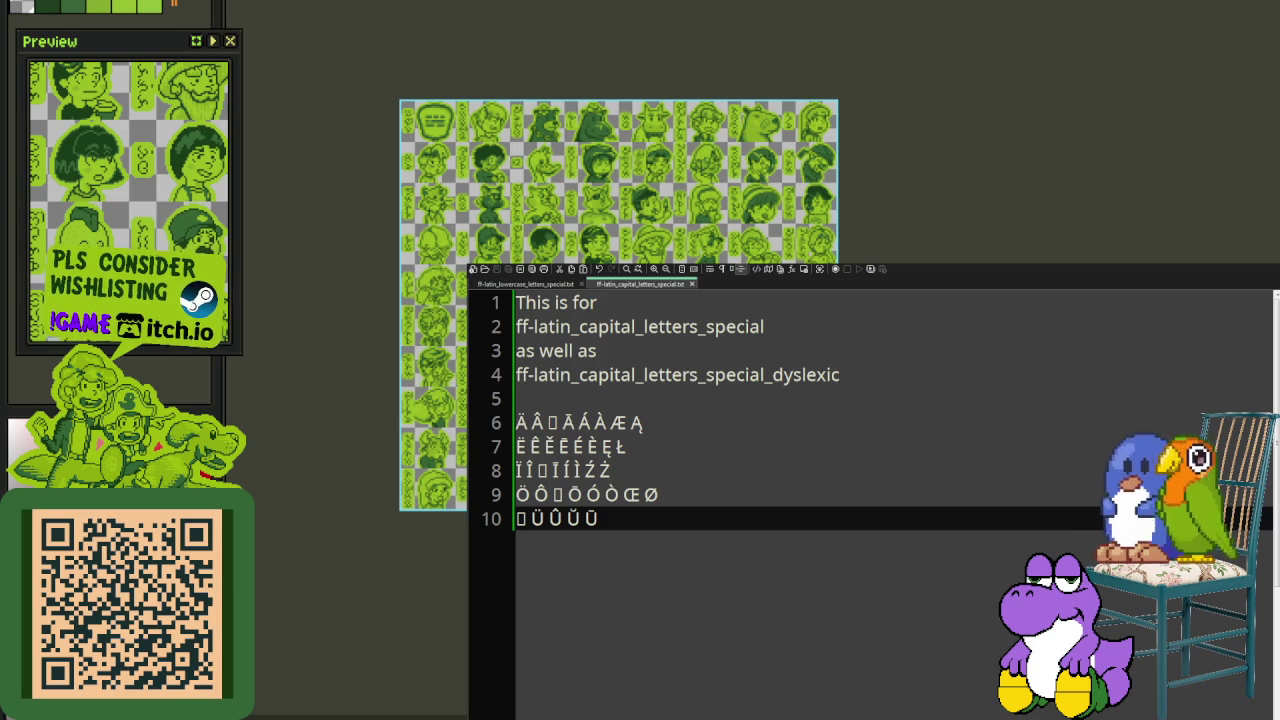
key("shift+Right")
key("ctrl+v")
key("ctrl+s")
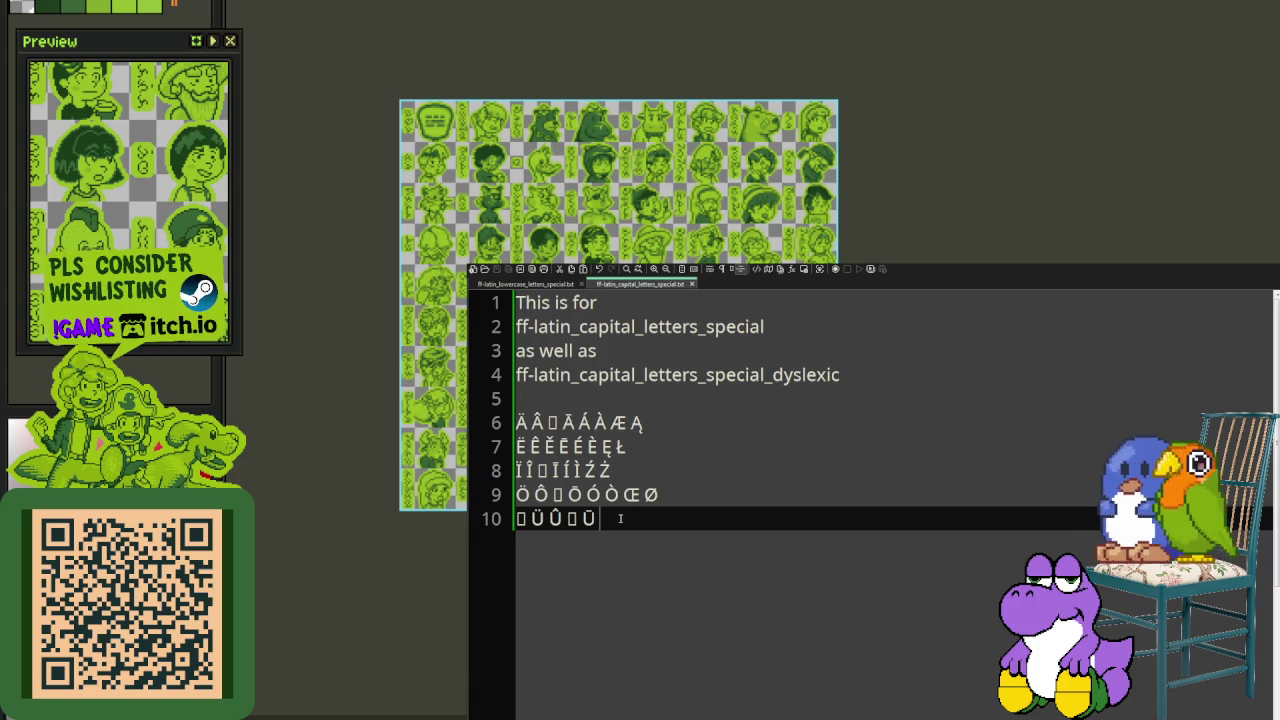
Step: Append Ú, Ù and Ű to line 10 and start an empty line 11
type("Ú")
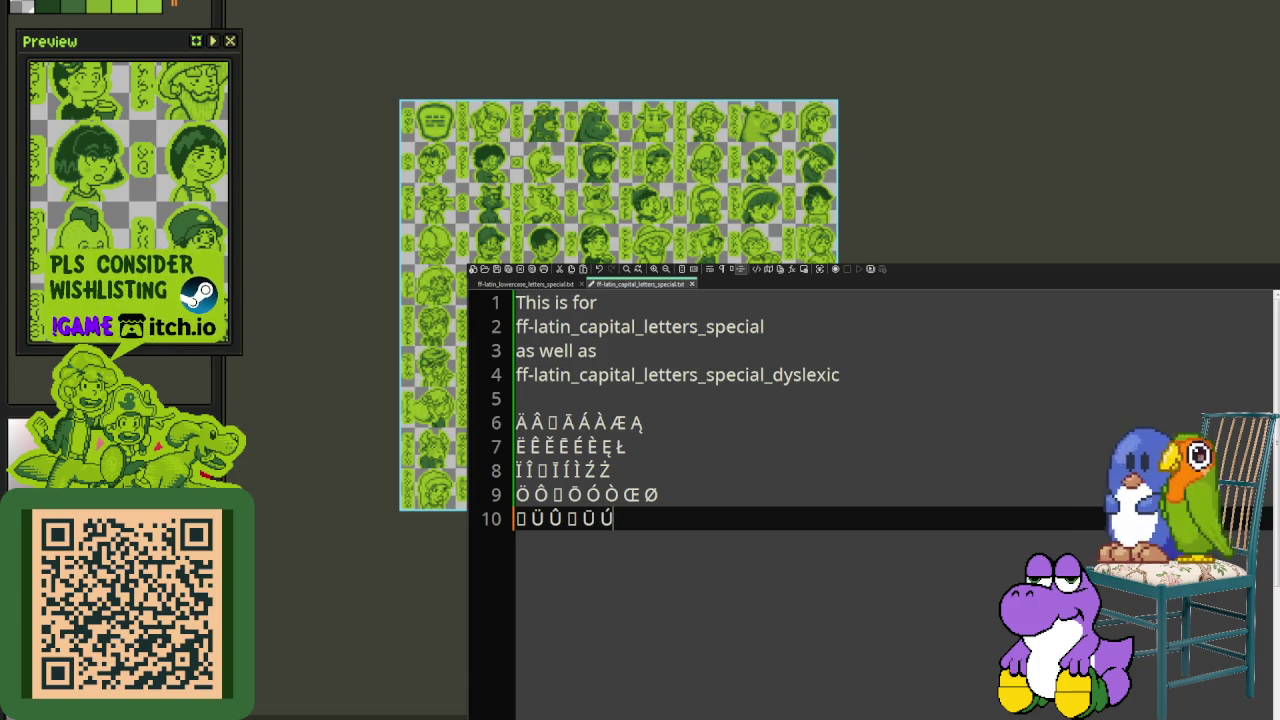
type(" Ù")
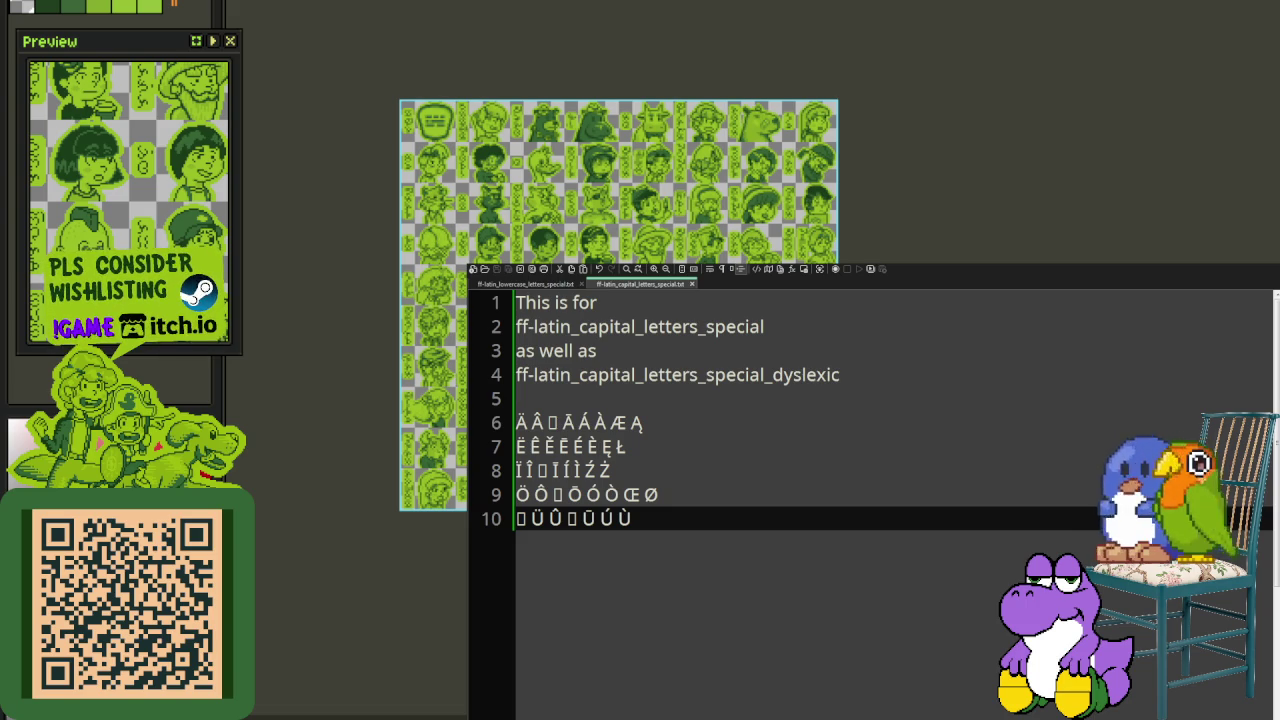
type("Ű")
key("Return")
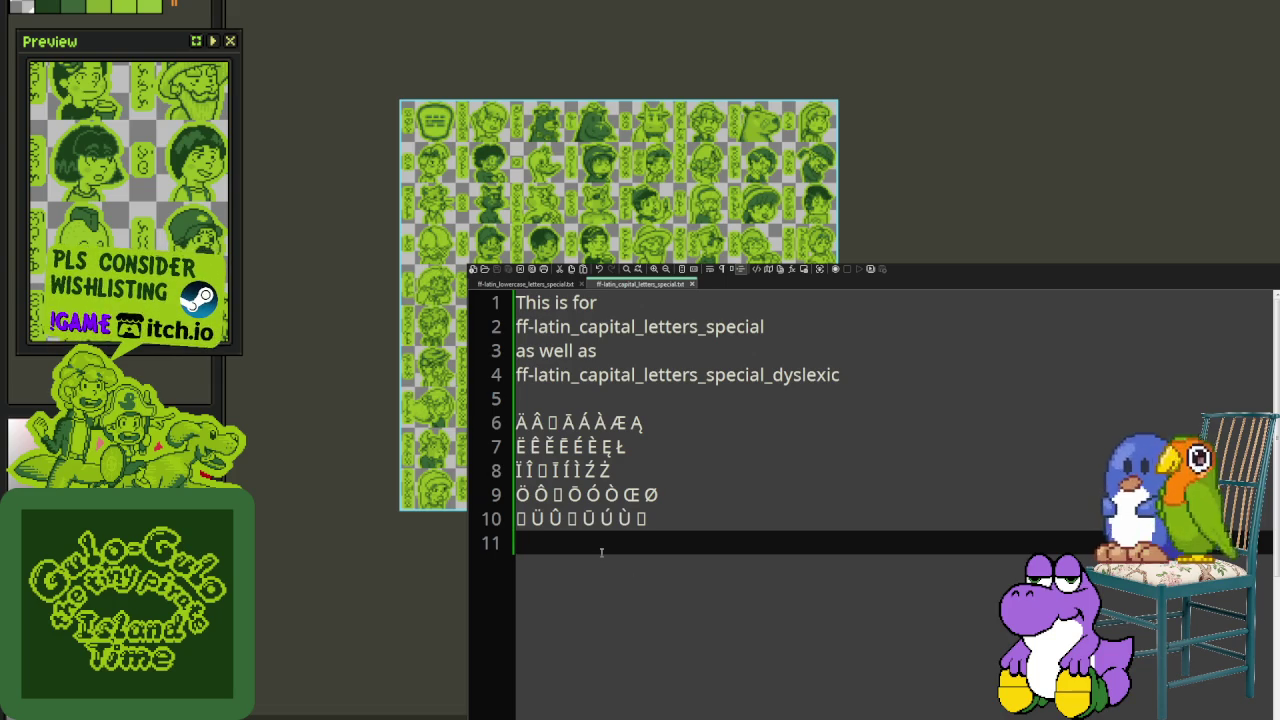
Step: Enter ^+Ü on line 11 of the capital list, then switch to the lowercase file
type("^+")
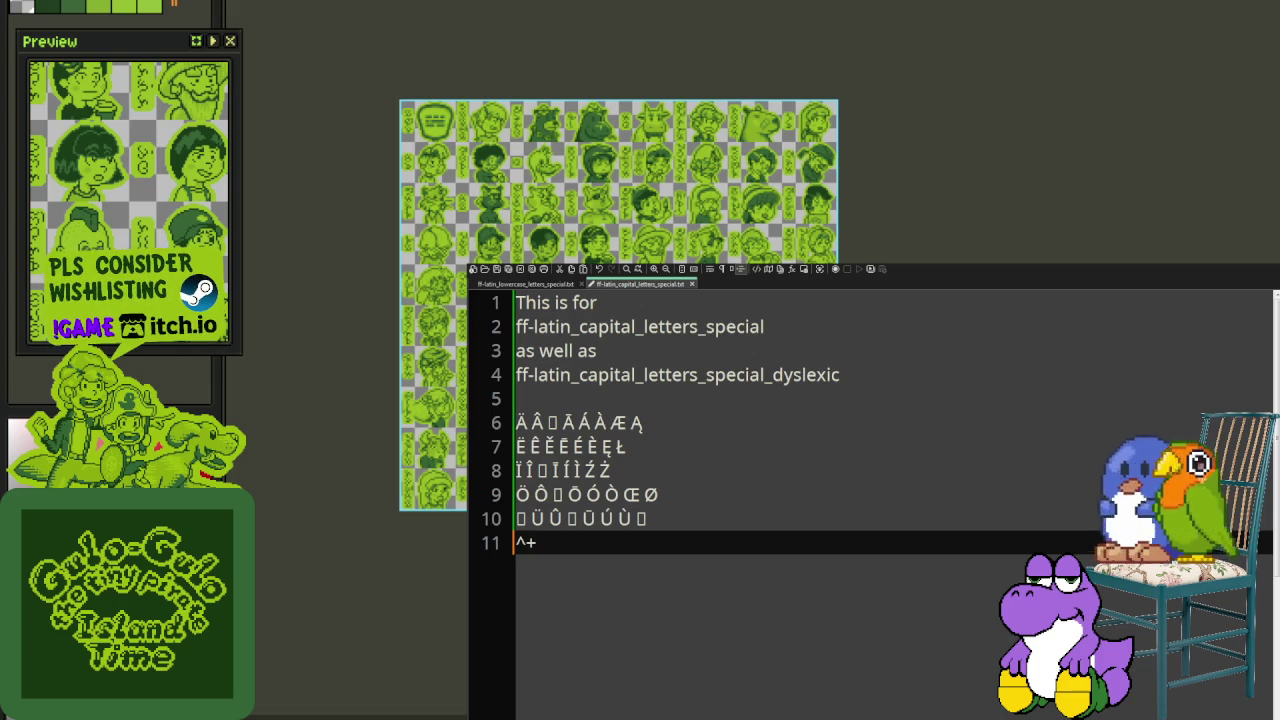
type("Ü")
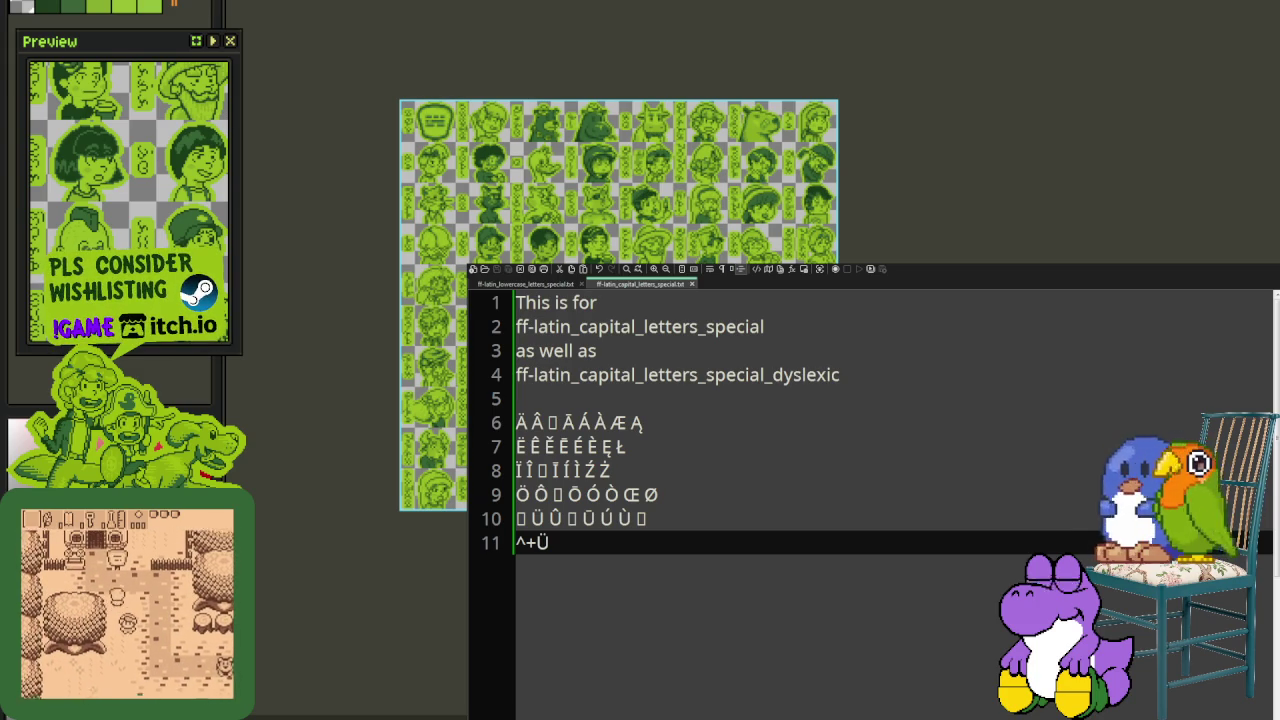
key("ctrl+Tab")
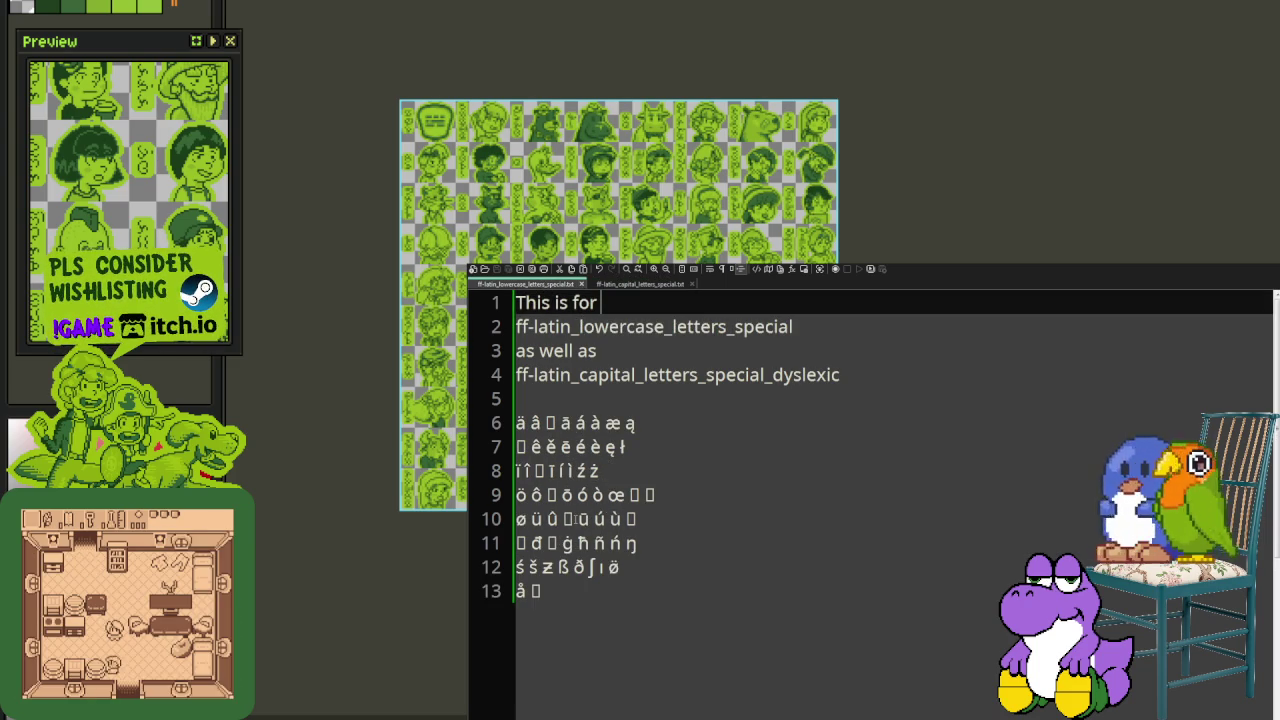
Step: Compare line 9 of the lowercase list against line 9 of the capital list
left_click(647, 525)
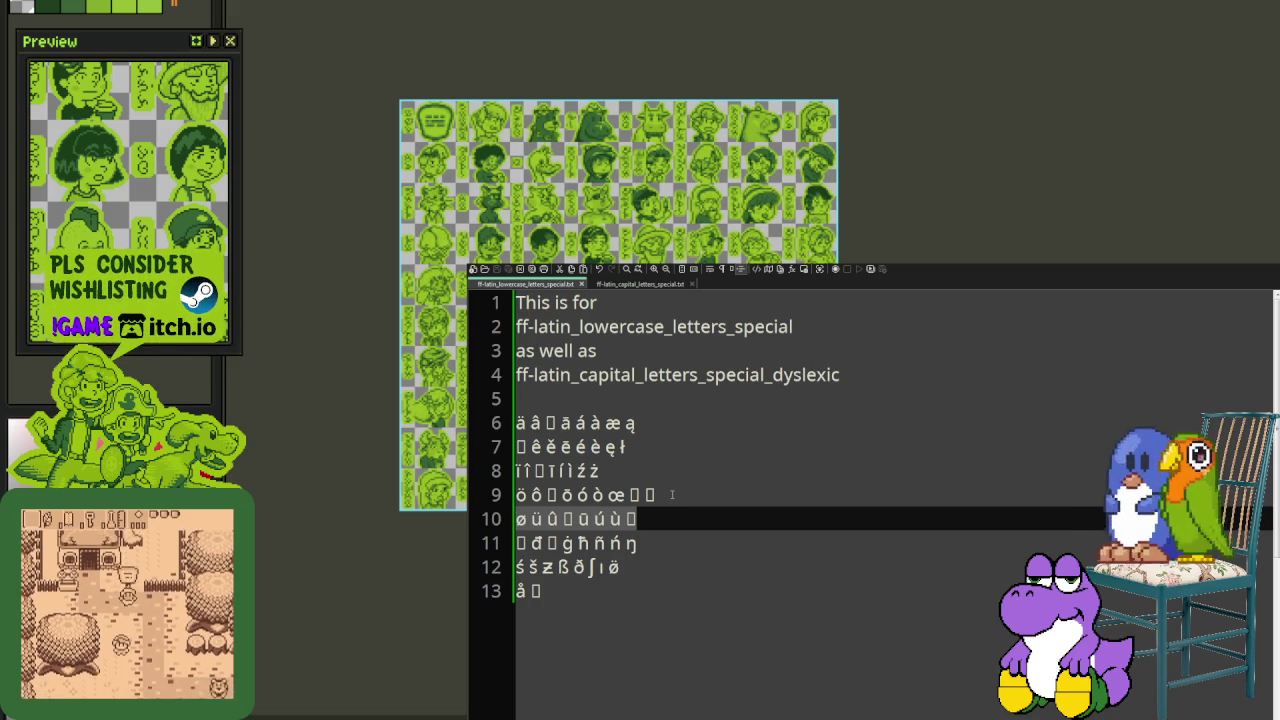
left_click_drag(672, 494, 548, 494)
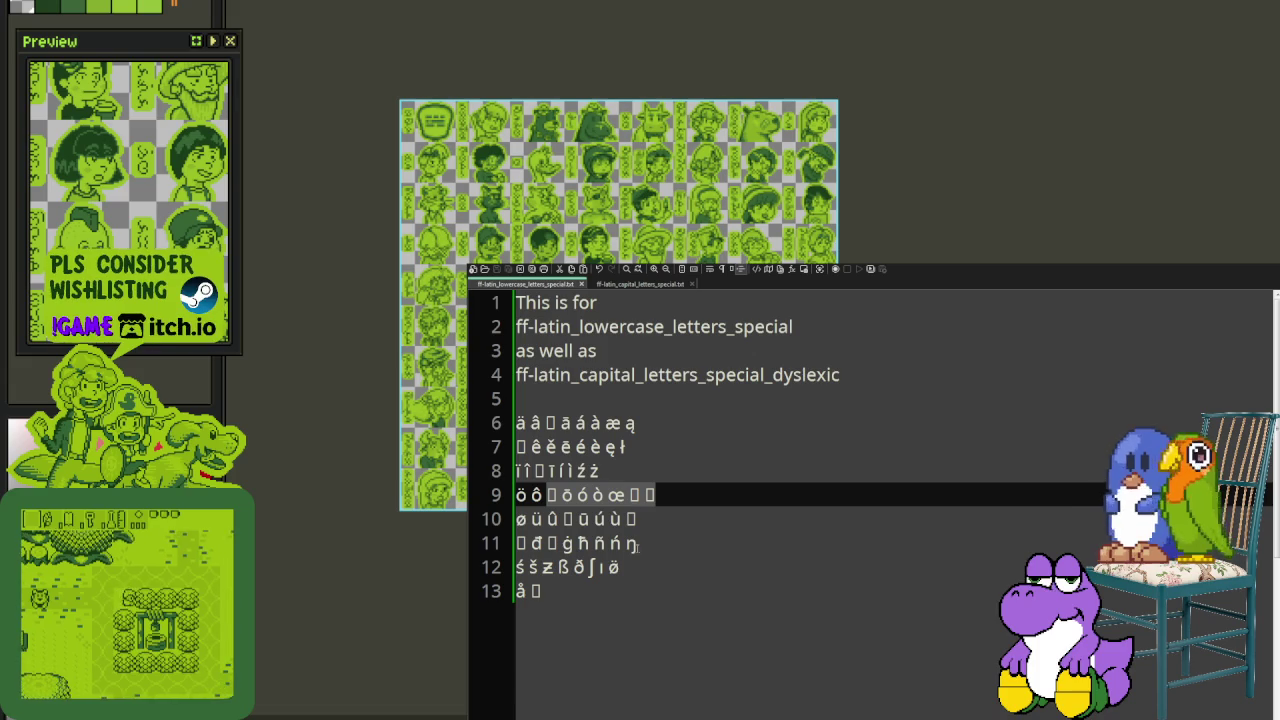
left_click(640, 284)
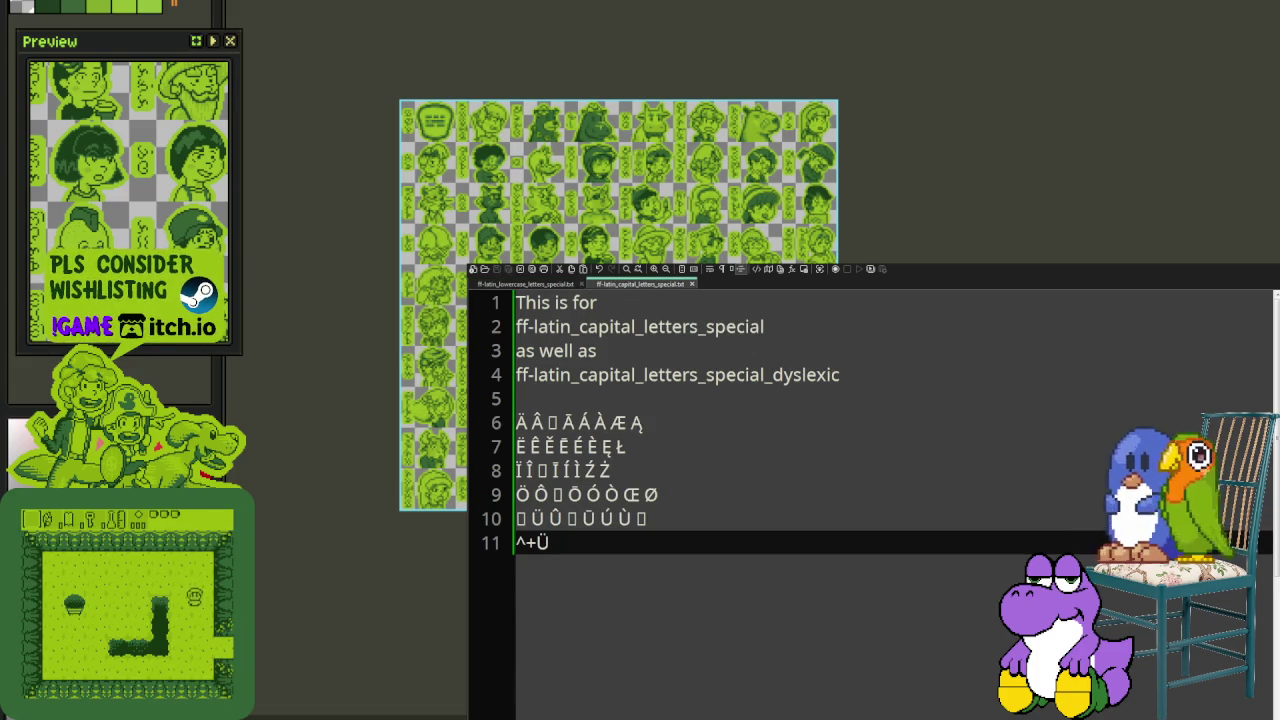
left_click(680, 494)
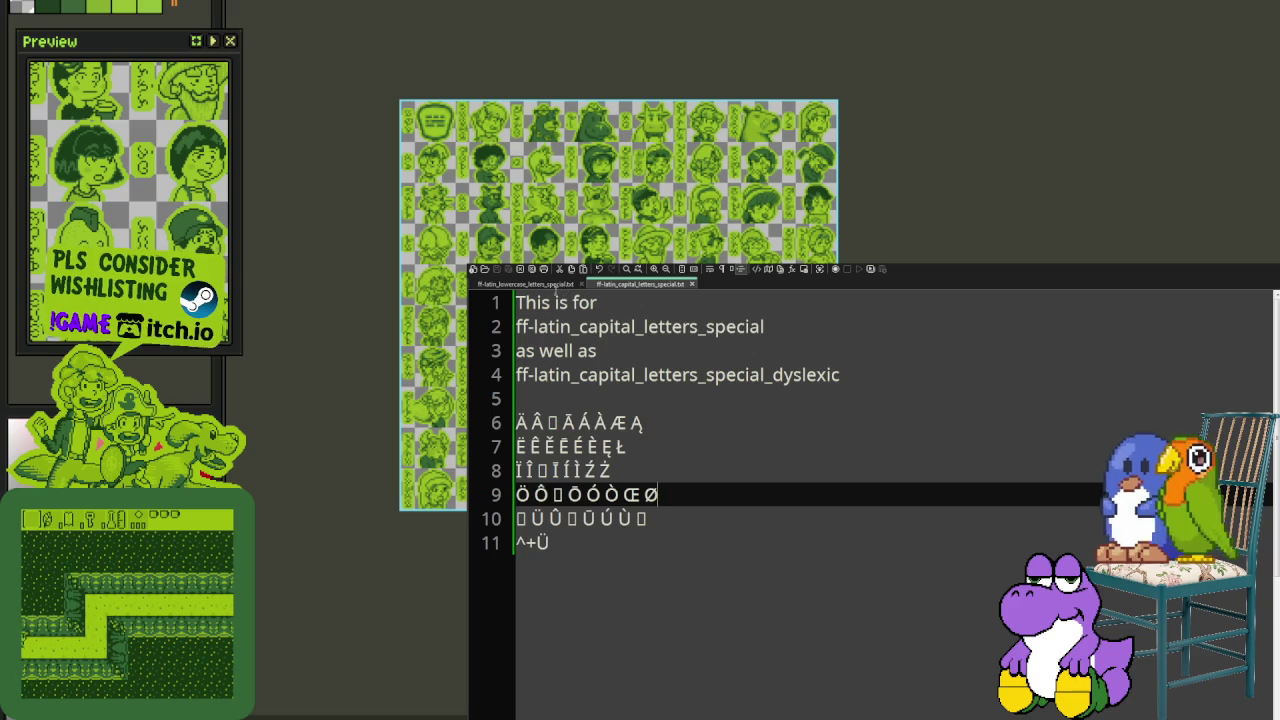
left_click(553, 285)
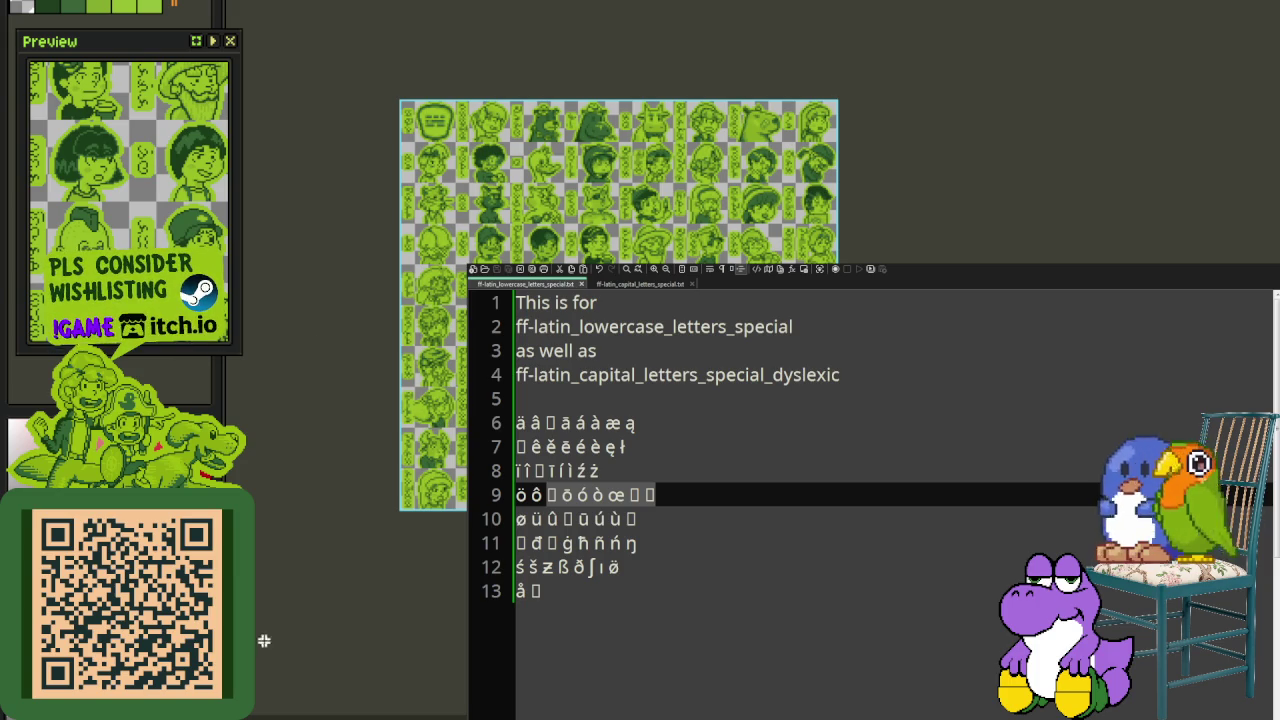
Step: View the glyph sheet in Aseprite, then insert a blank line 11 in the lowercase list
key("ctrl+Tab")
key("ctrl+Tab")
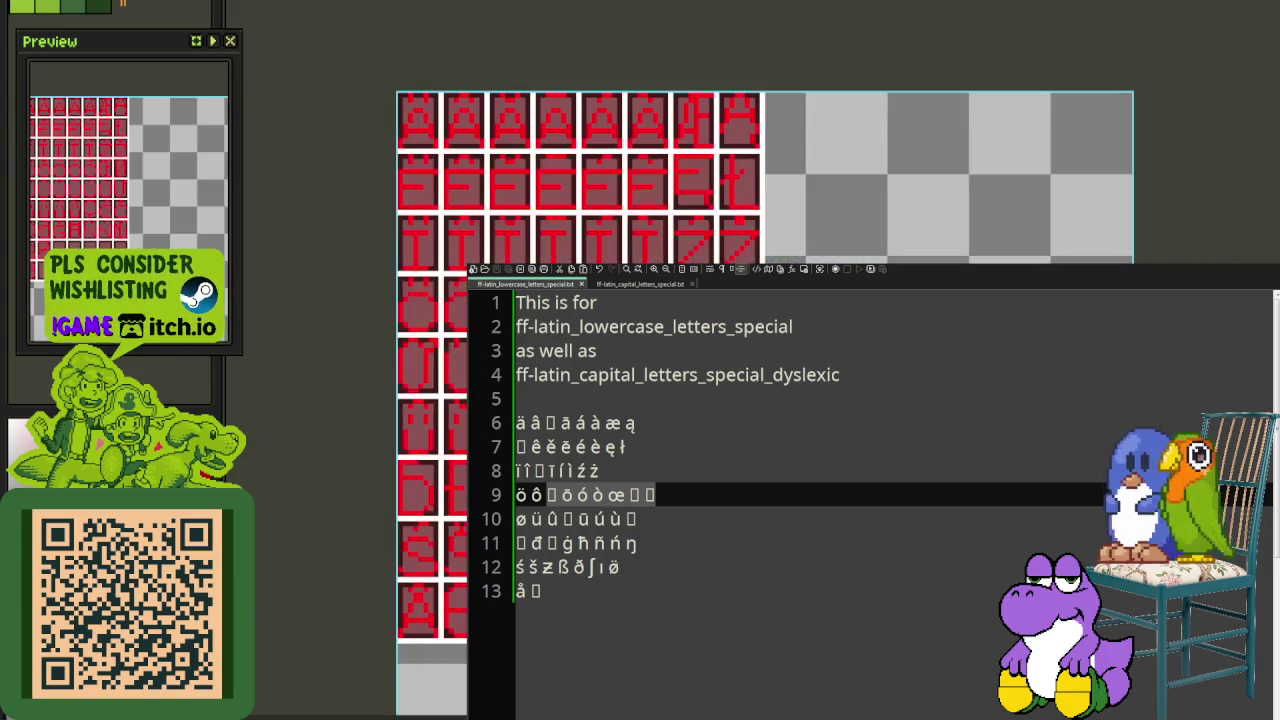
key("Tab")
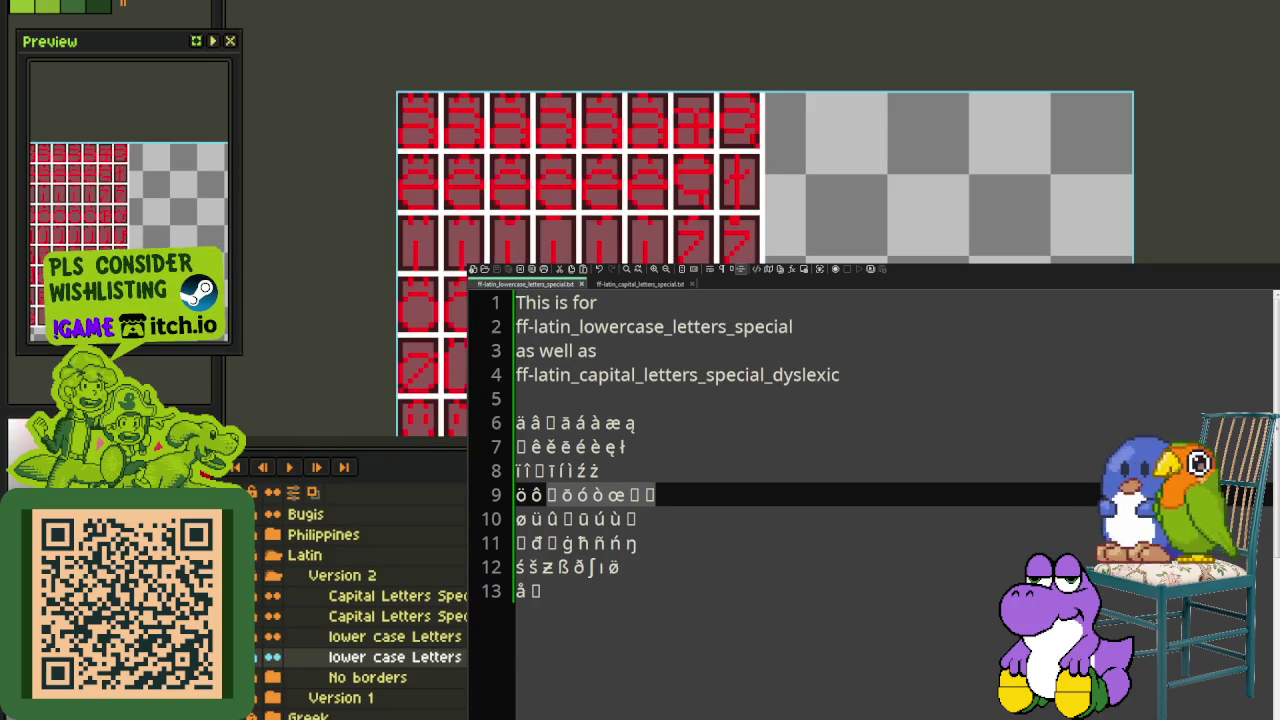
key("Tab")
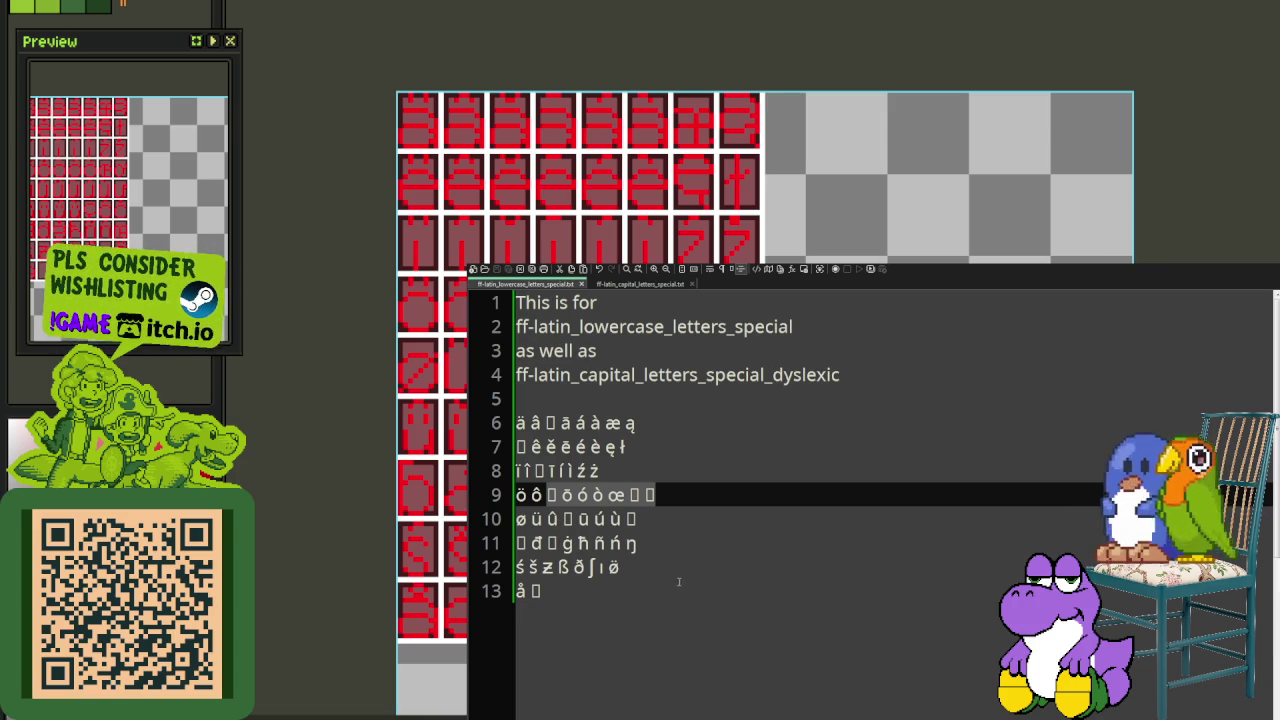
left_click(650, 523)
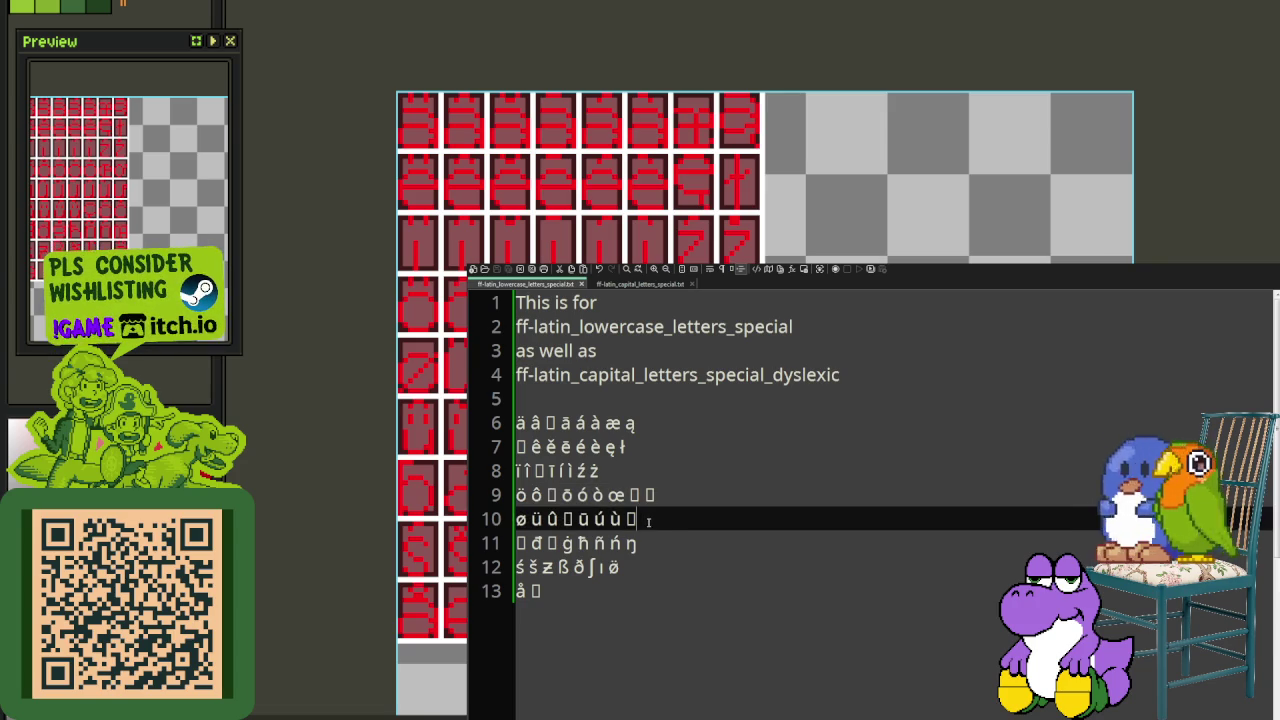
key("Return")
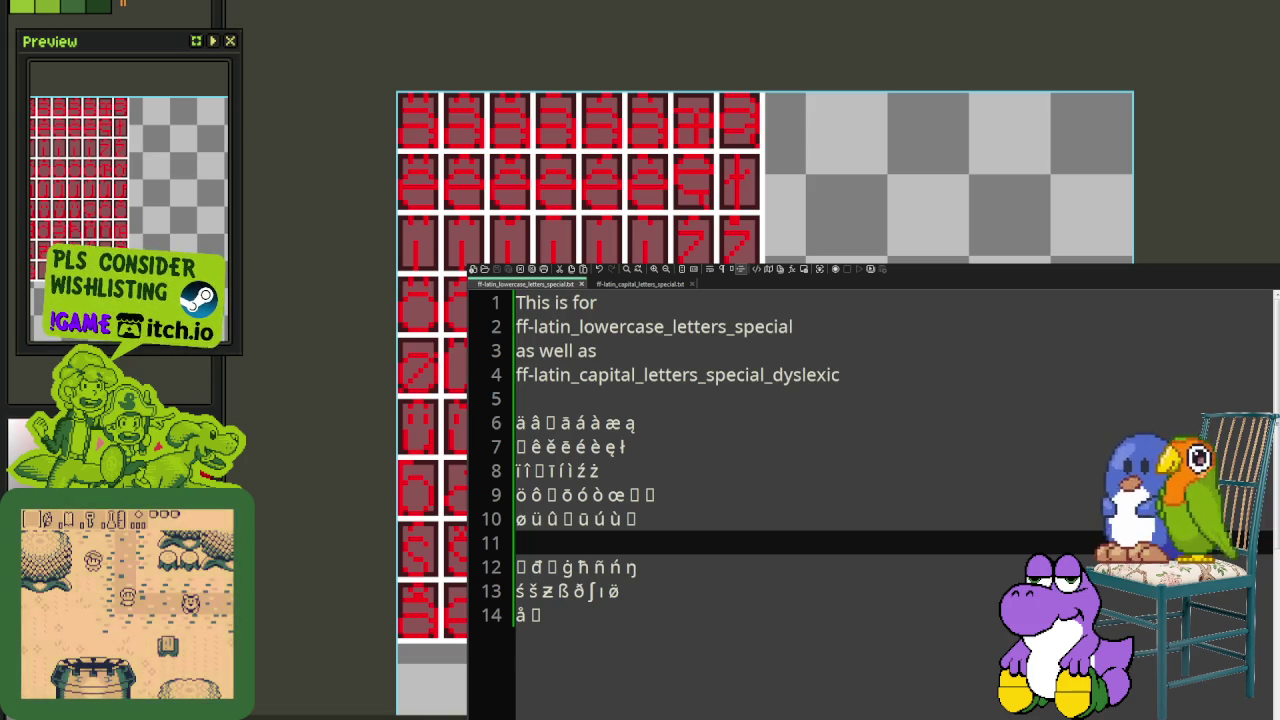
Step: Fill lowercase line 11 with placeholder glyphs, ^+ü, and the letters ç, ċ and ć
key("ctrl+v")
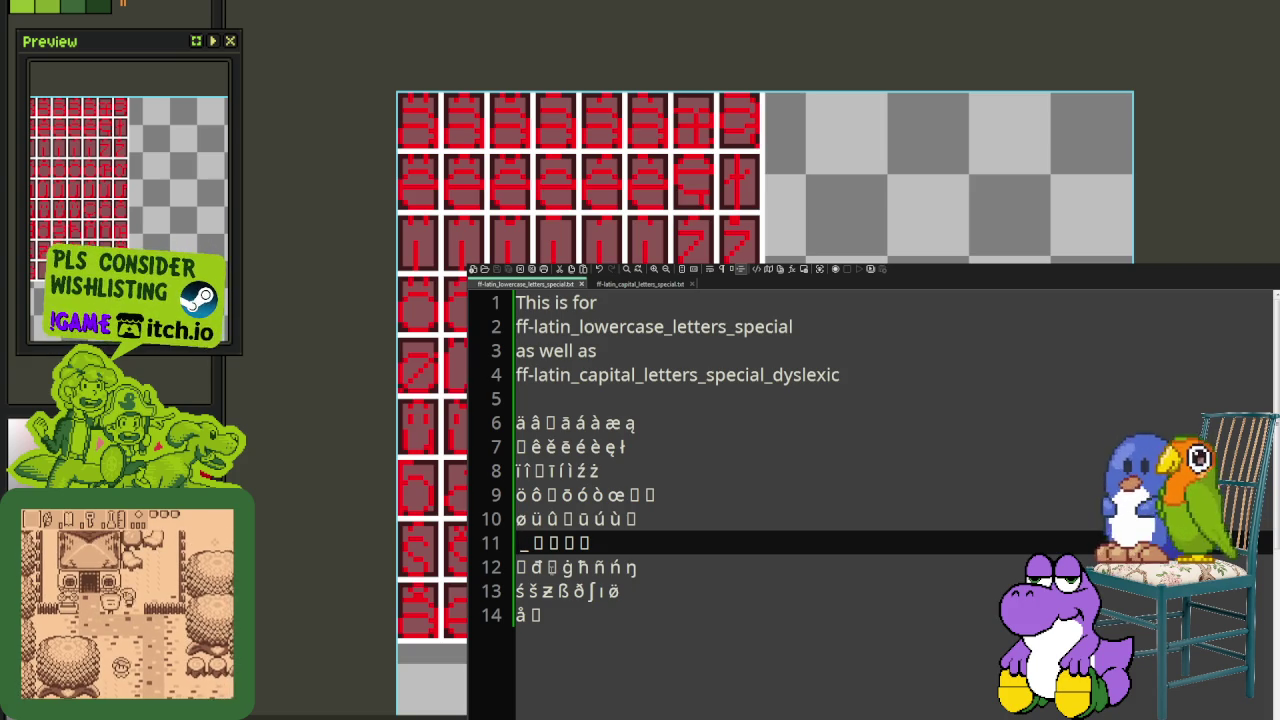
type("^+ü")
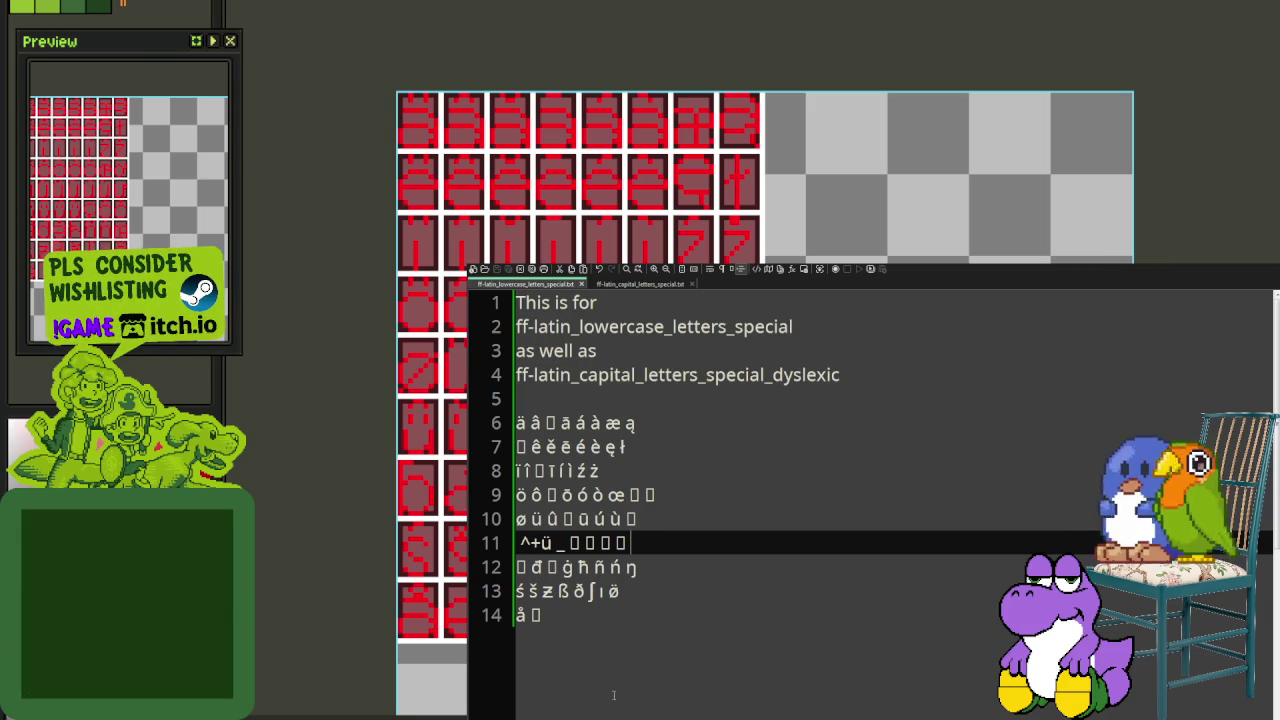
type("ç")
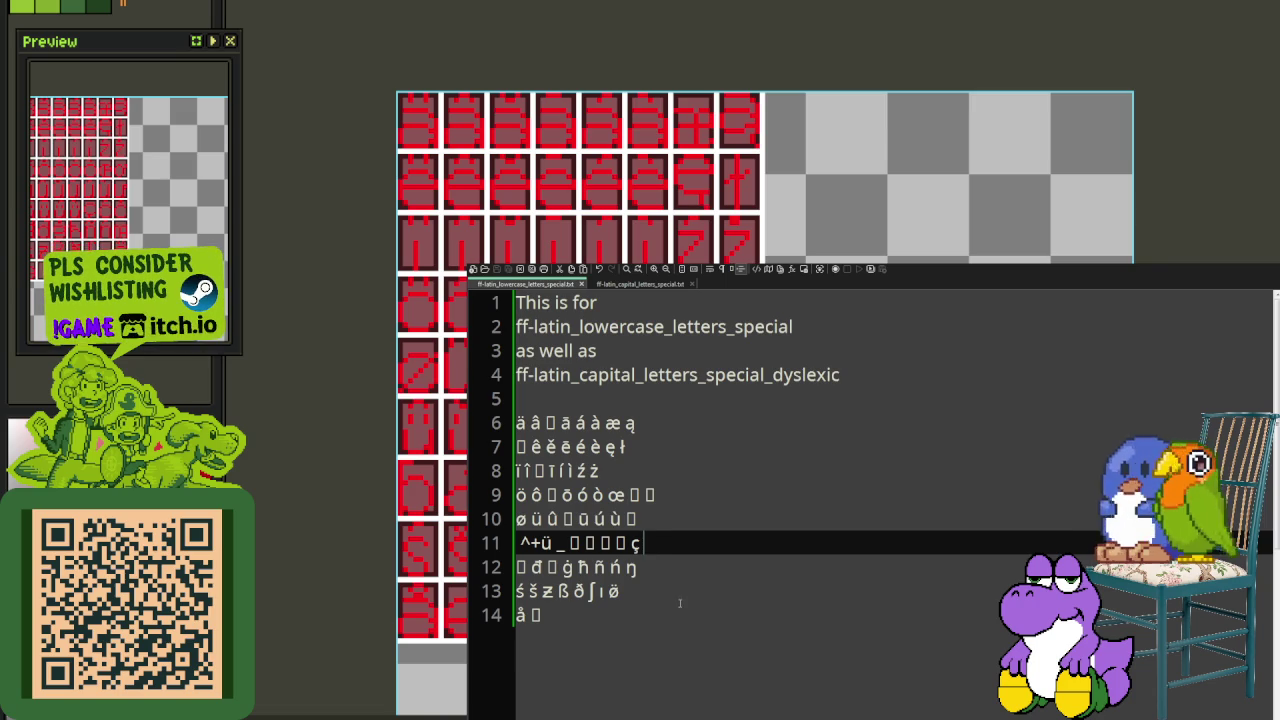
type("ċ")
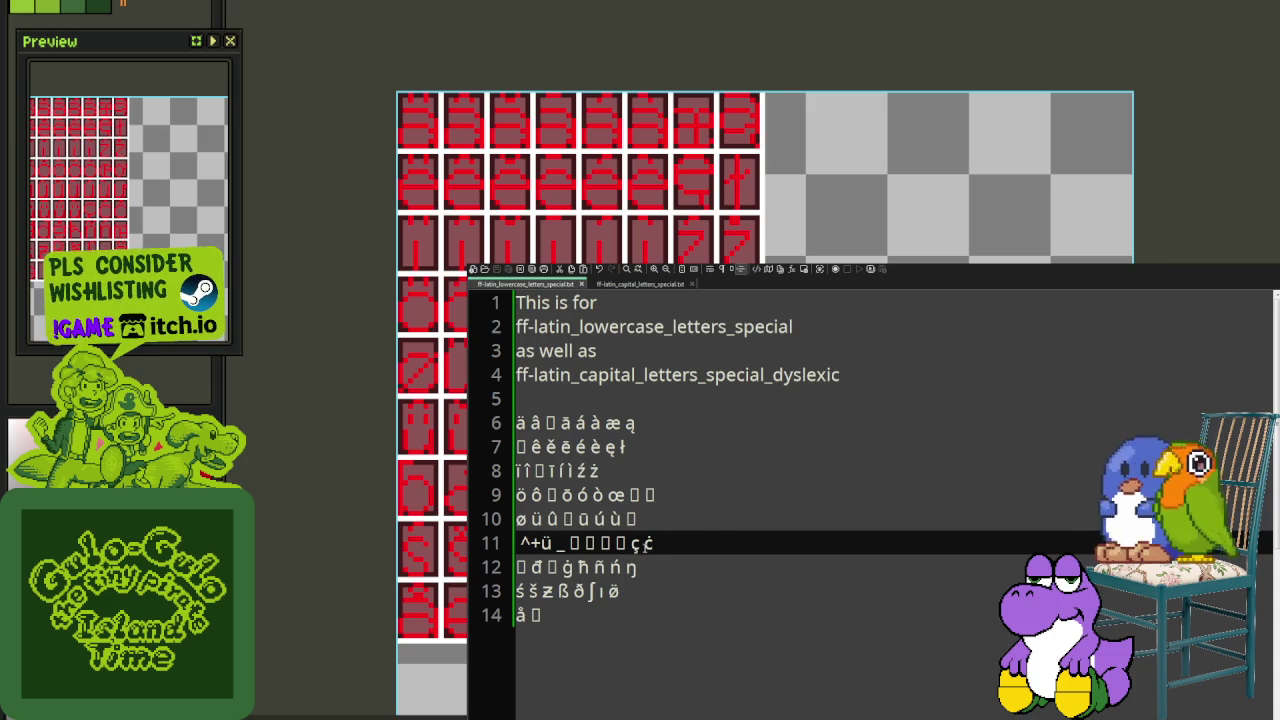
type("ć")
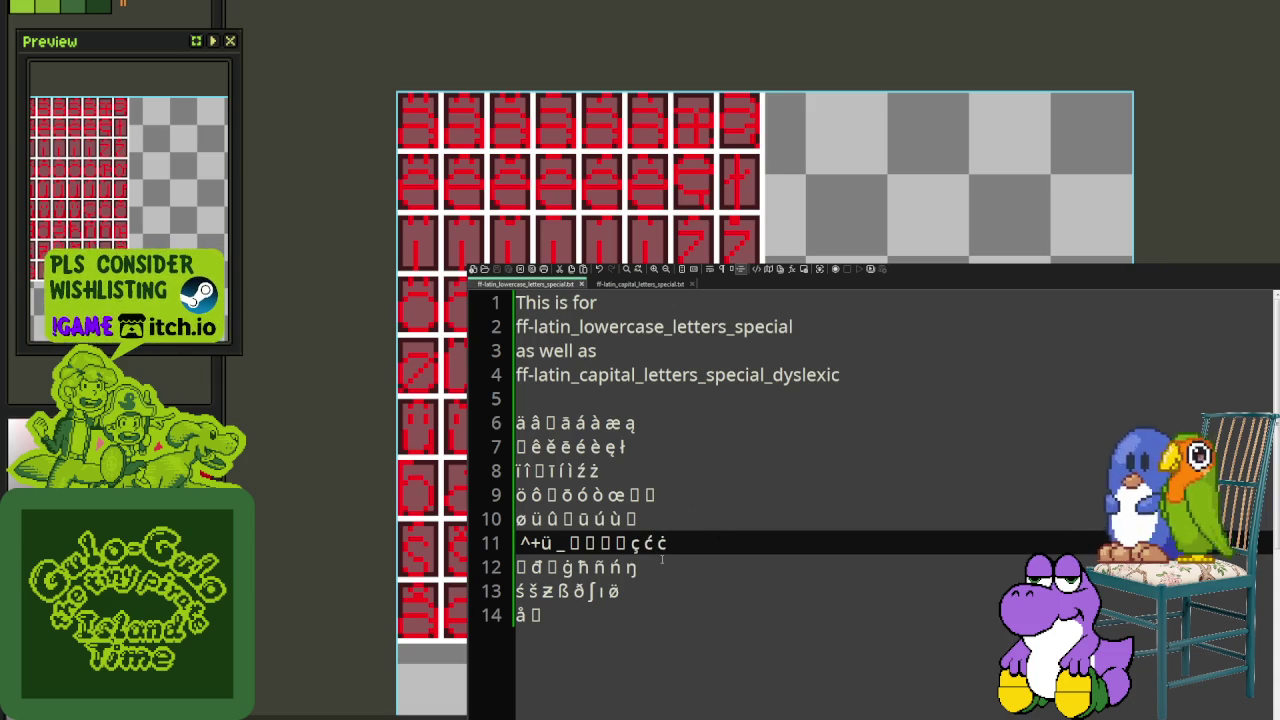
key("Left")
key("Left")
key("Left")
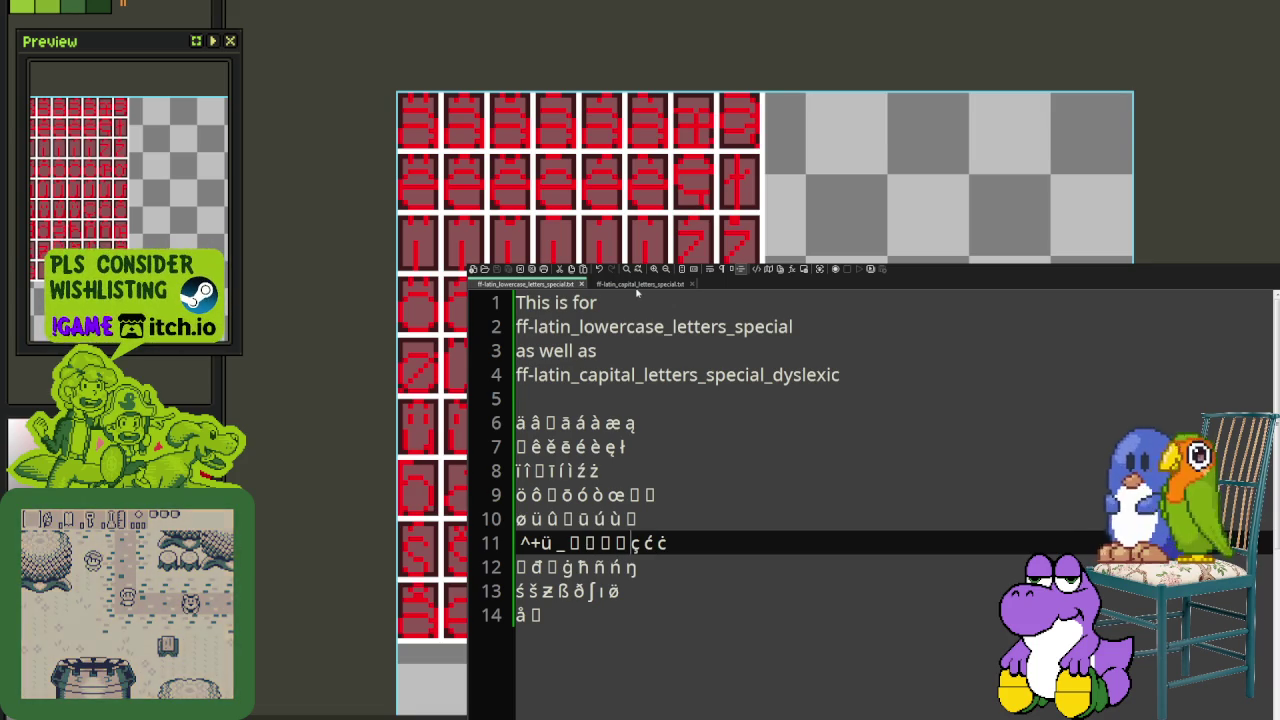
key("ctrl+Tab")
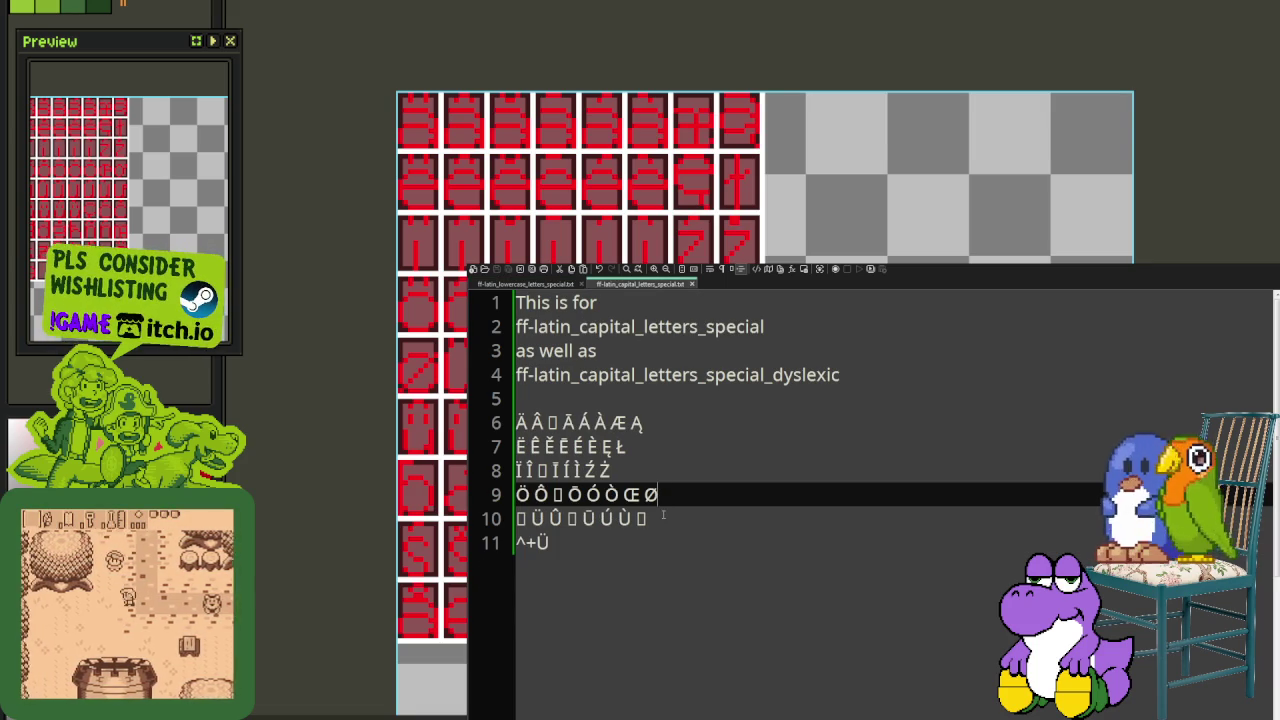
Step: Delete the underscore from line 11 of the lowercase list
left_click(572, 540)
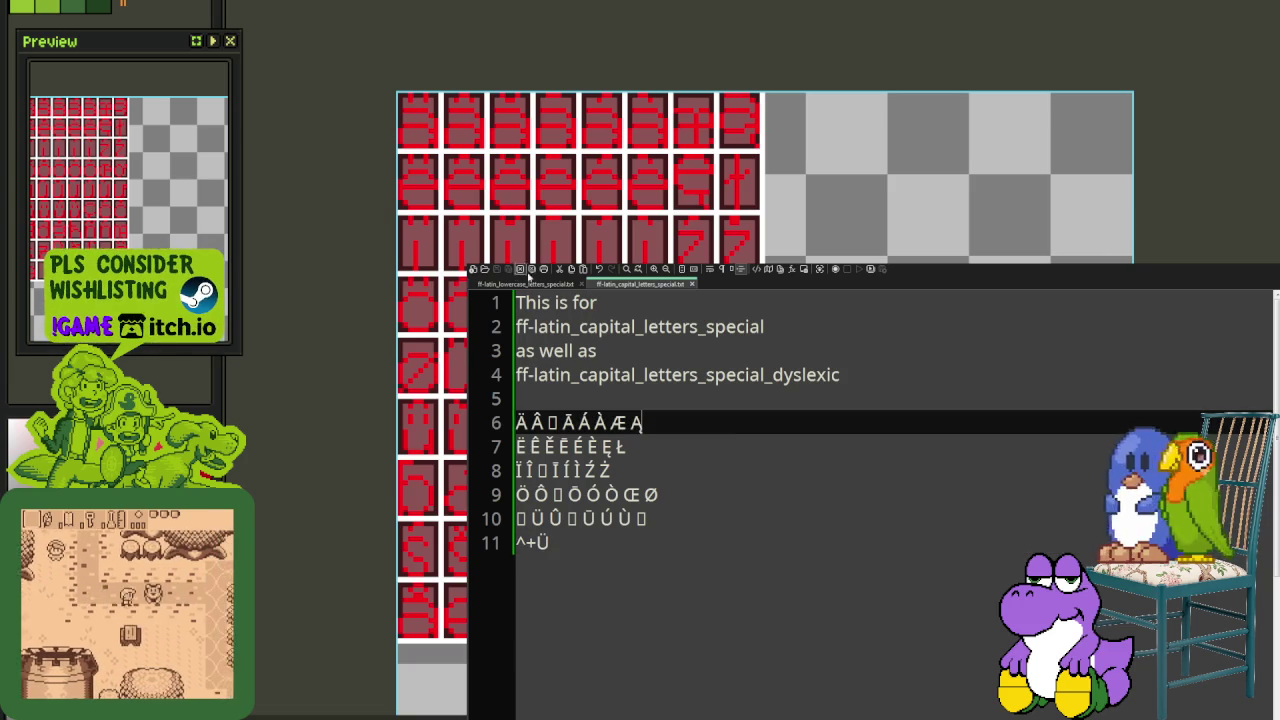
key("ctrl+Tab")
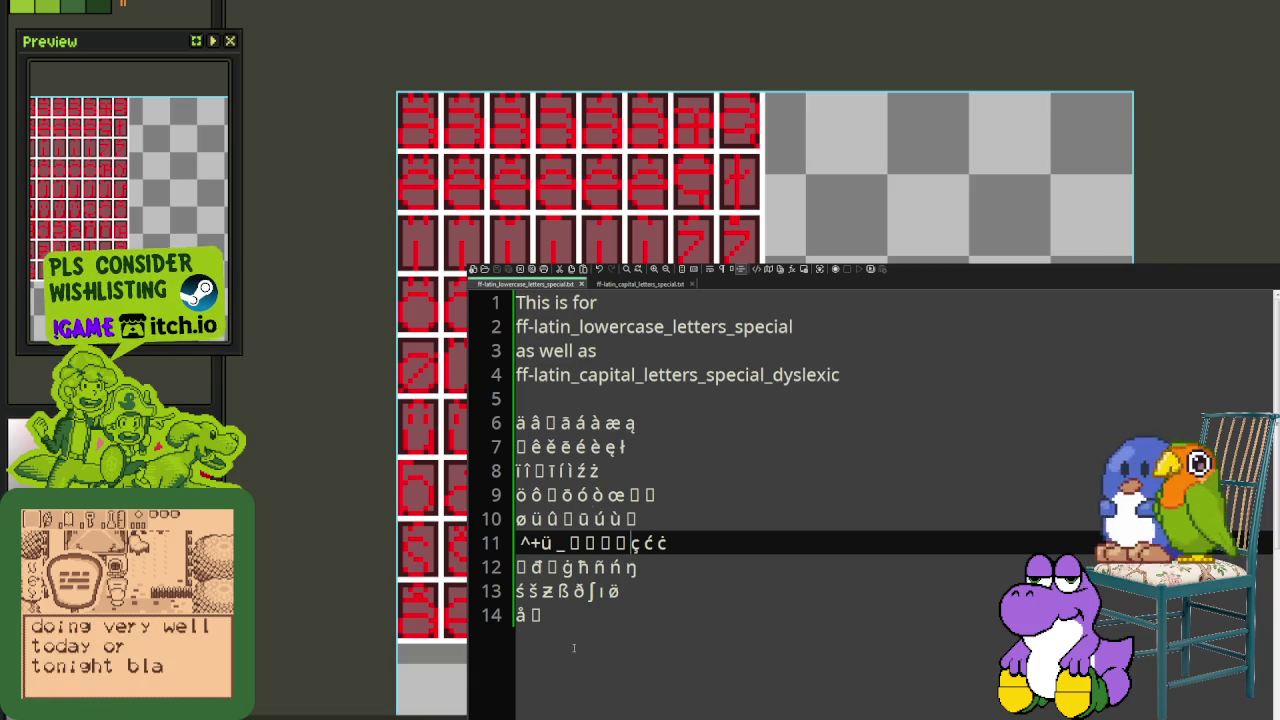
left_click(615, 285)
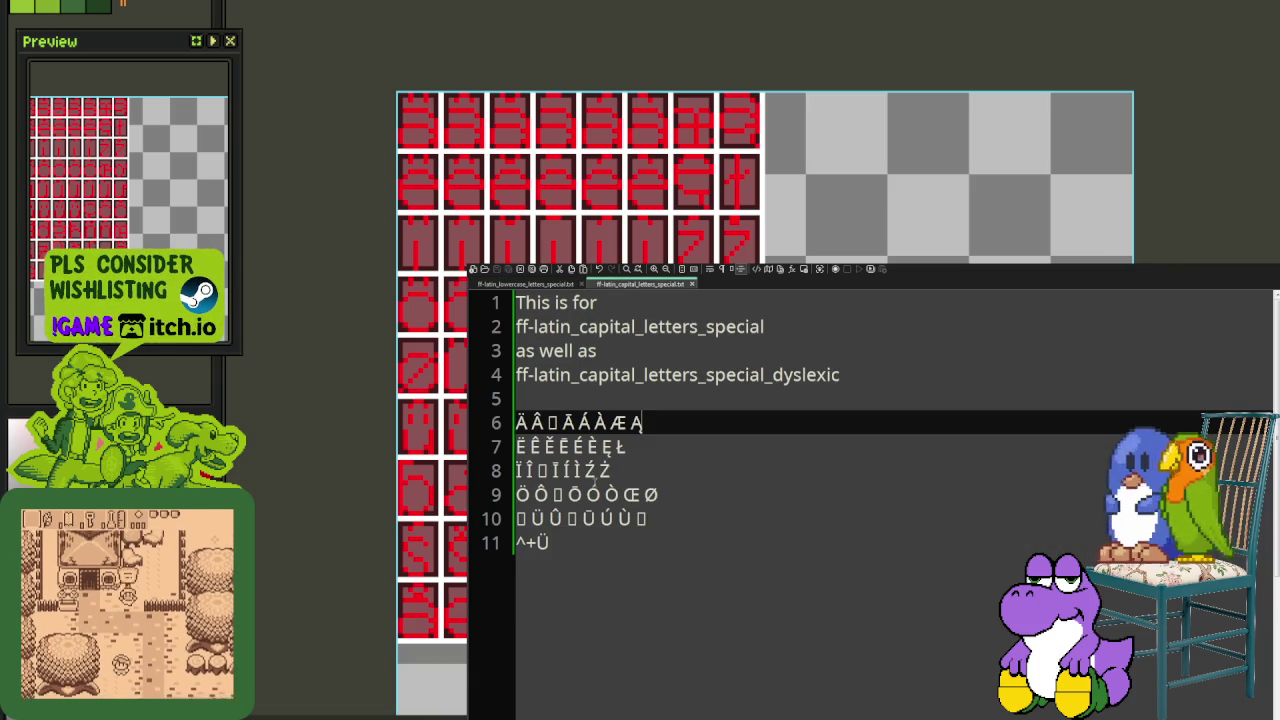
key("ctrl+Tab")
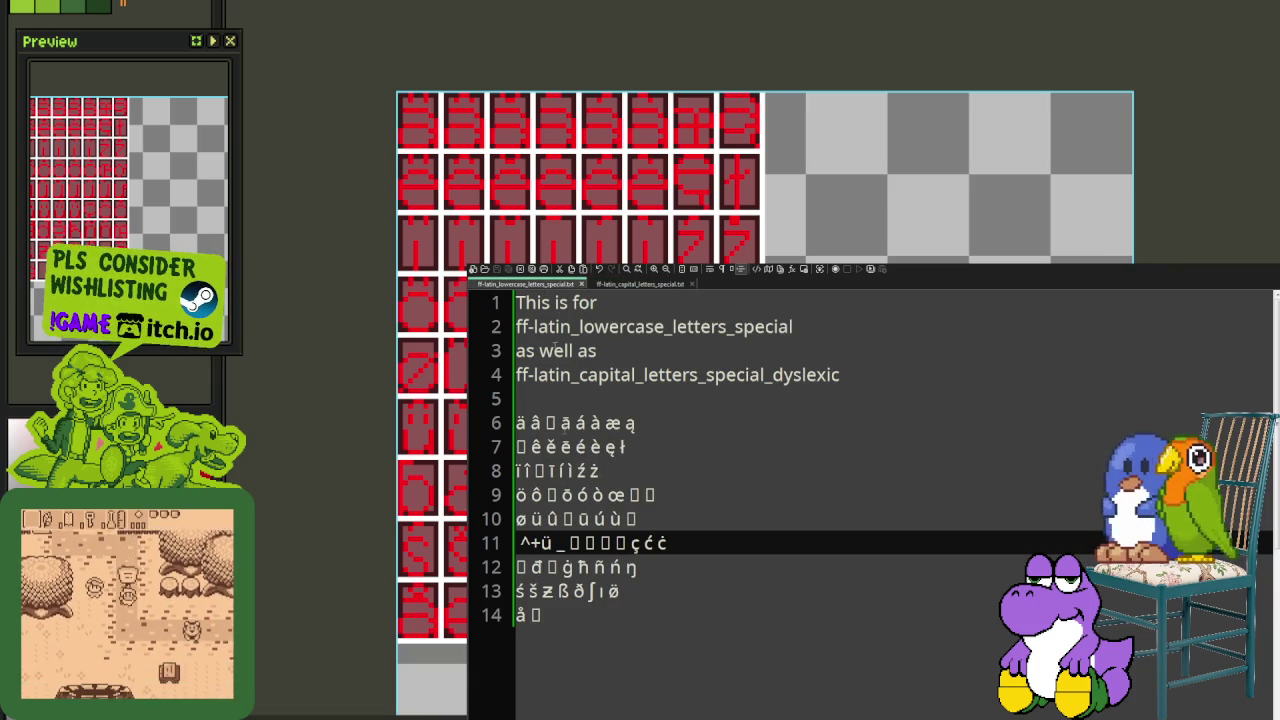
key("Delete")
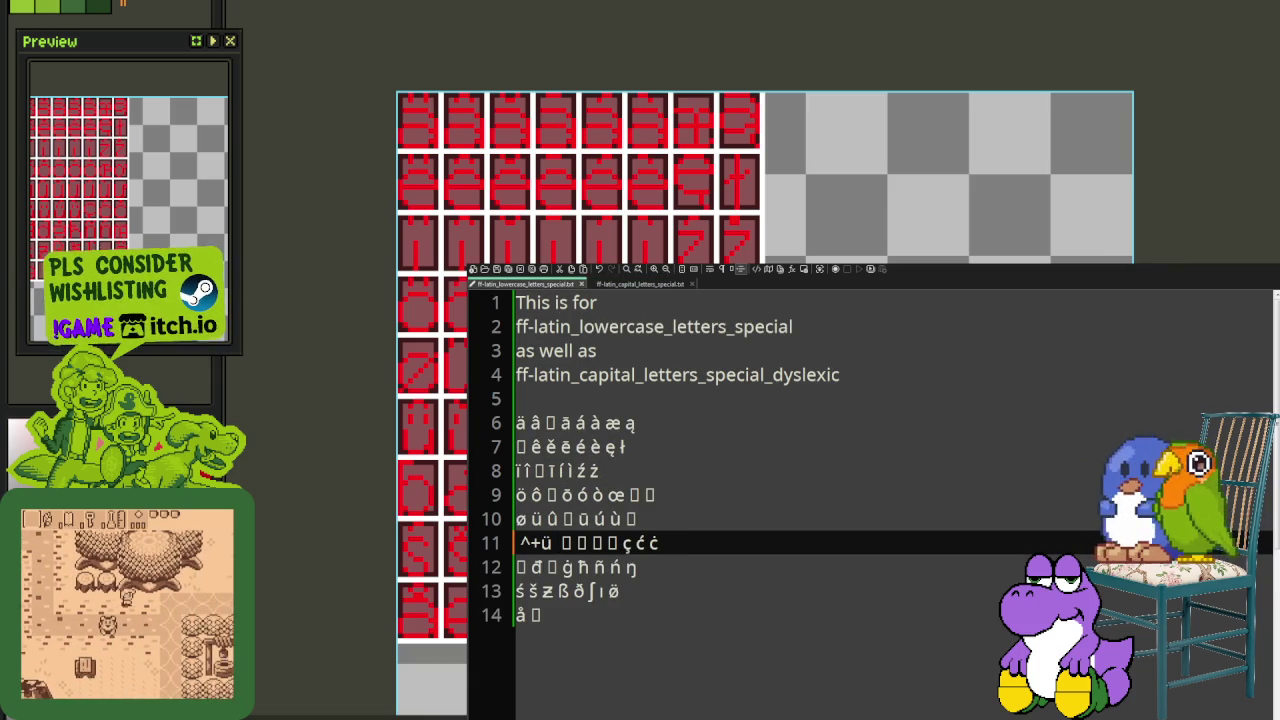
Step: Append ẞ and other special glyphs after ^+Ü on capital line 11, saving
left_click(648, 285)
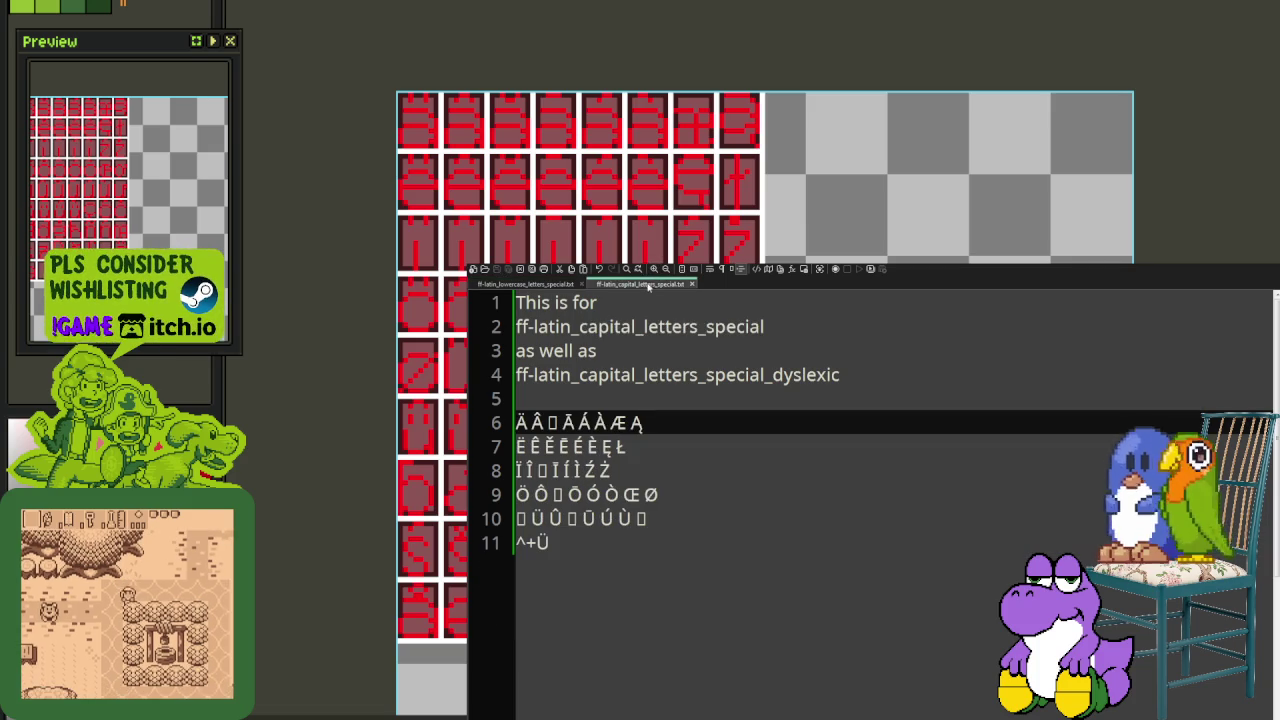
left_click(595, 546)
type("ẞ")
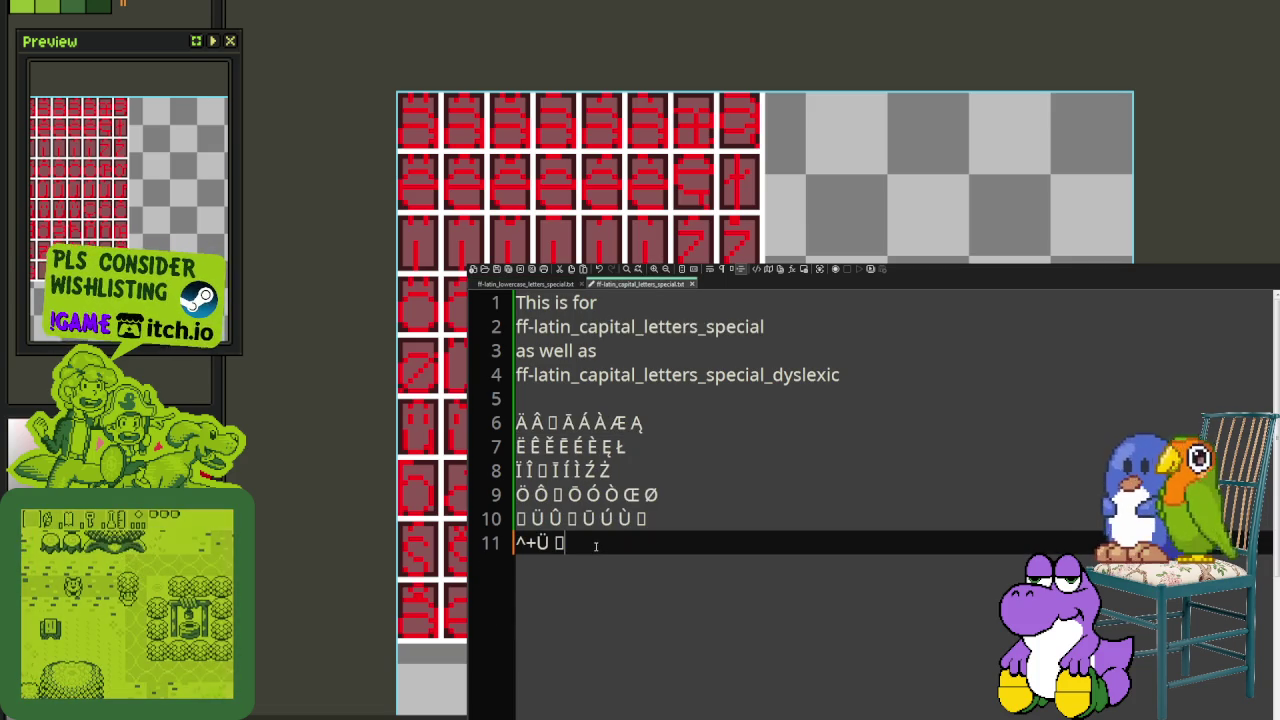
key("ctrl+s")
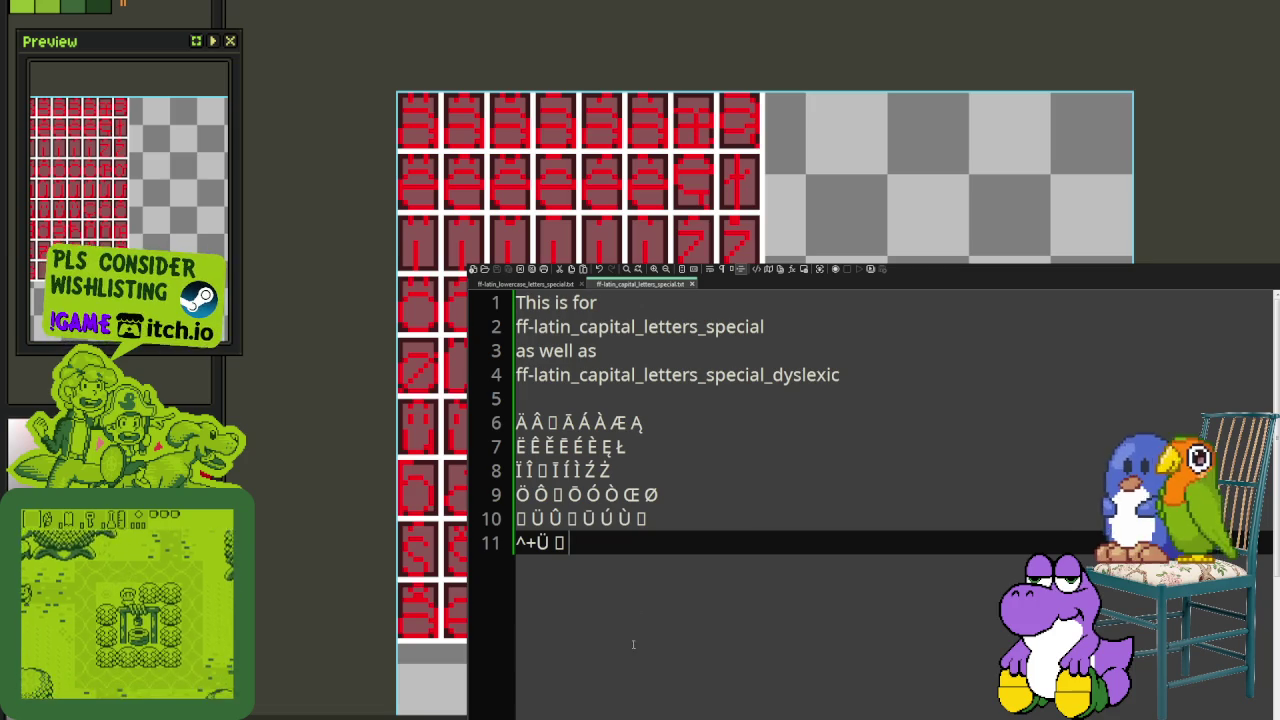
type("ẞ")
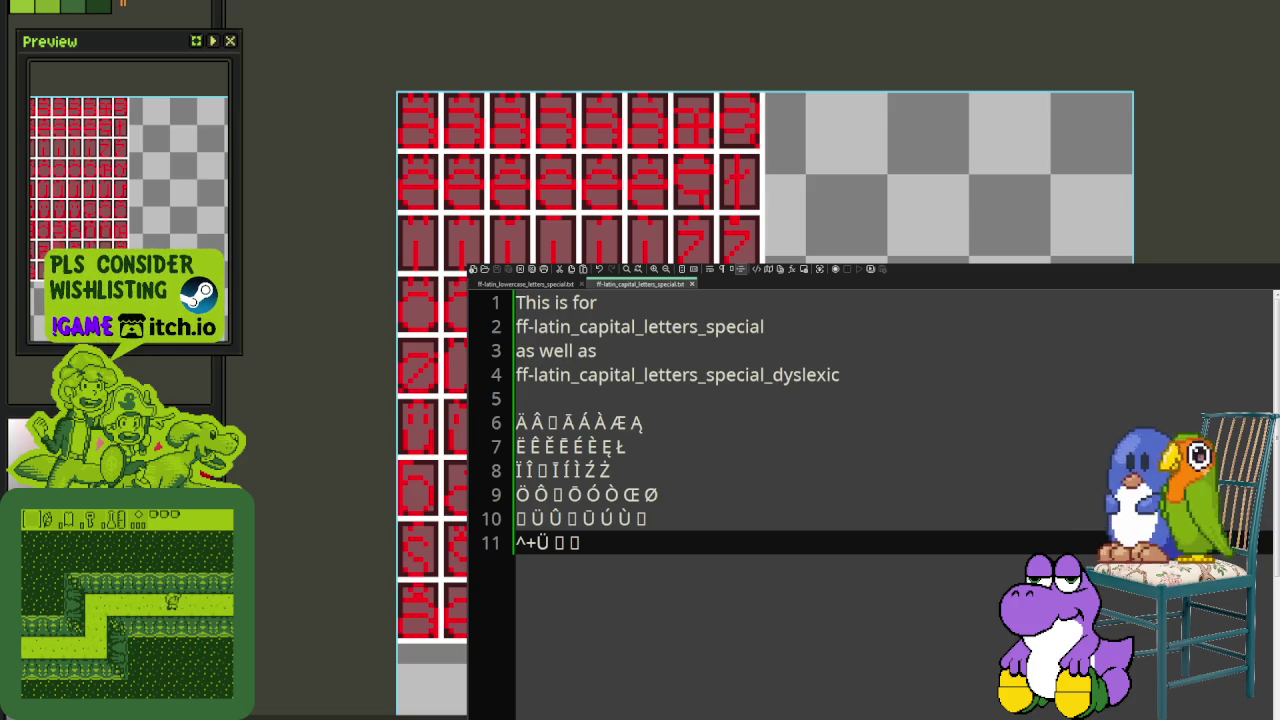
type("ẞ")
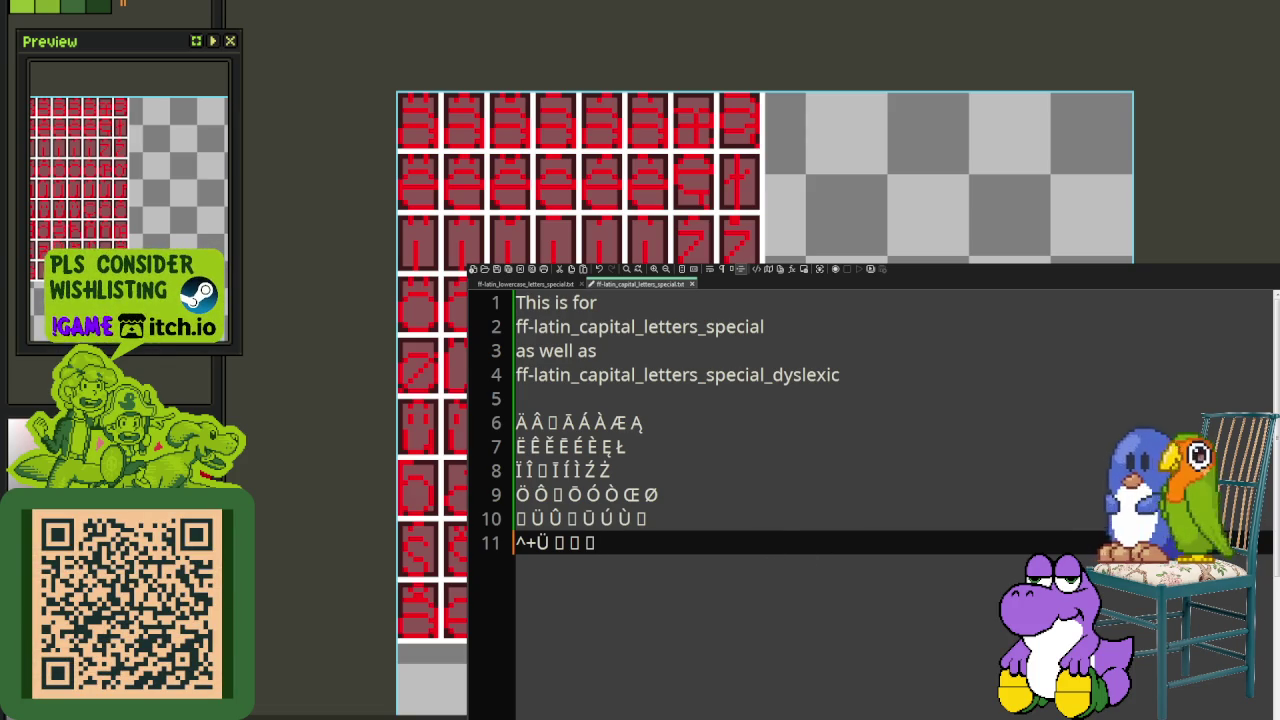
key("ctrl+v")
Step: Add Ç and Ć to capital line 11, checking against the lowercase list
type("Ç")
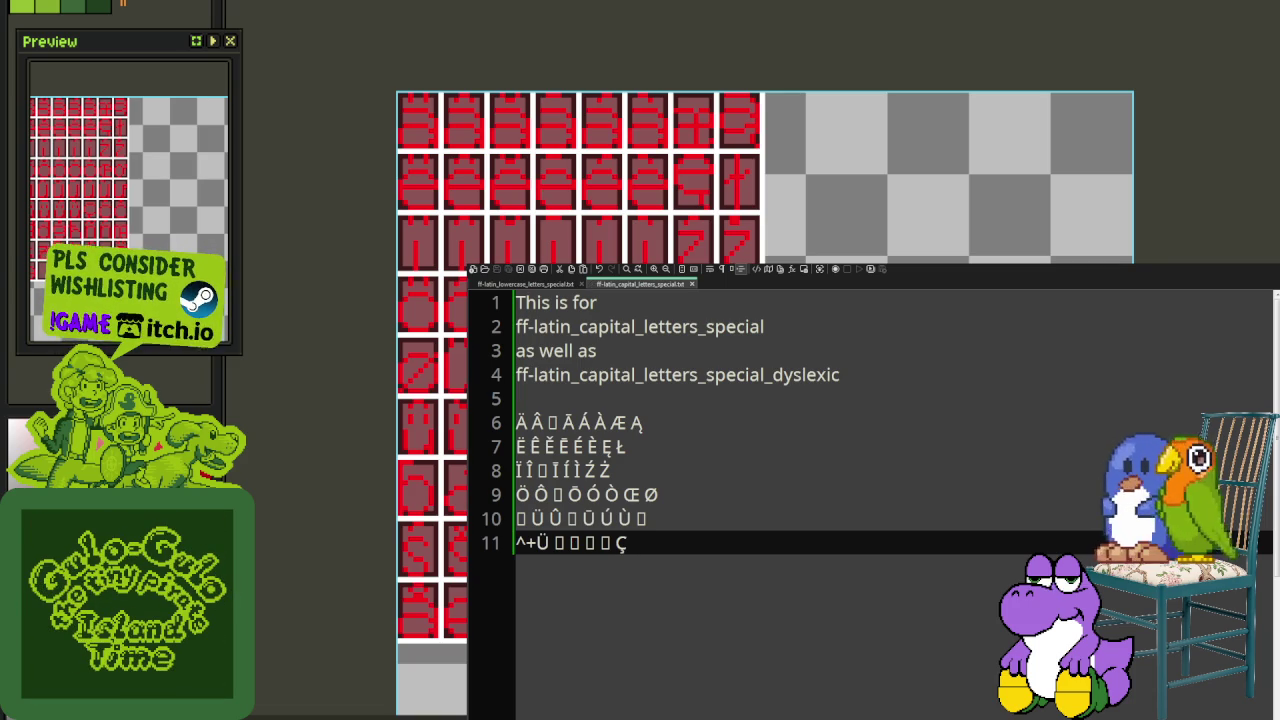
type("Ć Ċ")
left_click(553, 285)
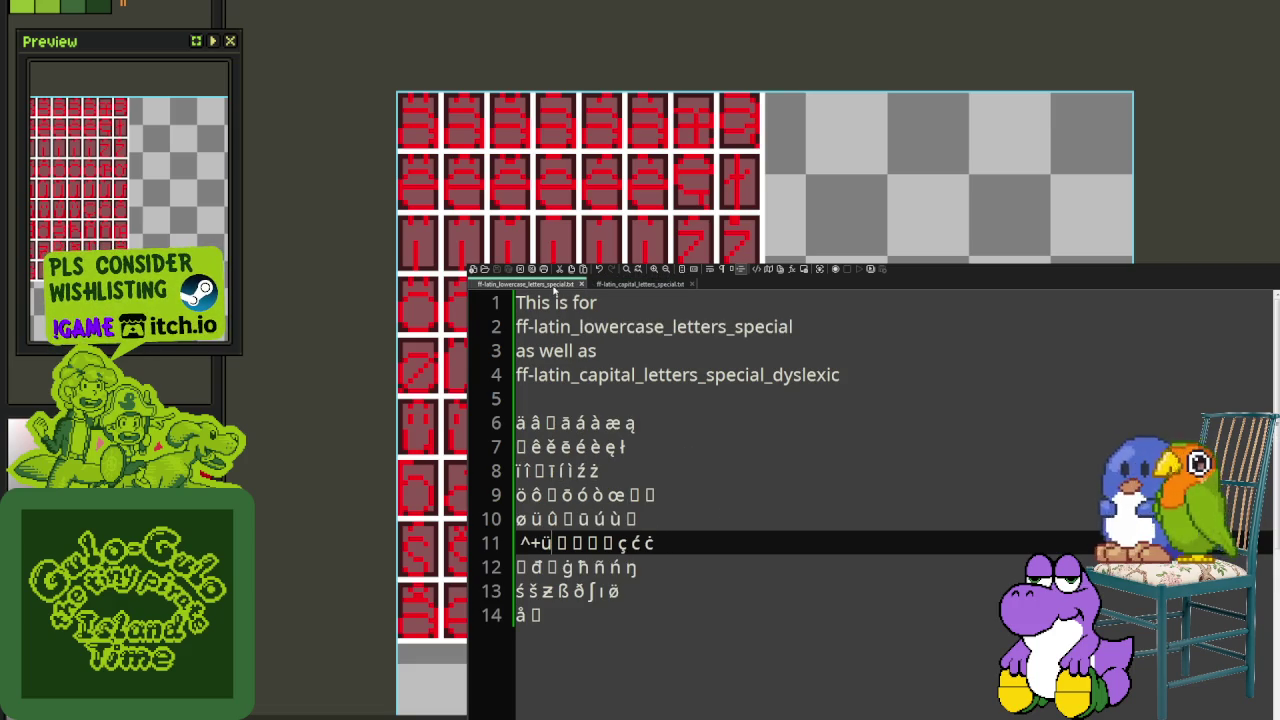
left_click(645, 284)
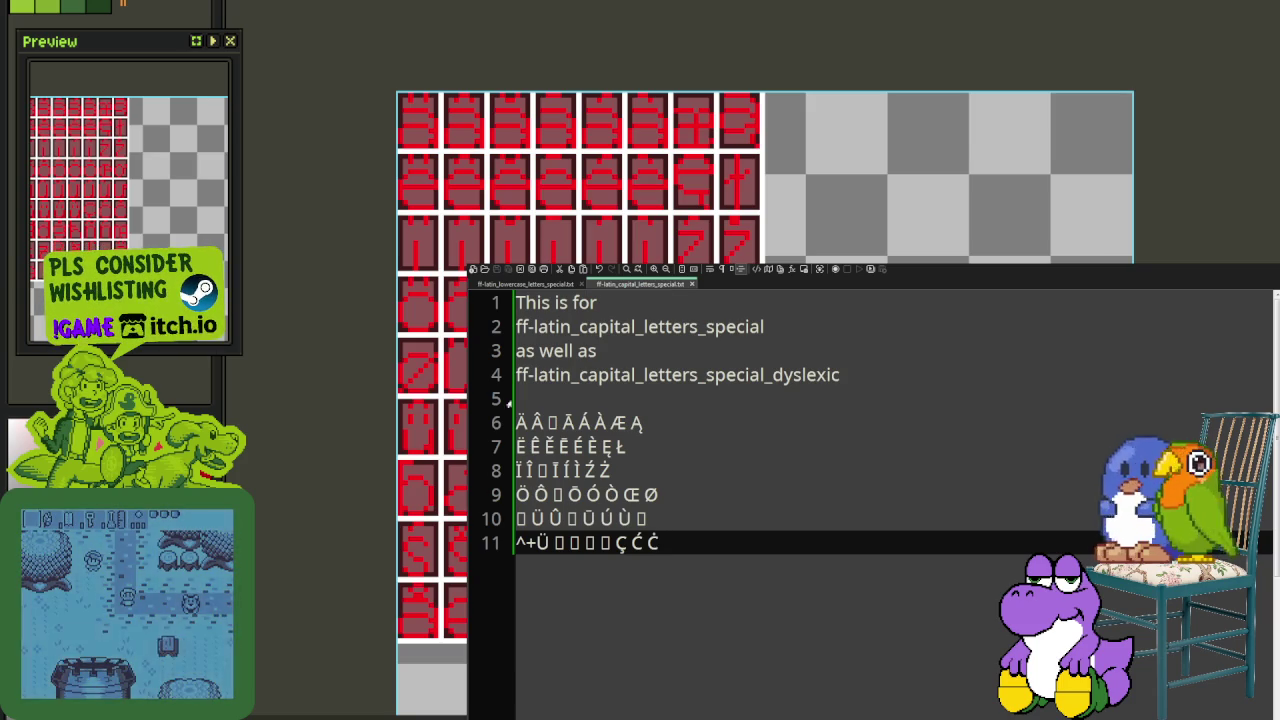
key("ctrl+Tab")
key("Down")
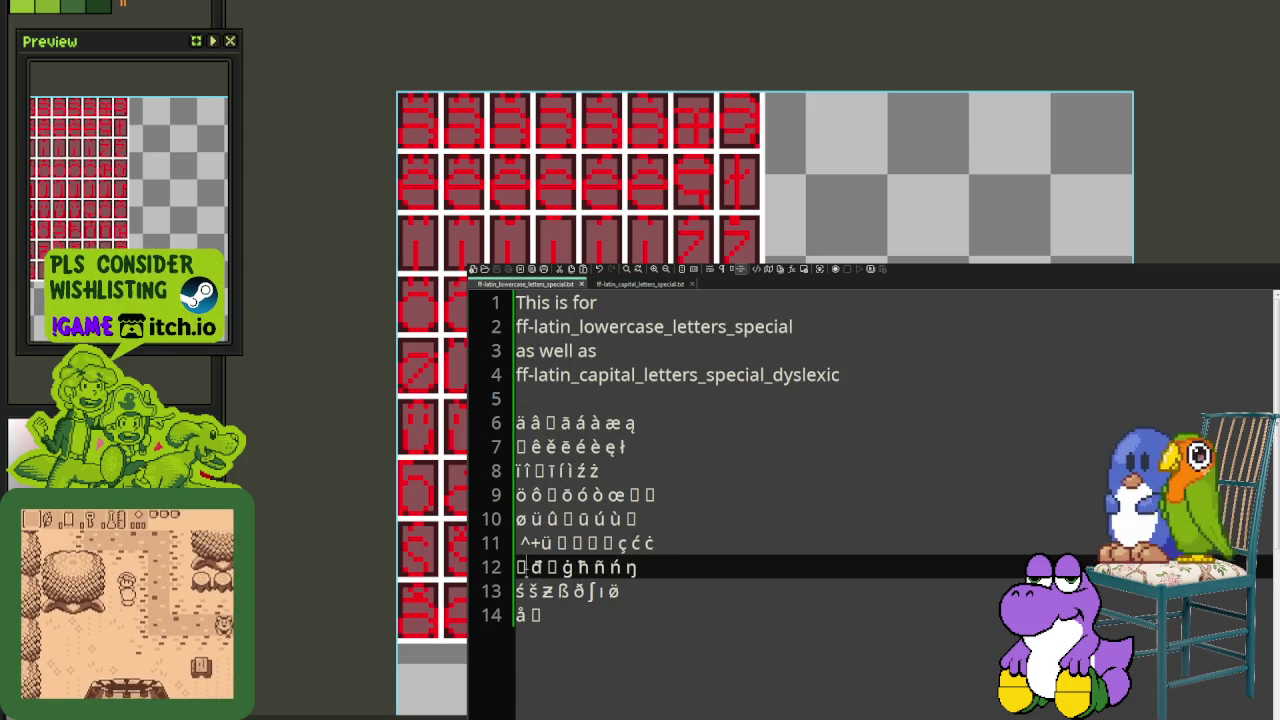
left_click(920, 540)
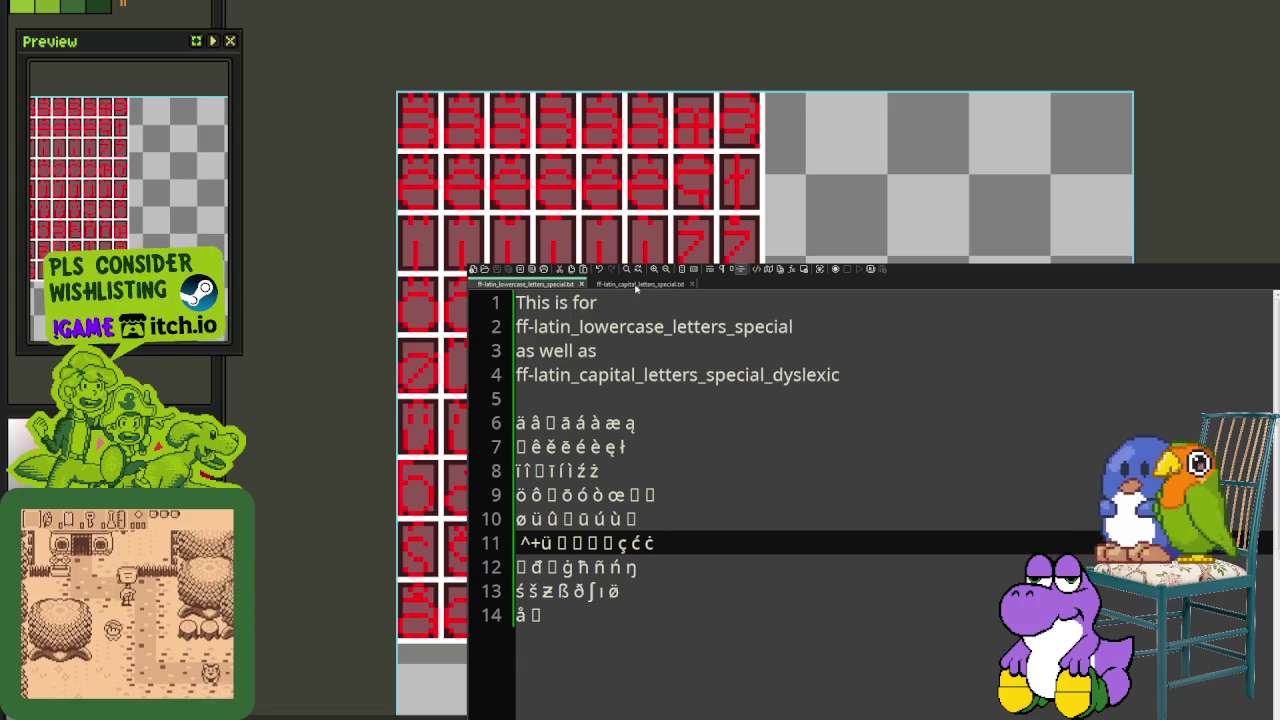
left_click(636, 285)
left_click(662, 543)
Step: Start capital line 12 with Đ to match the lowercase đ
key("Return")
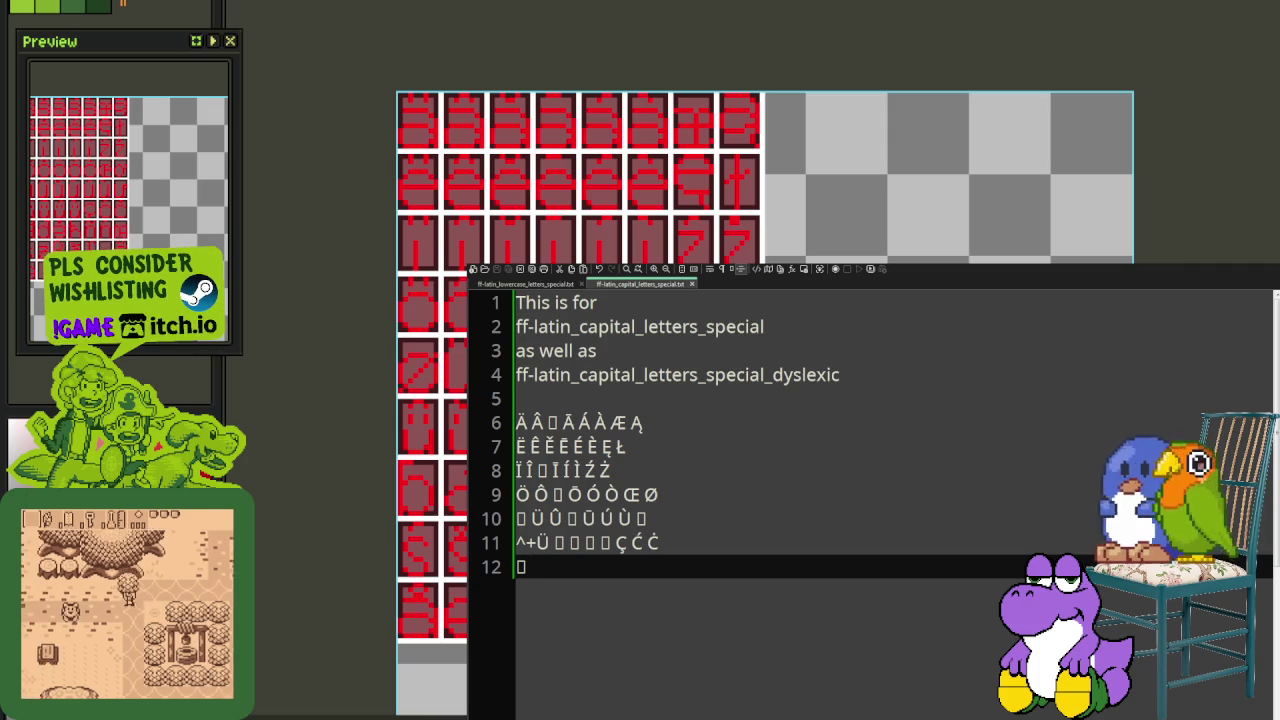
key("ctrl+Tab")
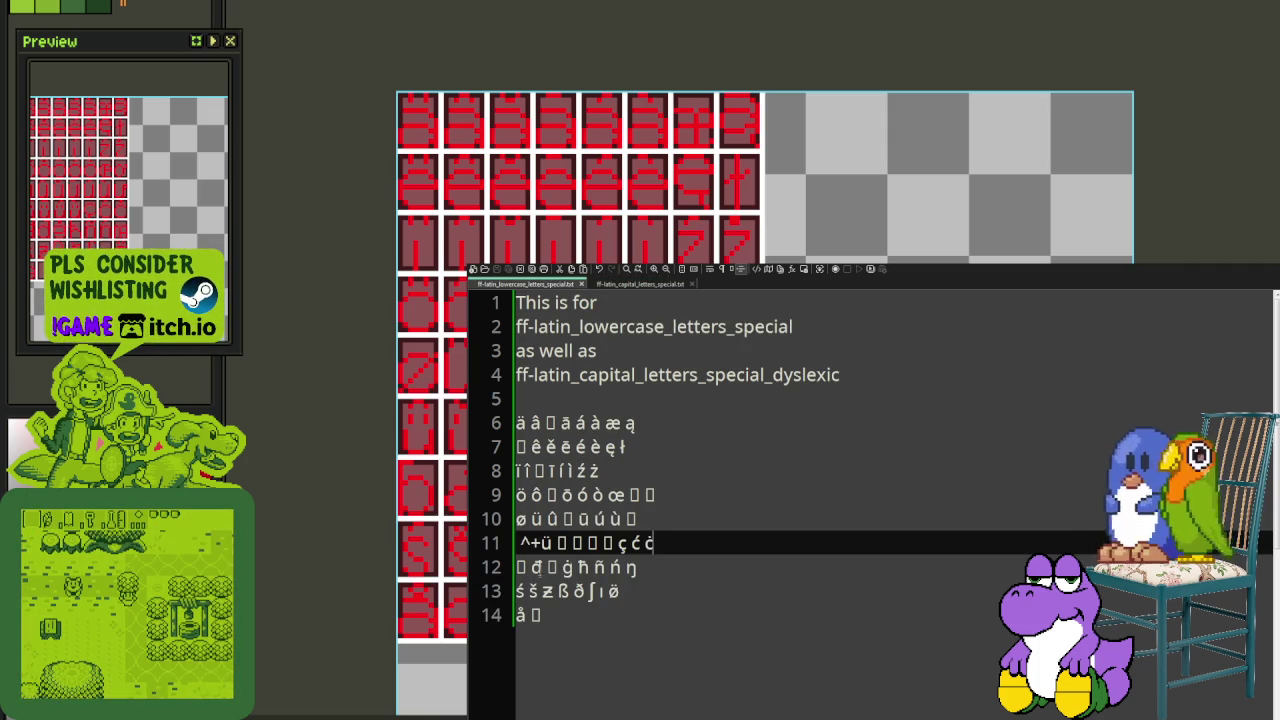
left_click(531, 567)
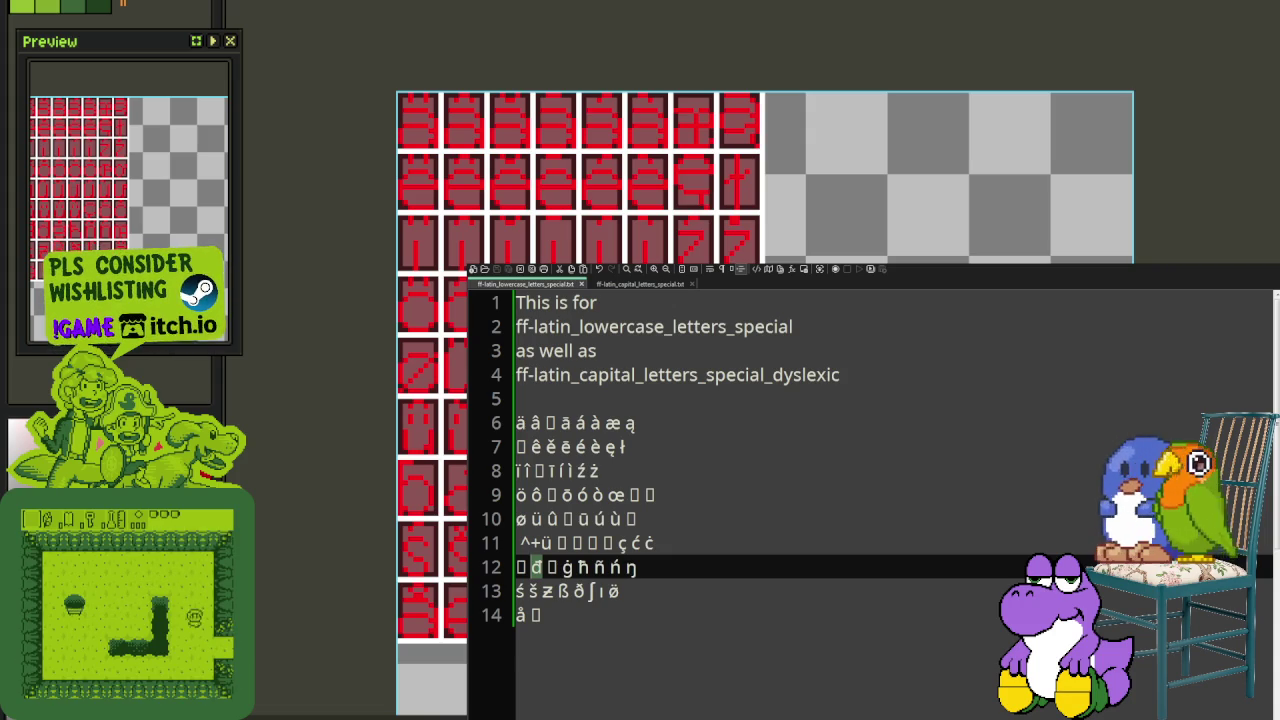
key("ctrl+Tab")
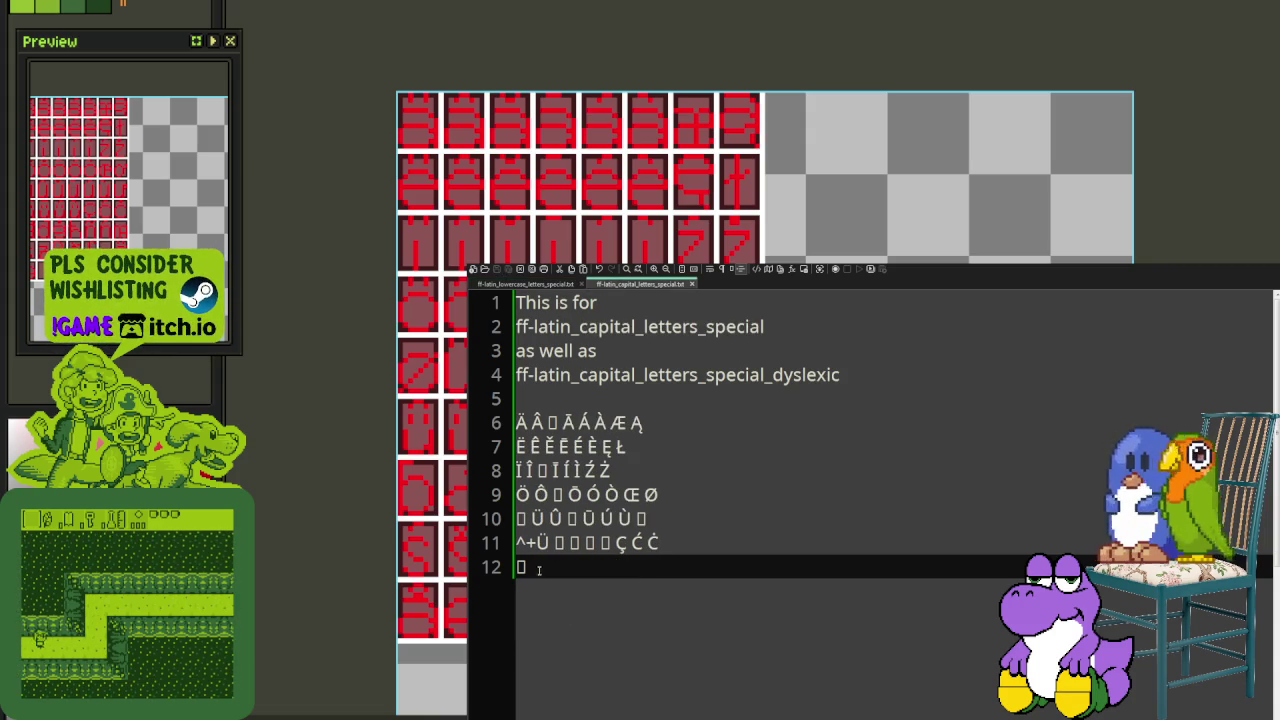
type("Đ")
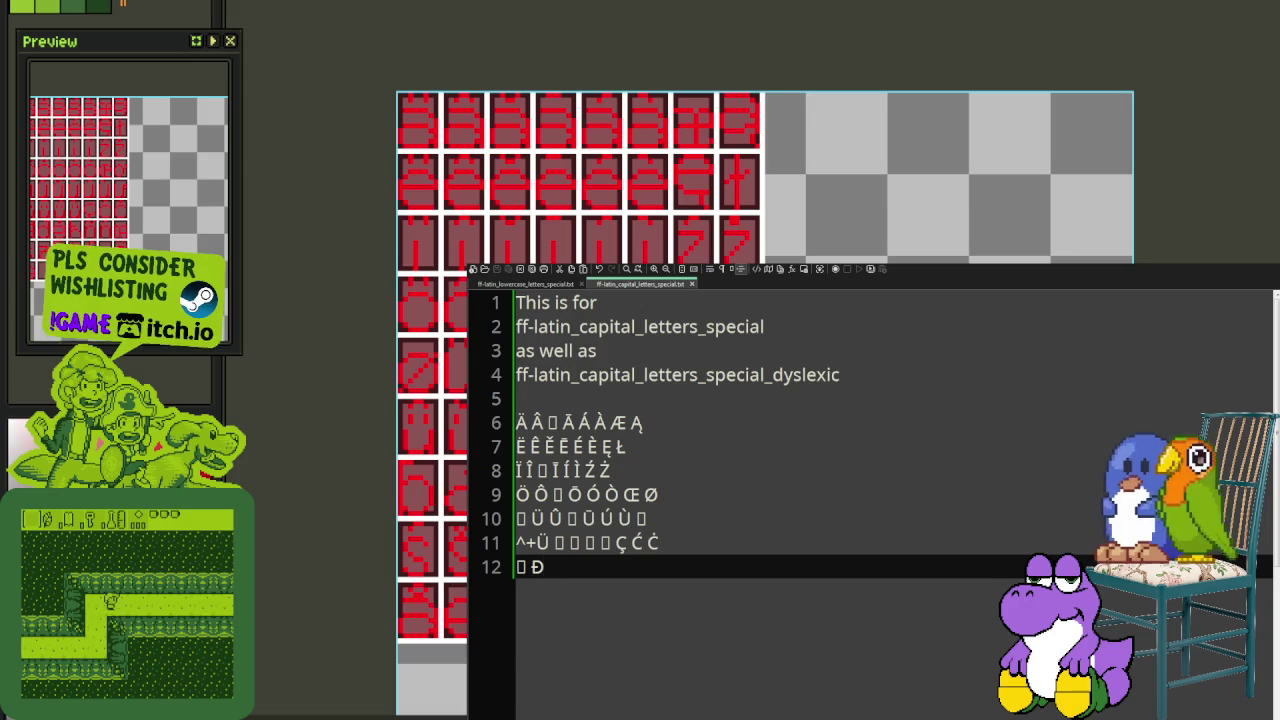
Step: Add Ġ after Đ on capital line 12, matching the lowercase ġ
key("ctrl+Tab")
key("Right")
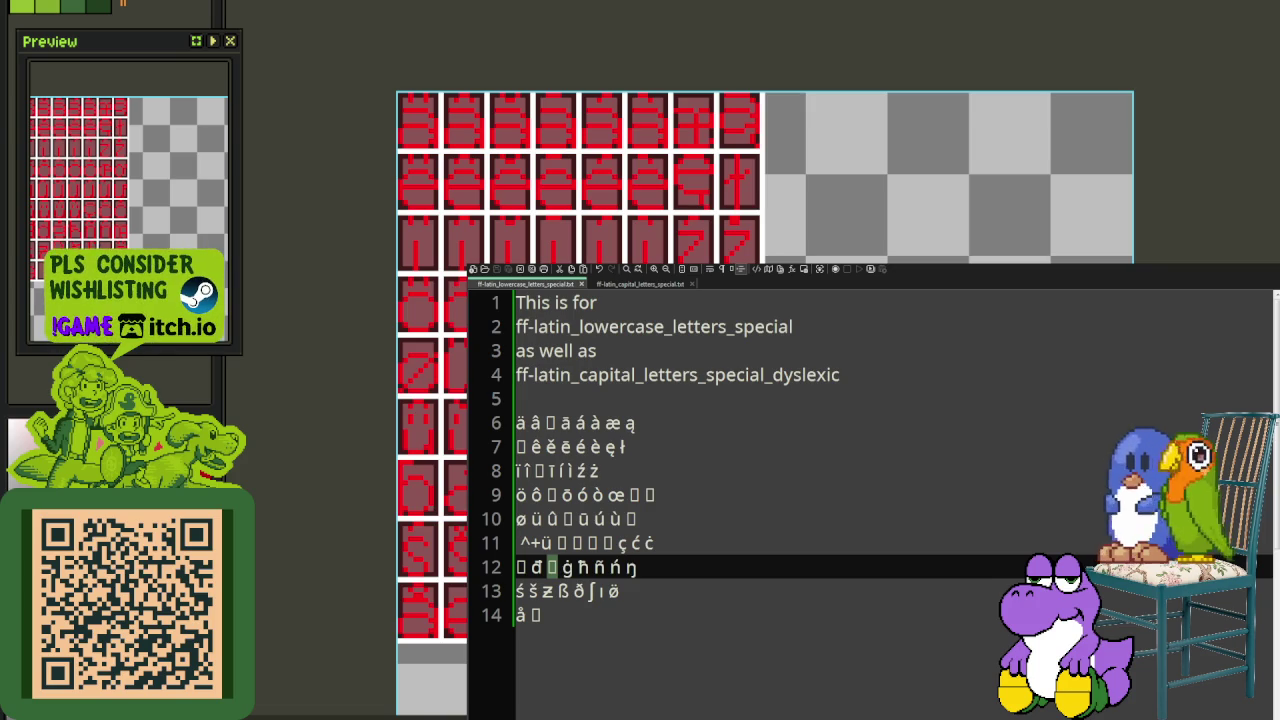
left_click(630, 284)
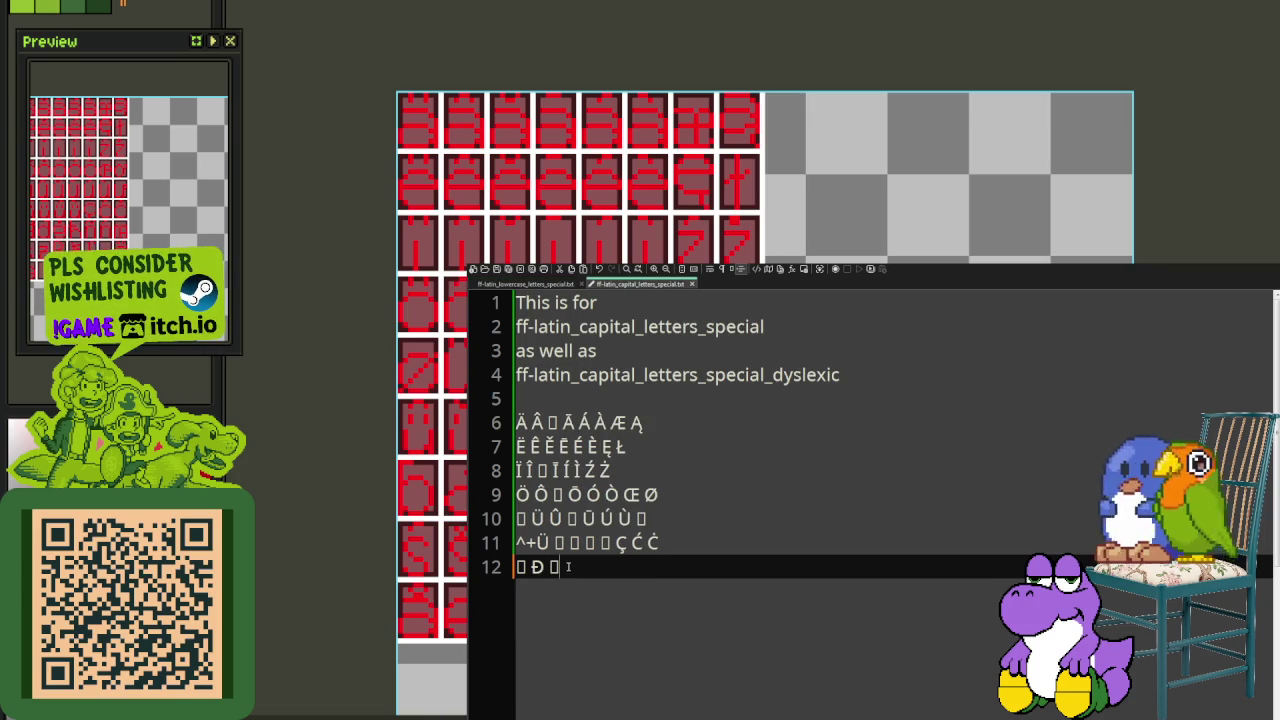
left_click(533, 285)
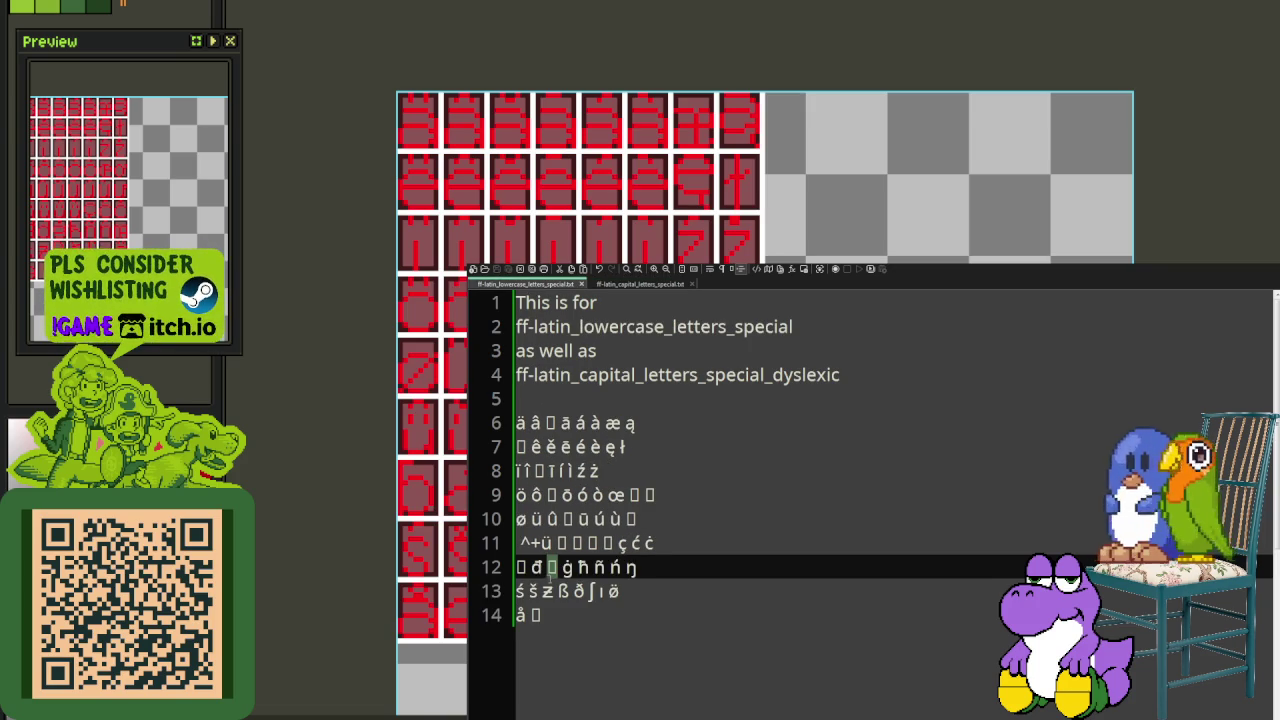
double_click(567, 567)
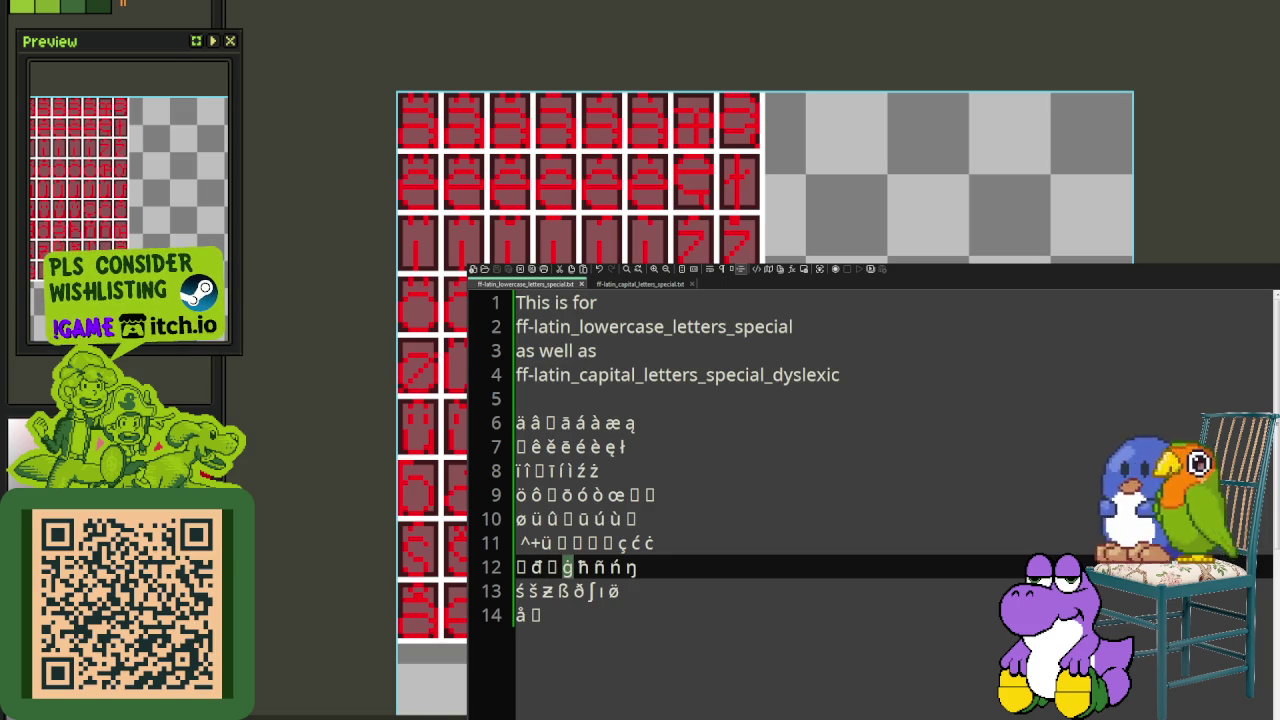
key("ctrl+Tab")
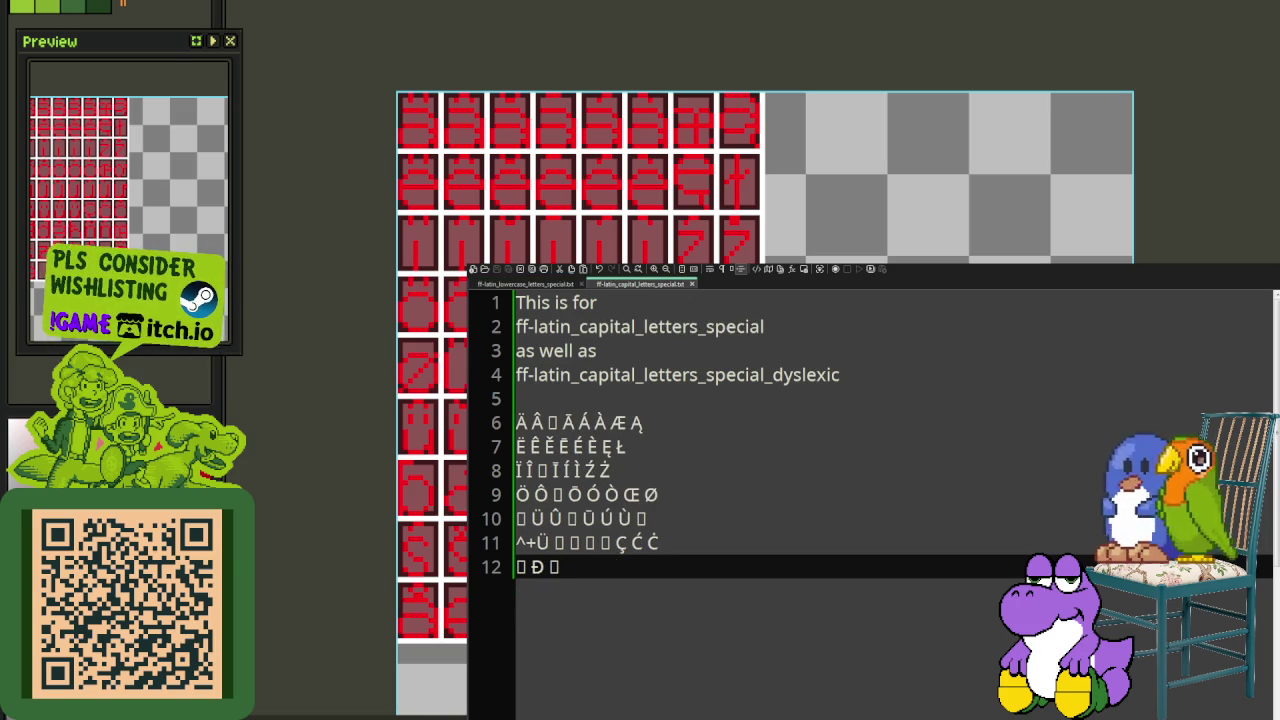
type("Ġ")
left_click(551, 285)
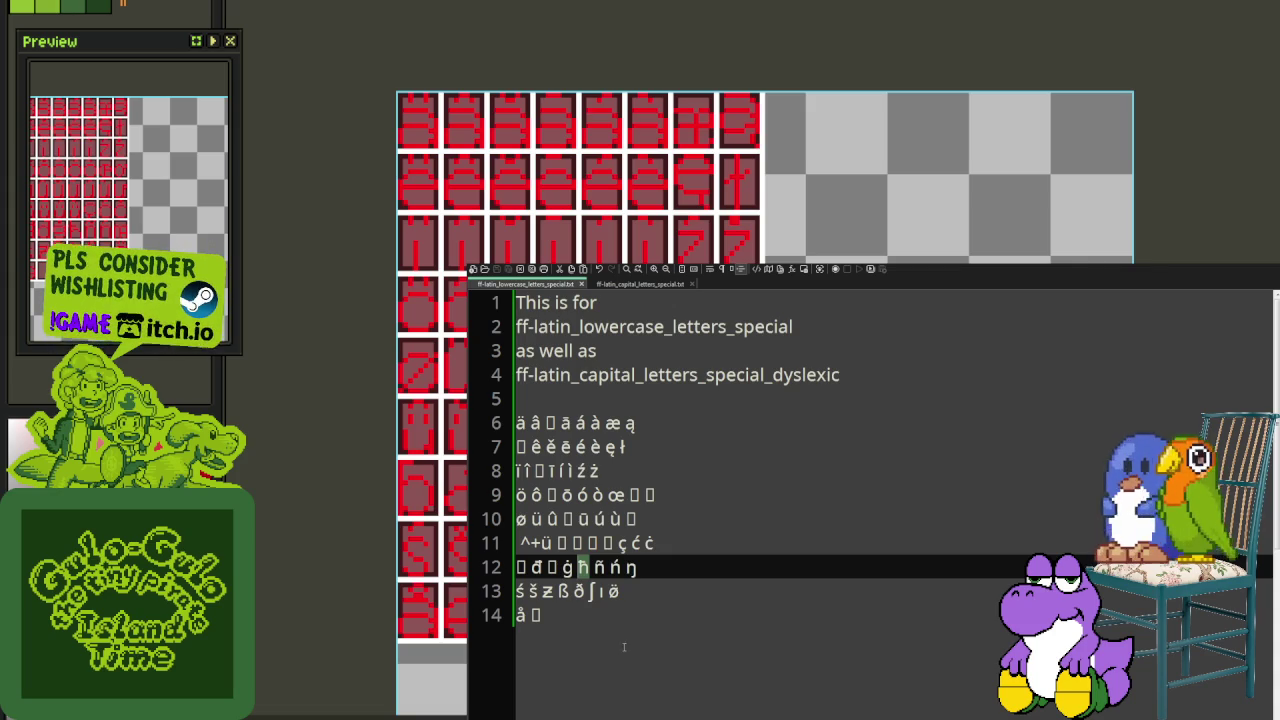
Step: Add Ħ and Ñ to capital line 12, checking ñ on the lowercase row
left_click(583, 614)
key("ctrl+Tab")
type("Ħ")
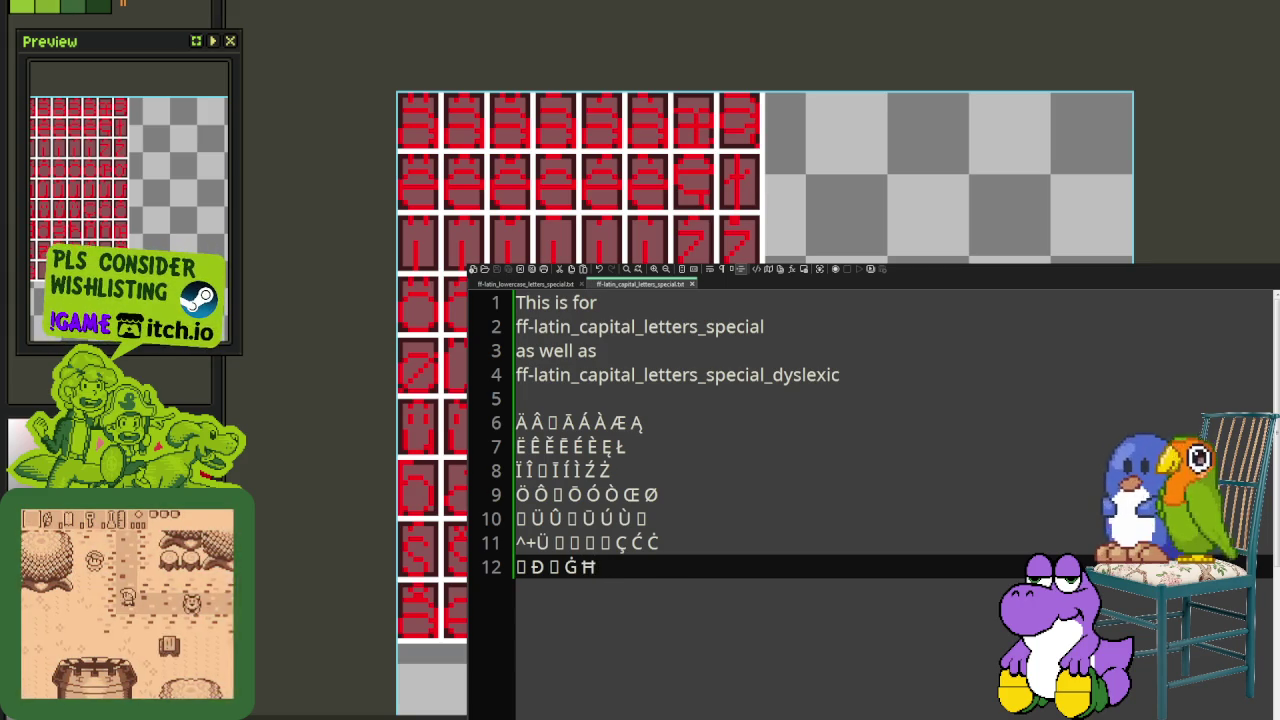
key("ctrl+Tab")
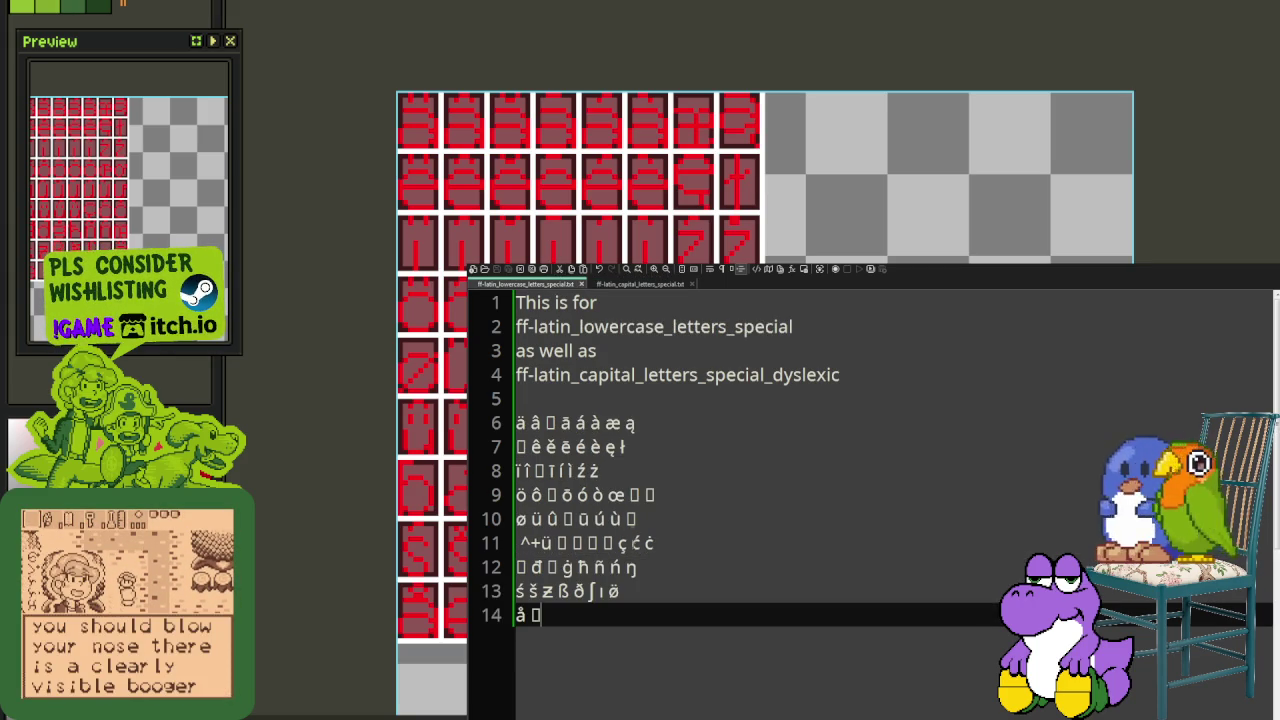
double_click(600, 567)
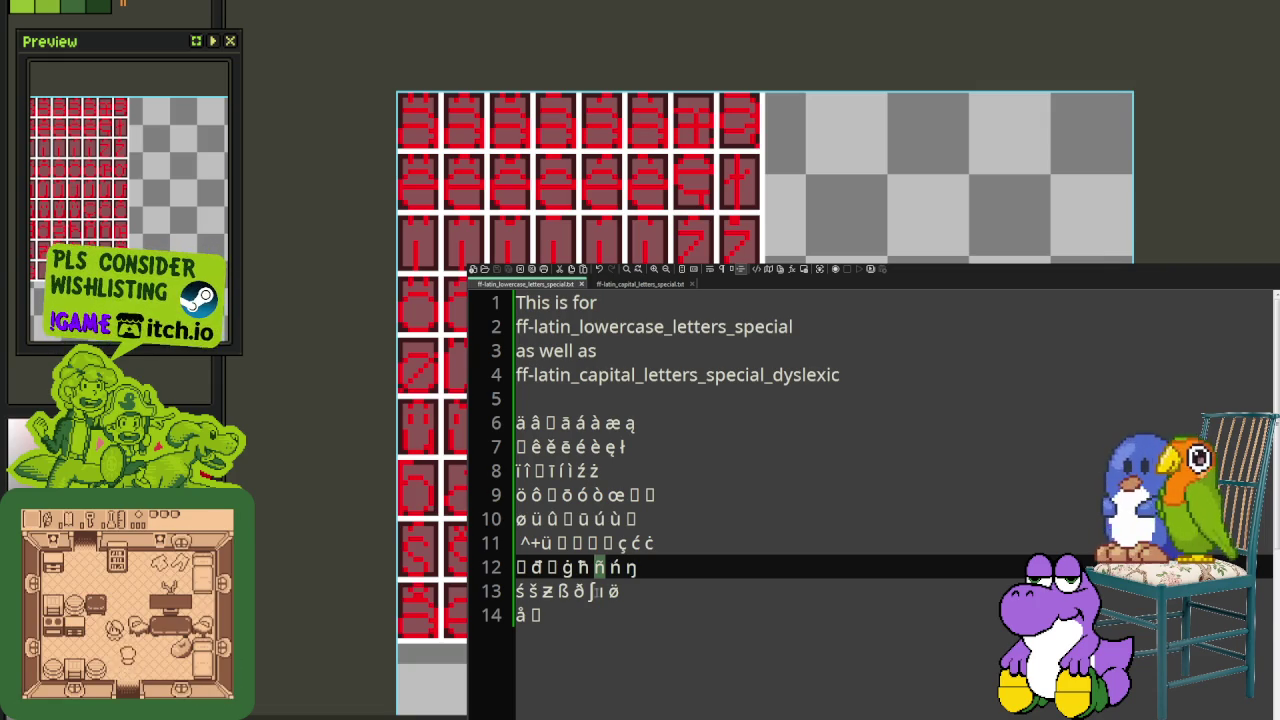
left_click(577, 608)
key("ctrl+Tab")
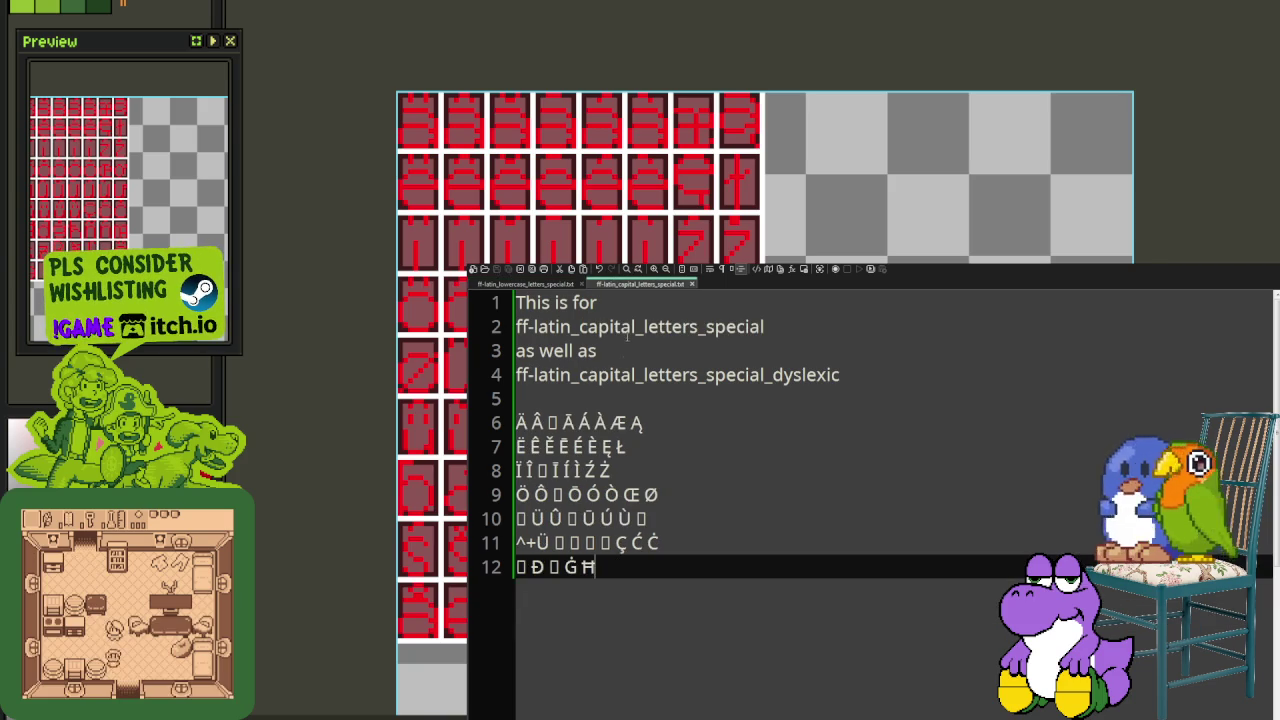
type(" Ñ")
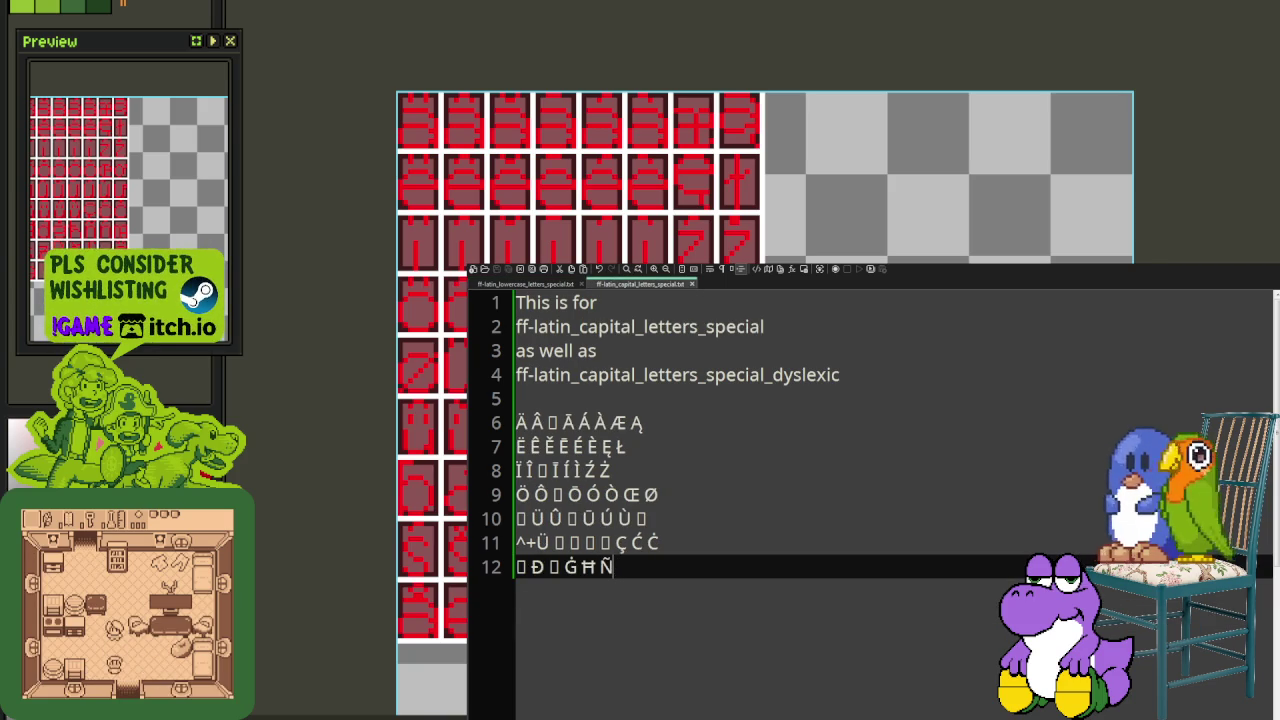
Step: Add Ń and Ŋ to capital line 12 to match the lowercase row, then start line 13
key("ctrl+Tab")
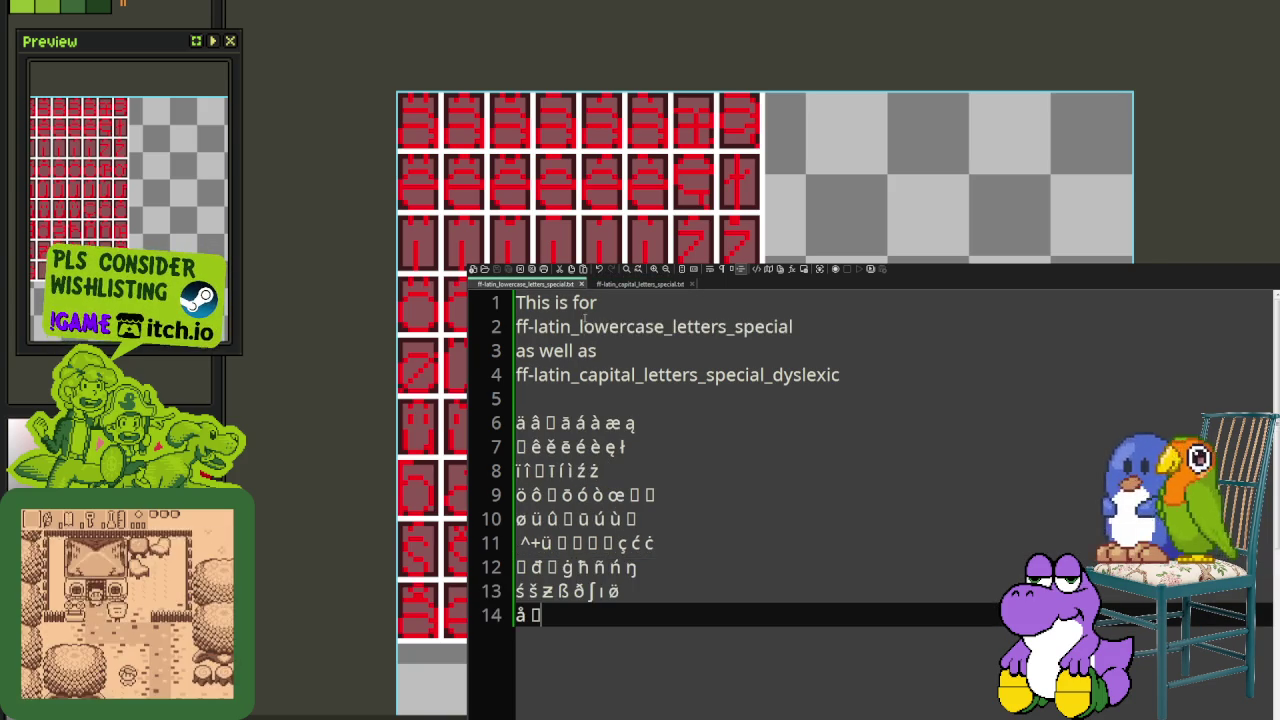
key("Up")
key("Up")
key("shift+Right")
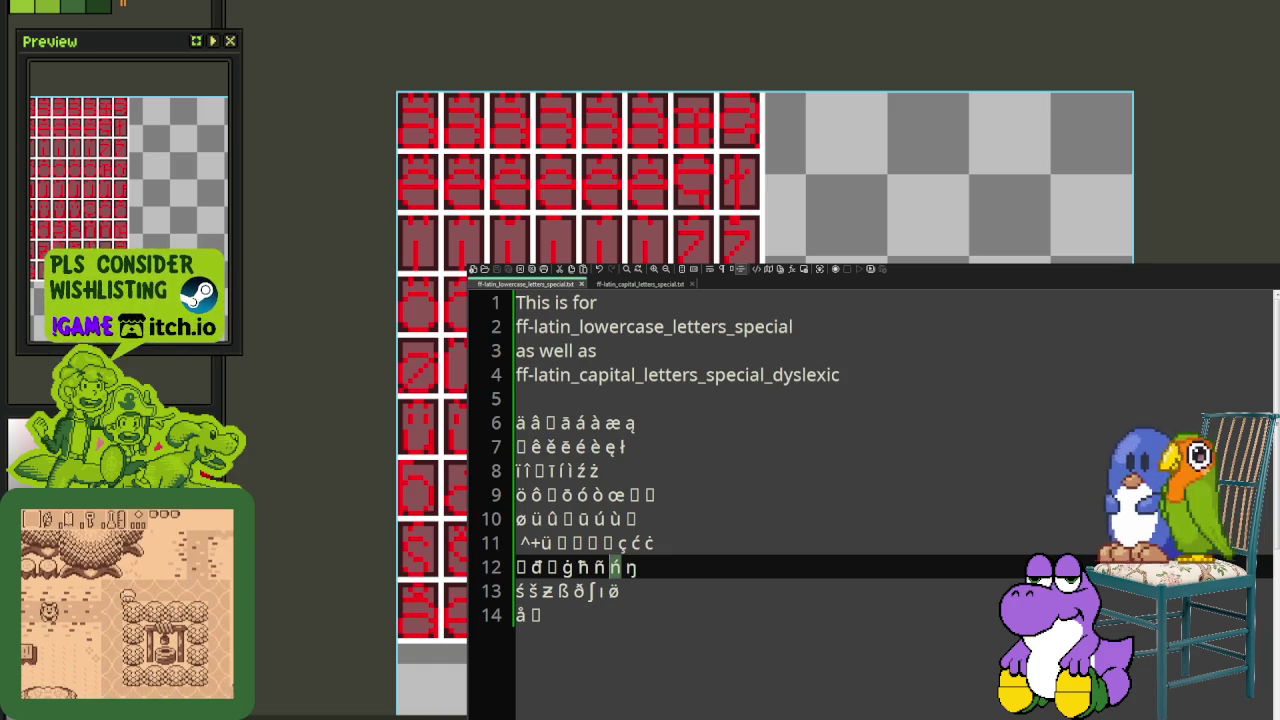
left_click(640, 284)
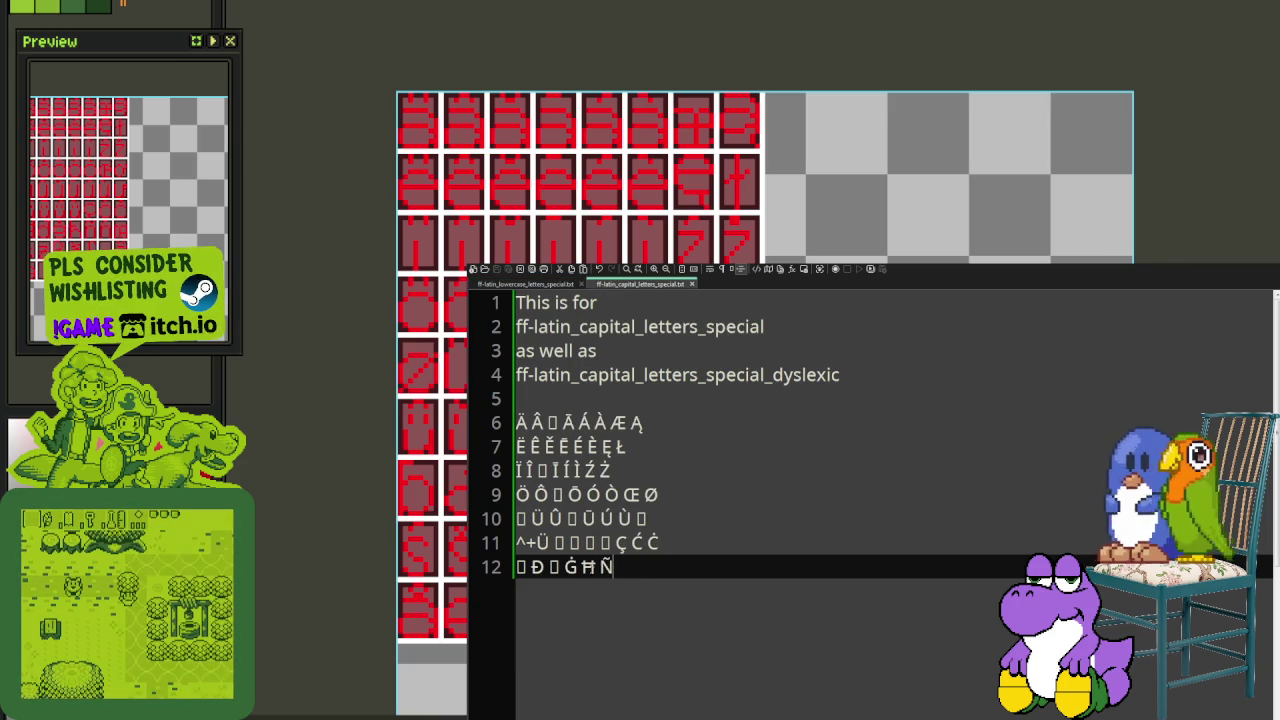
left_click(566, 288)
key("Right")
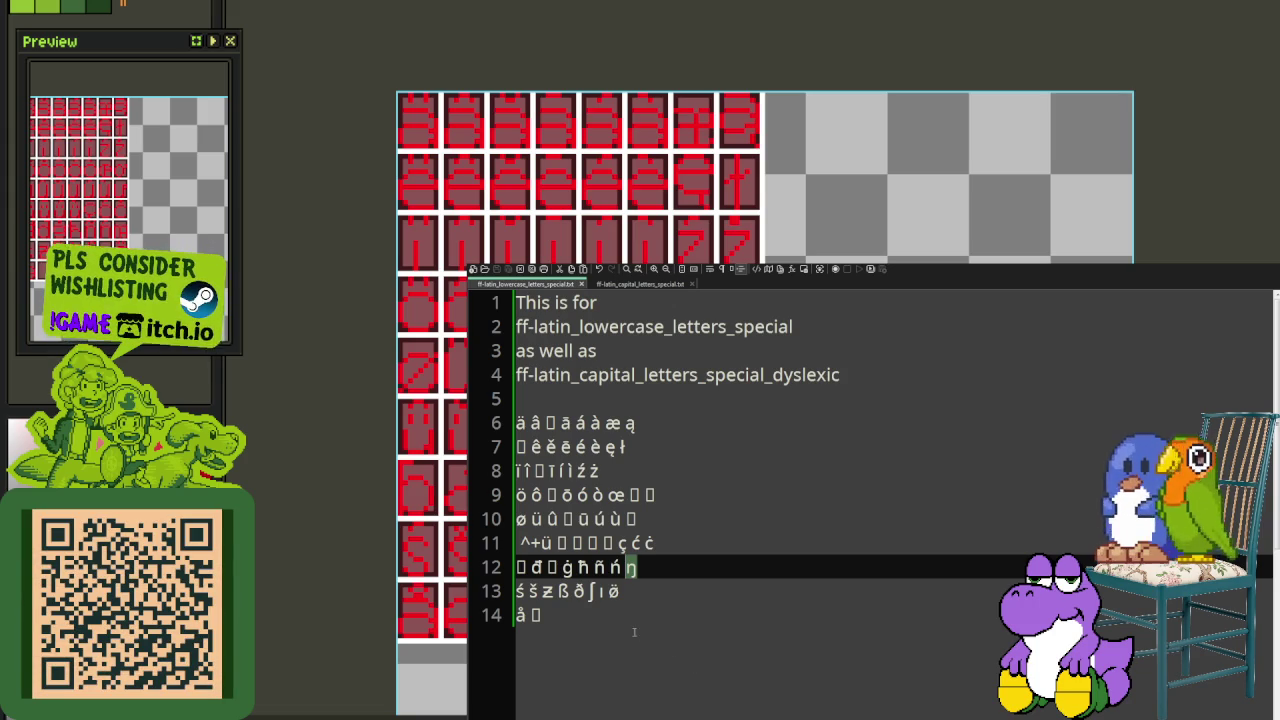
left_click(639, 285)
type("▯ Đ ▯ Ġ Ħ Ñ Ń Ŋ")
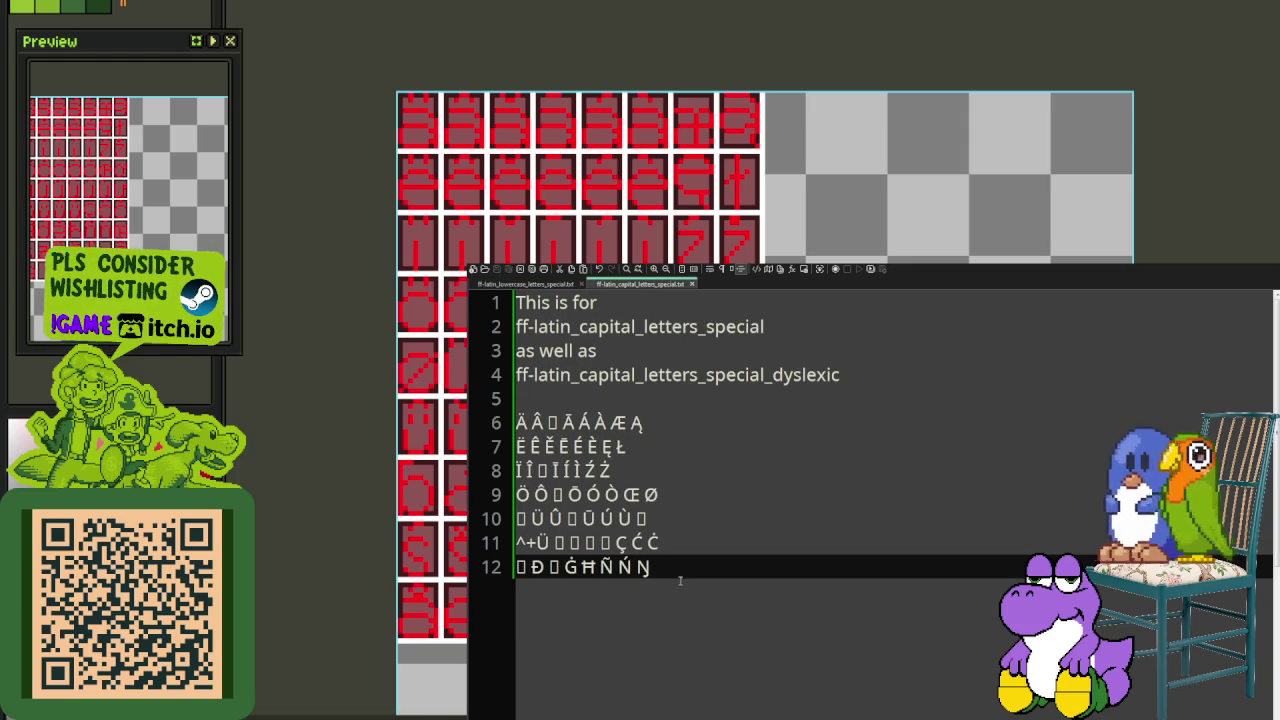
type("Ŋ")
key("Return")
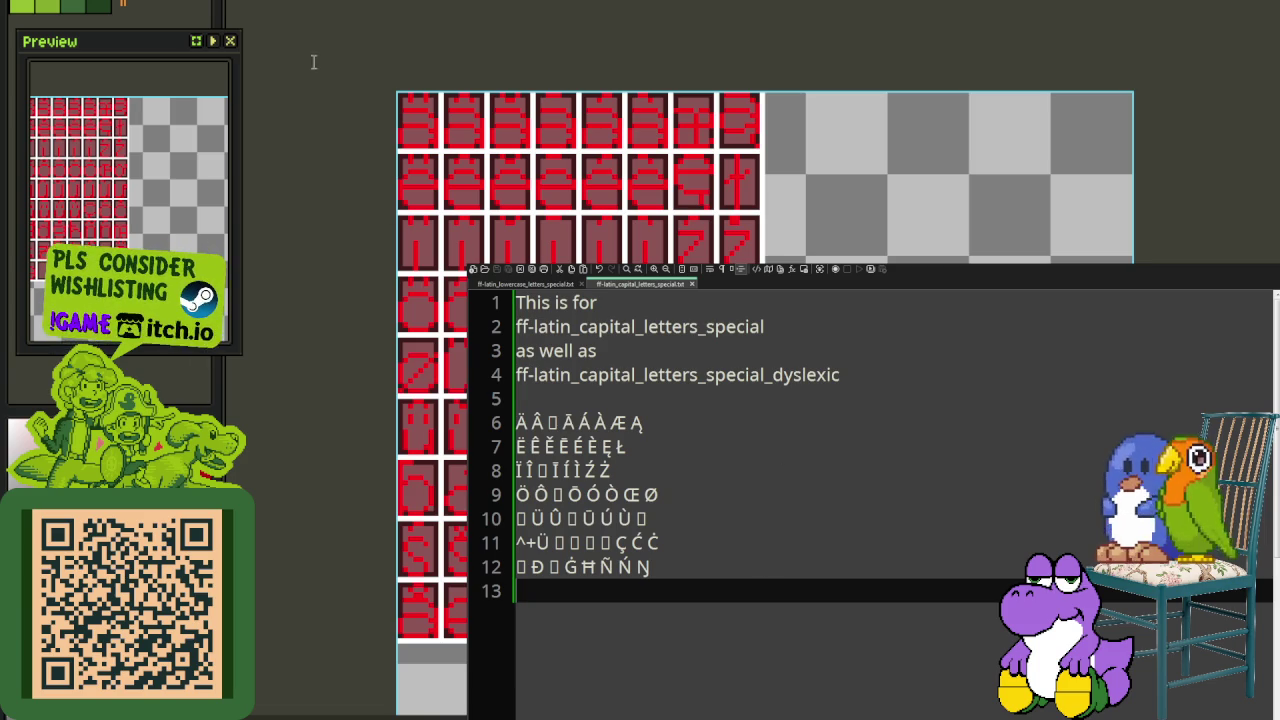
left_click(556, 285)
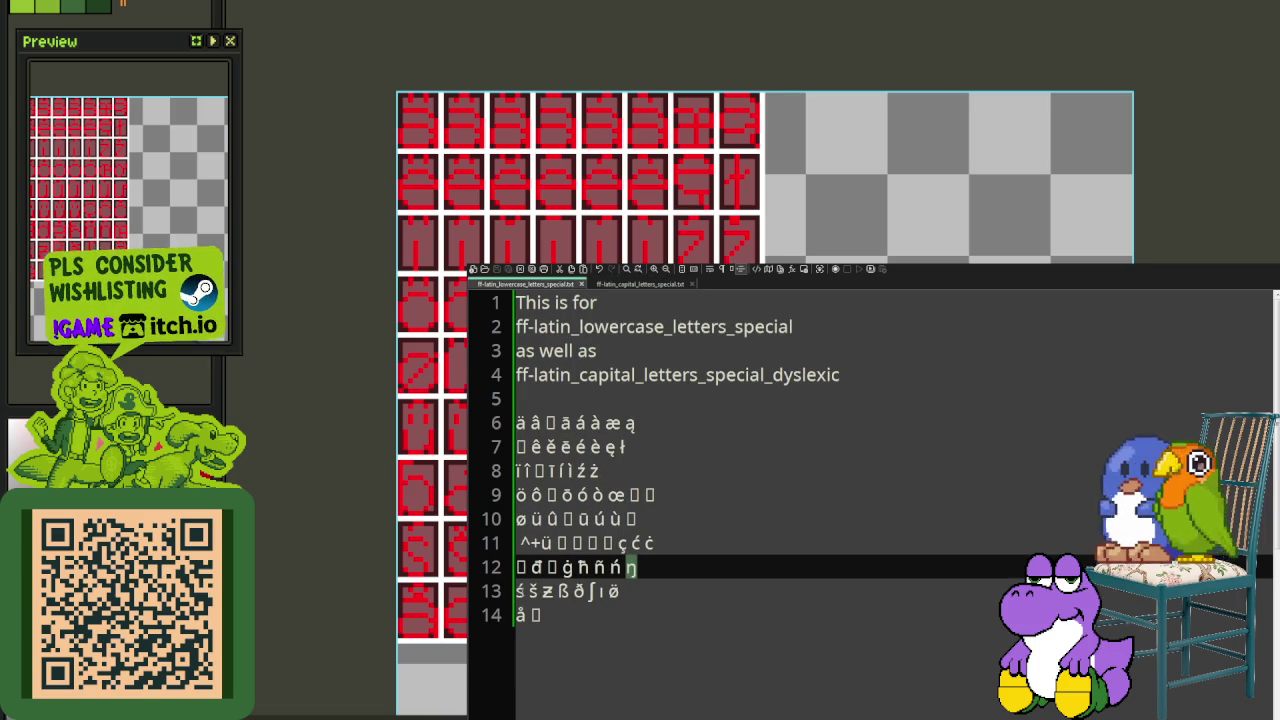
key("Right")
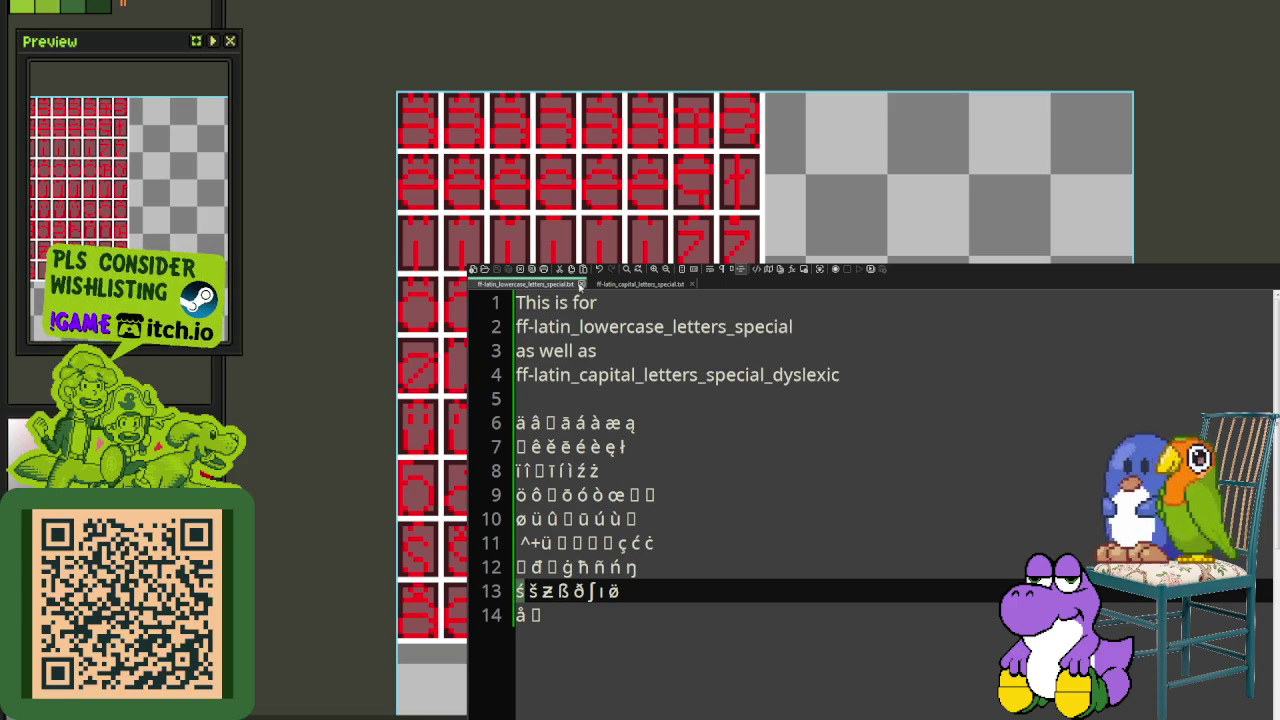
Step: Type Ś on capital line 13 after checking š on lowercase line 13
left_click(640, 284)
type("Ś")
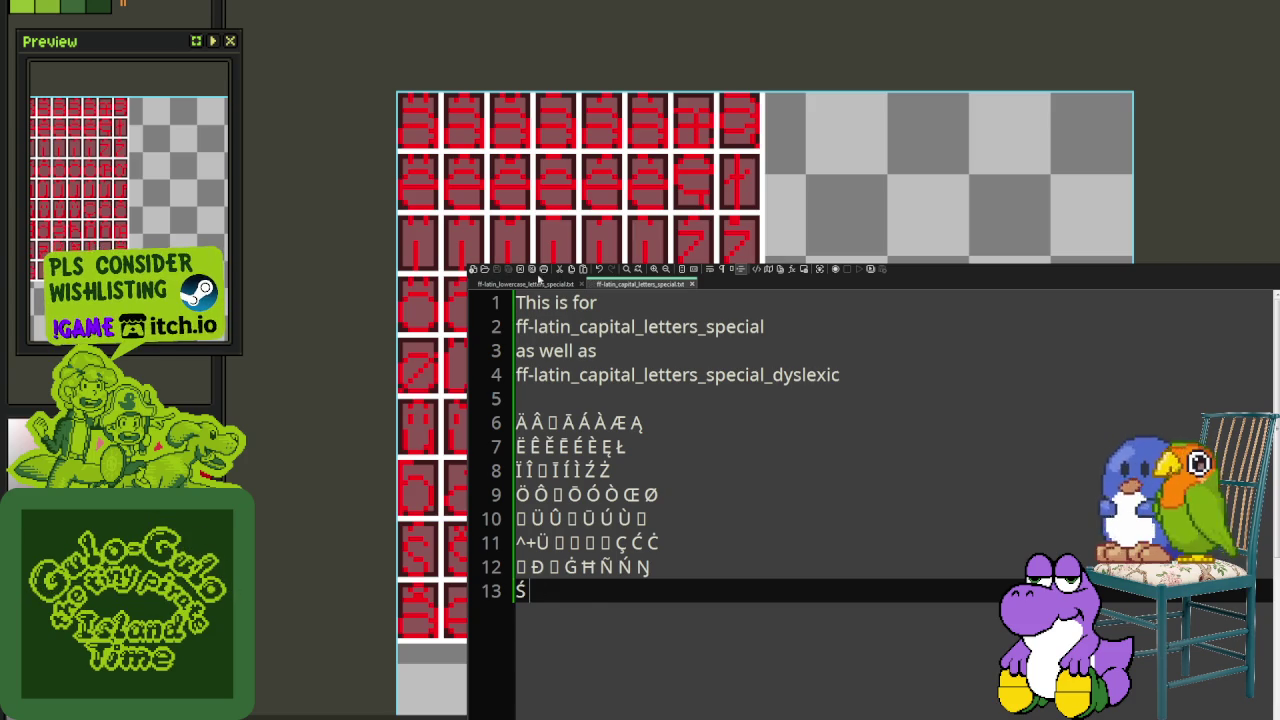
left_click(527, 284)
double_click(533, 591)
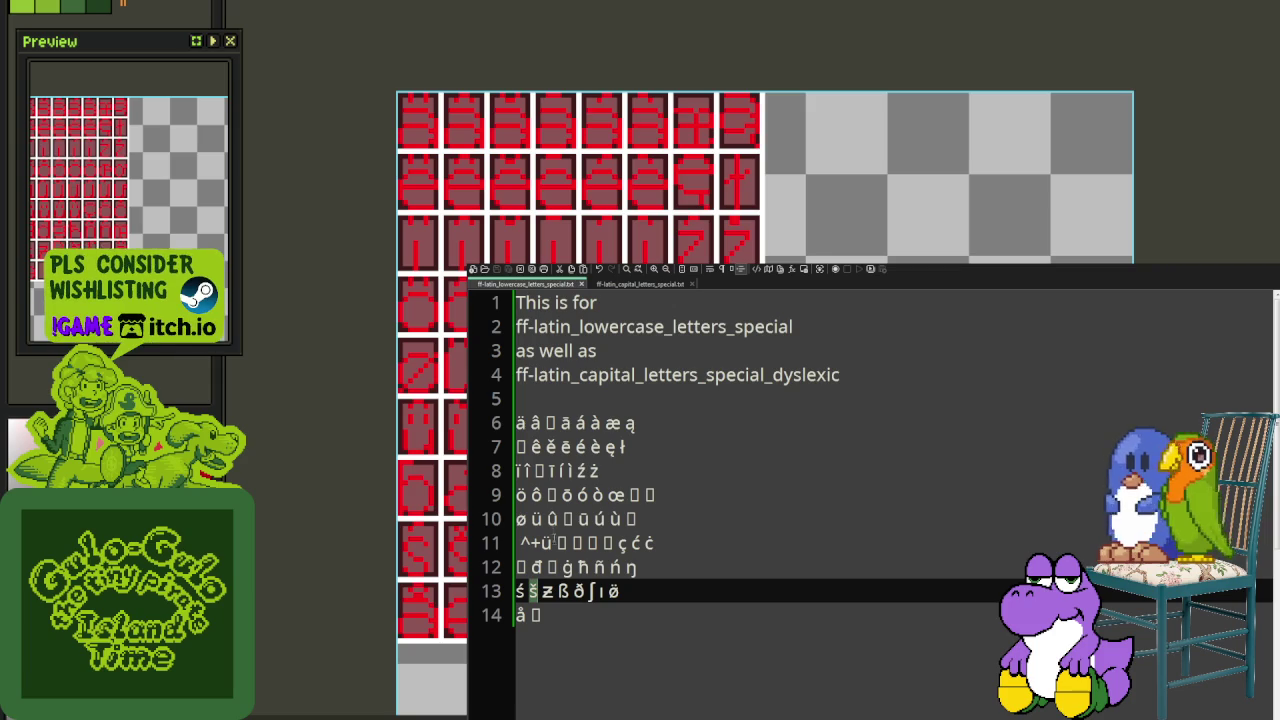
left_click(631, 286)
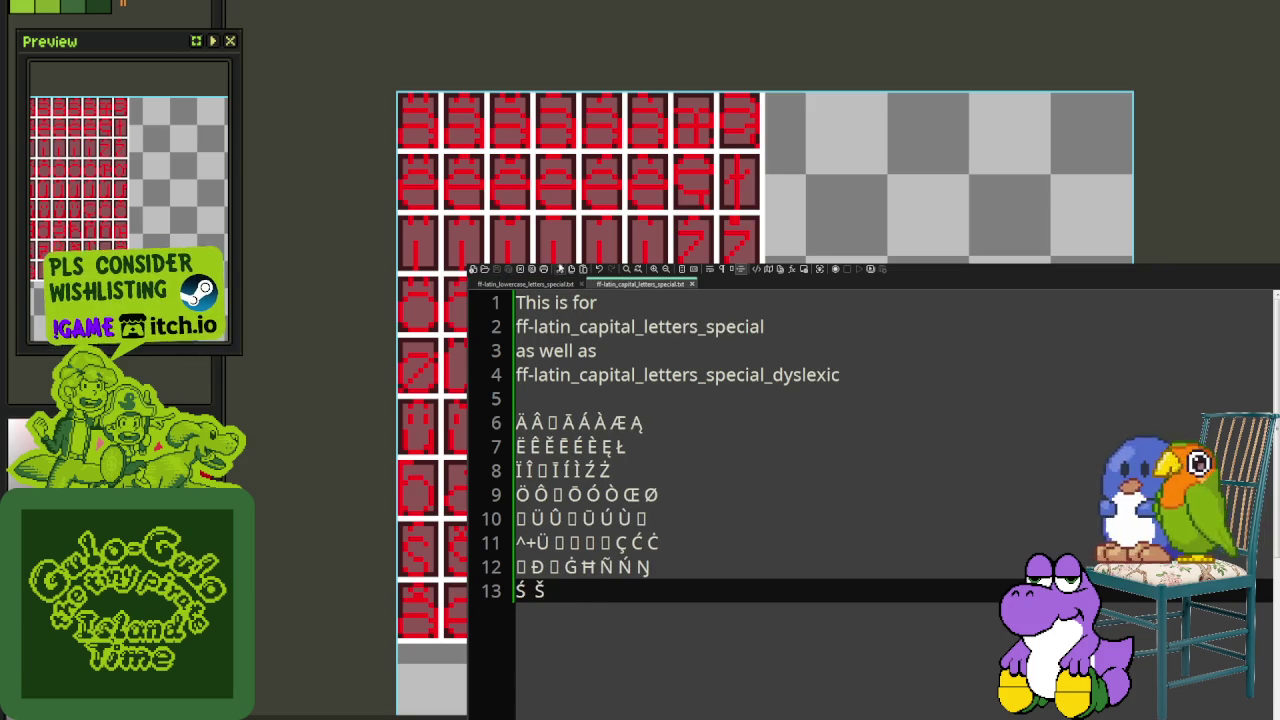
left_click(561, 284)
key("Right")
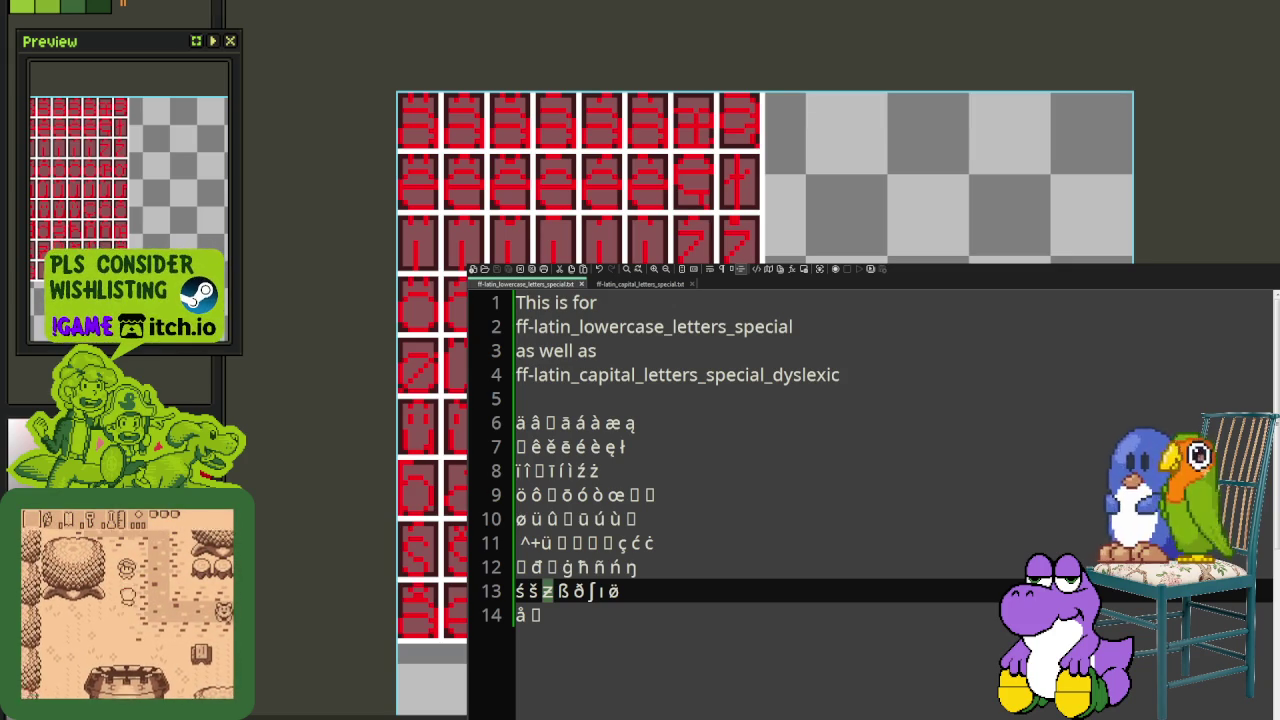
key("Down")
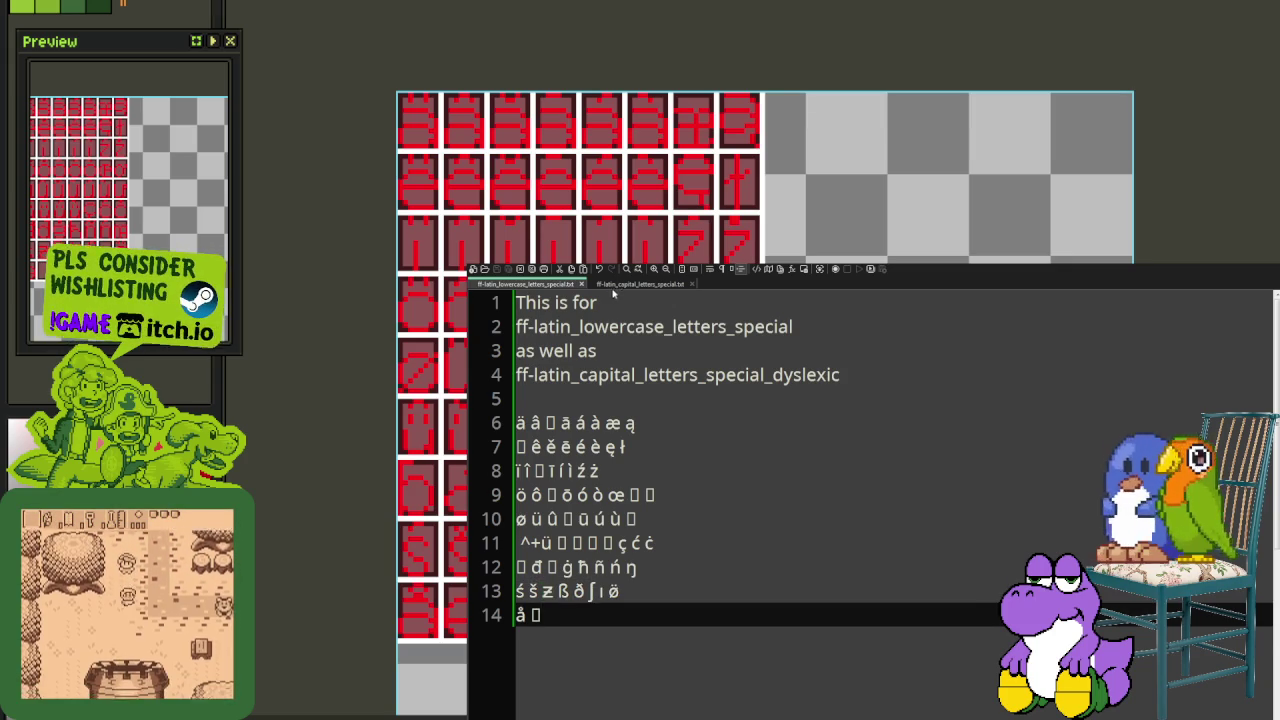
Step: Add Ŝ to capital line 13 and compare the ð entry on lowercase line 13
left_click(612, 285)
type("Ŝ")
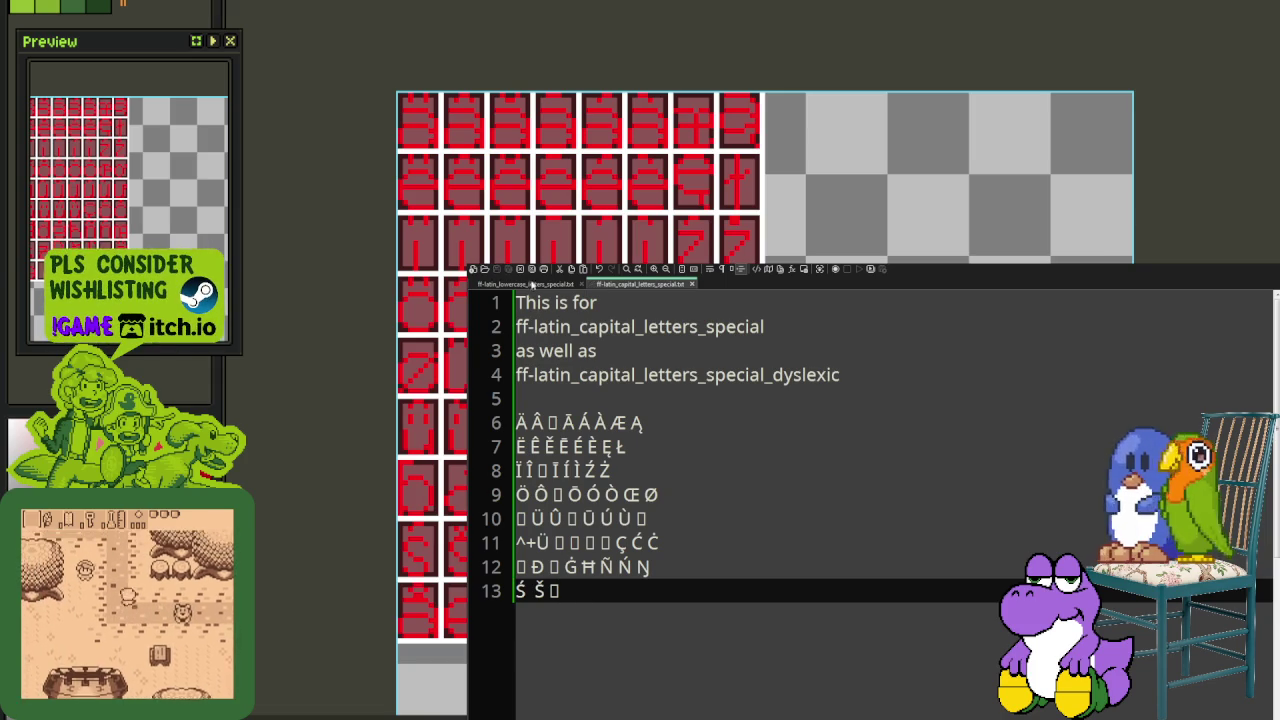
left_click(531, 285)
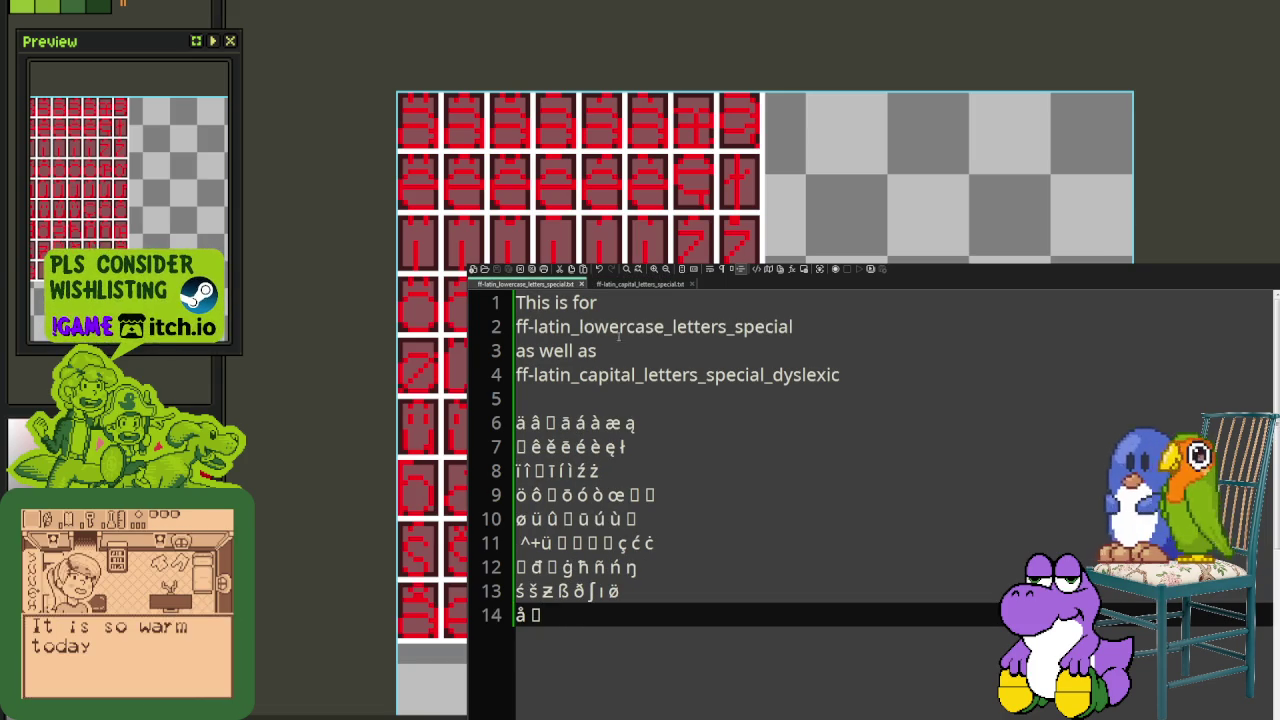
left_click(636, 285)
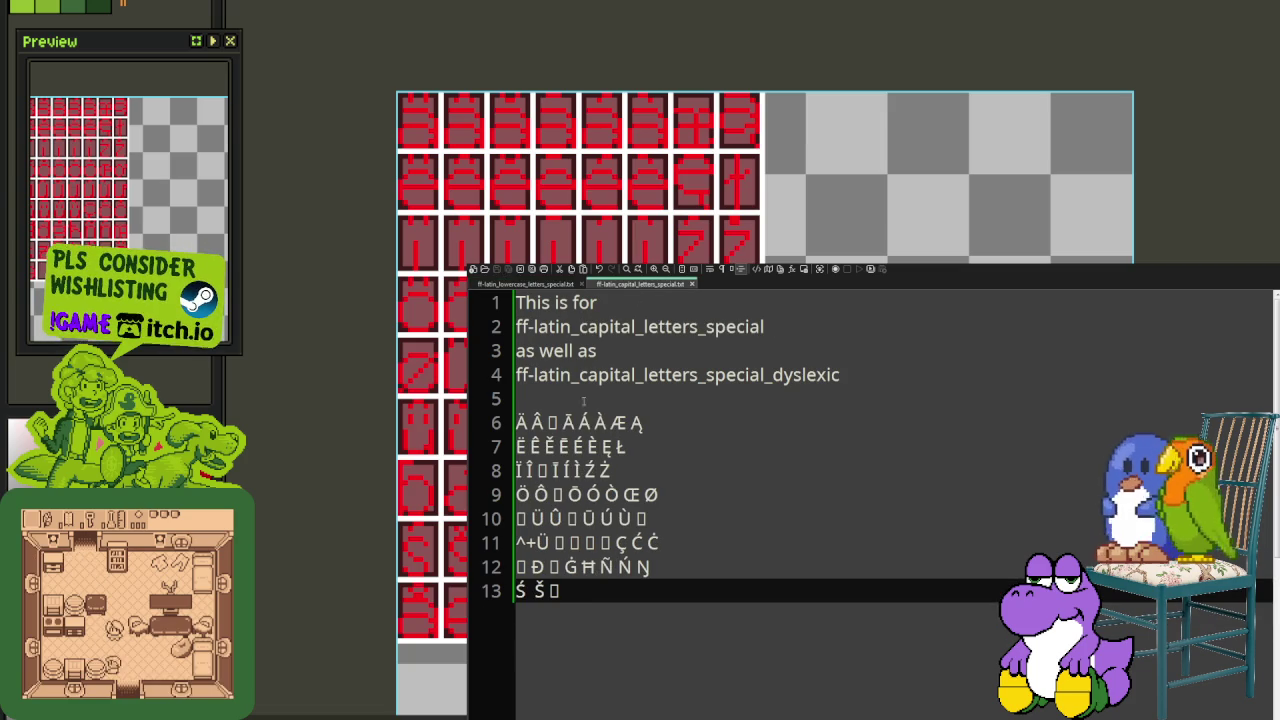
left_click(527, 284)
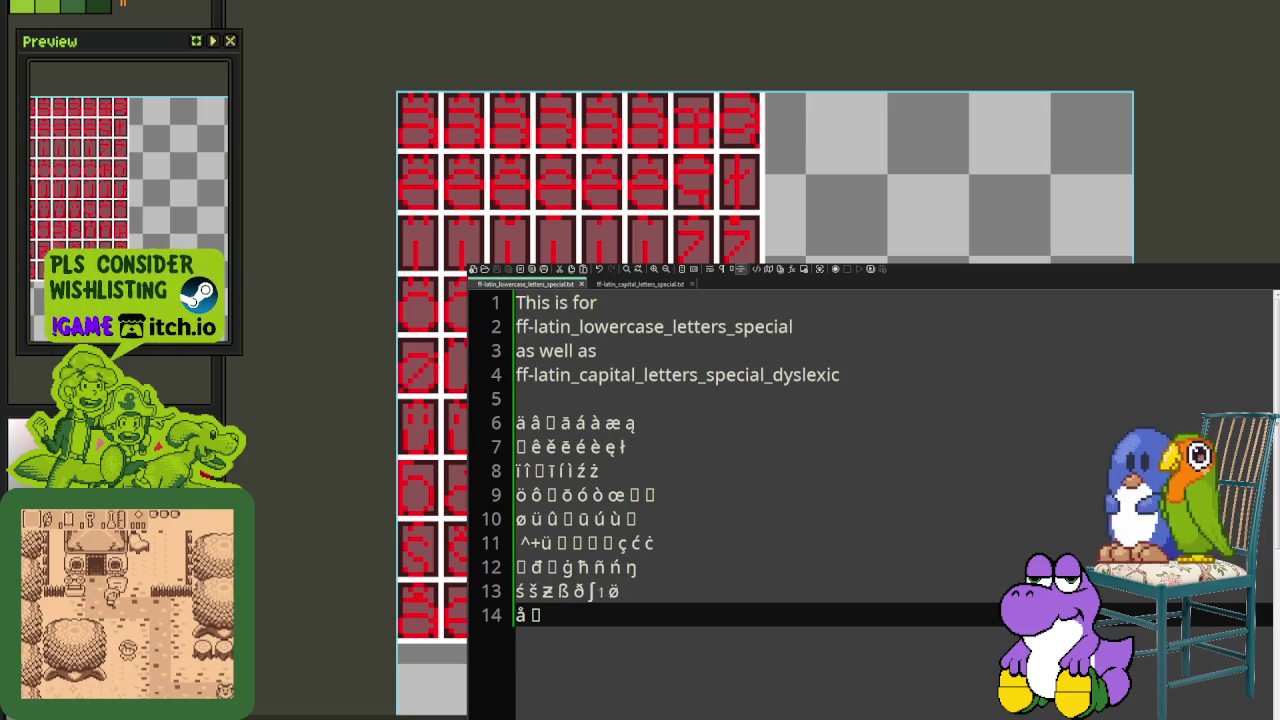
left_click(620, 591)
double_click(579, 591)
key("ctrl+v")
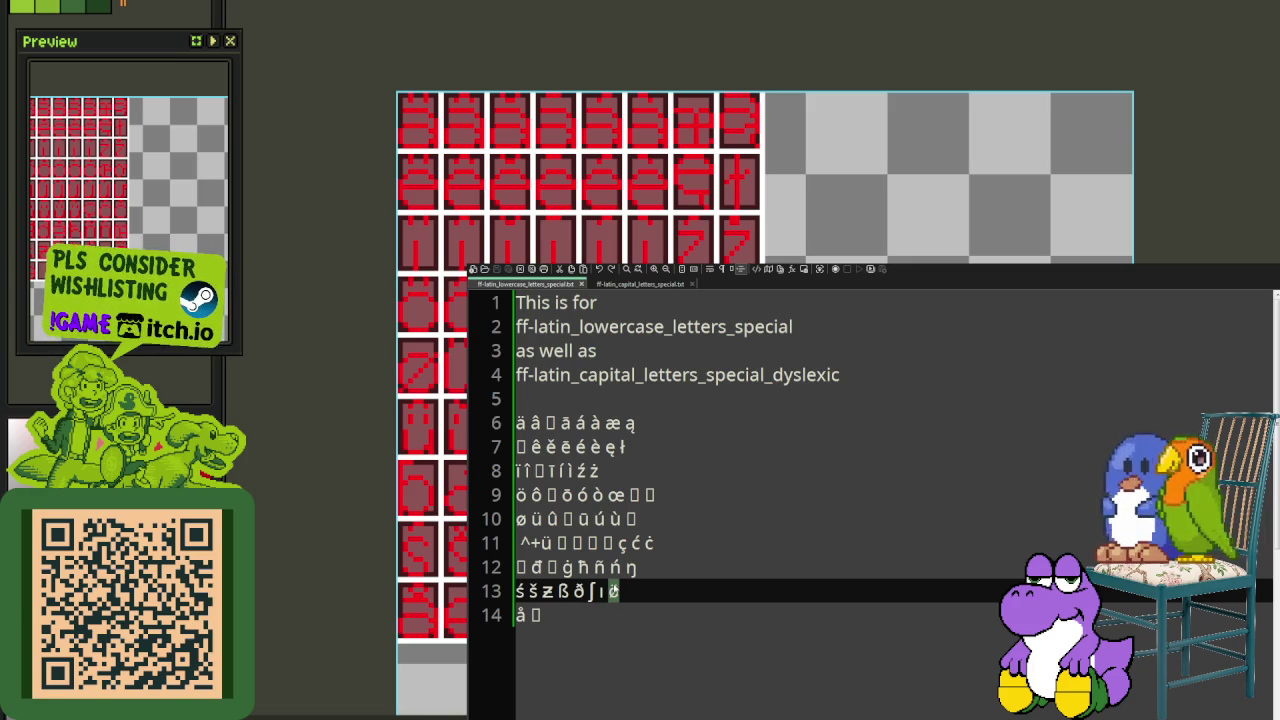
left_click(641, 284)
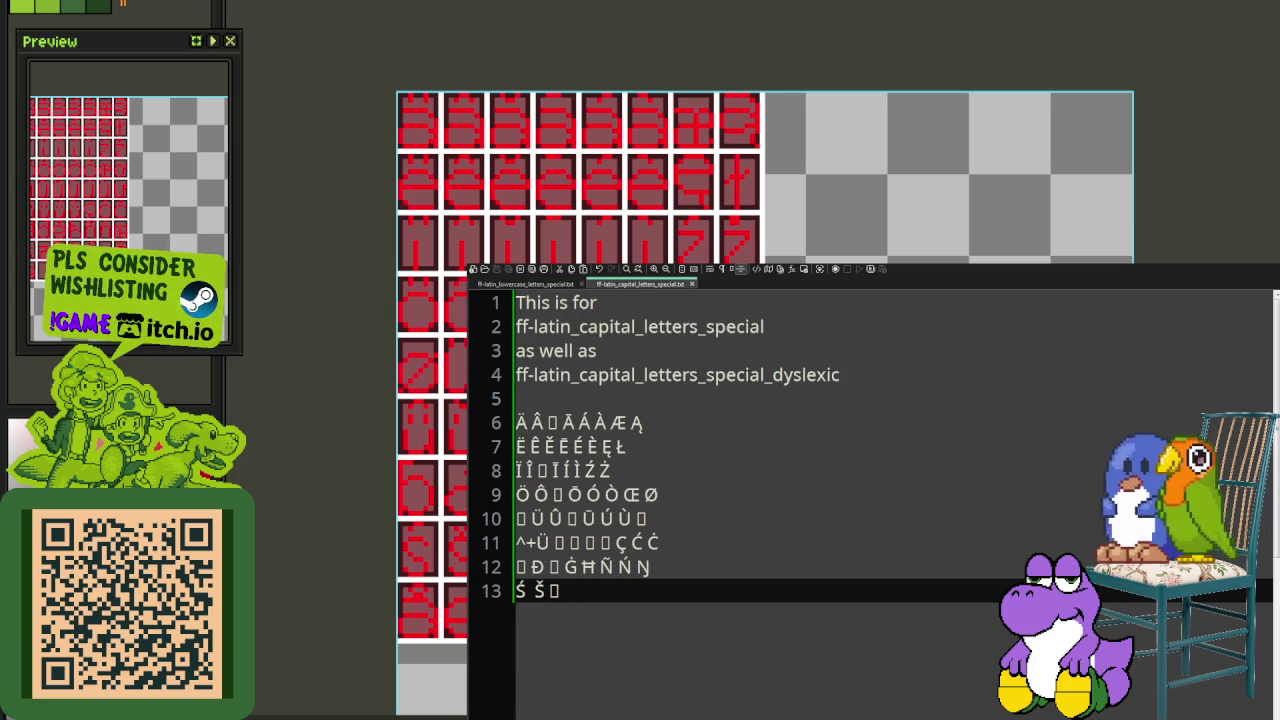
key("Up")
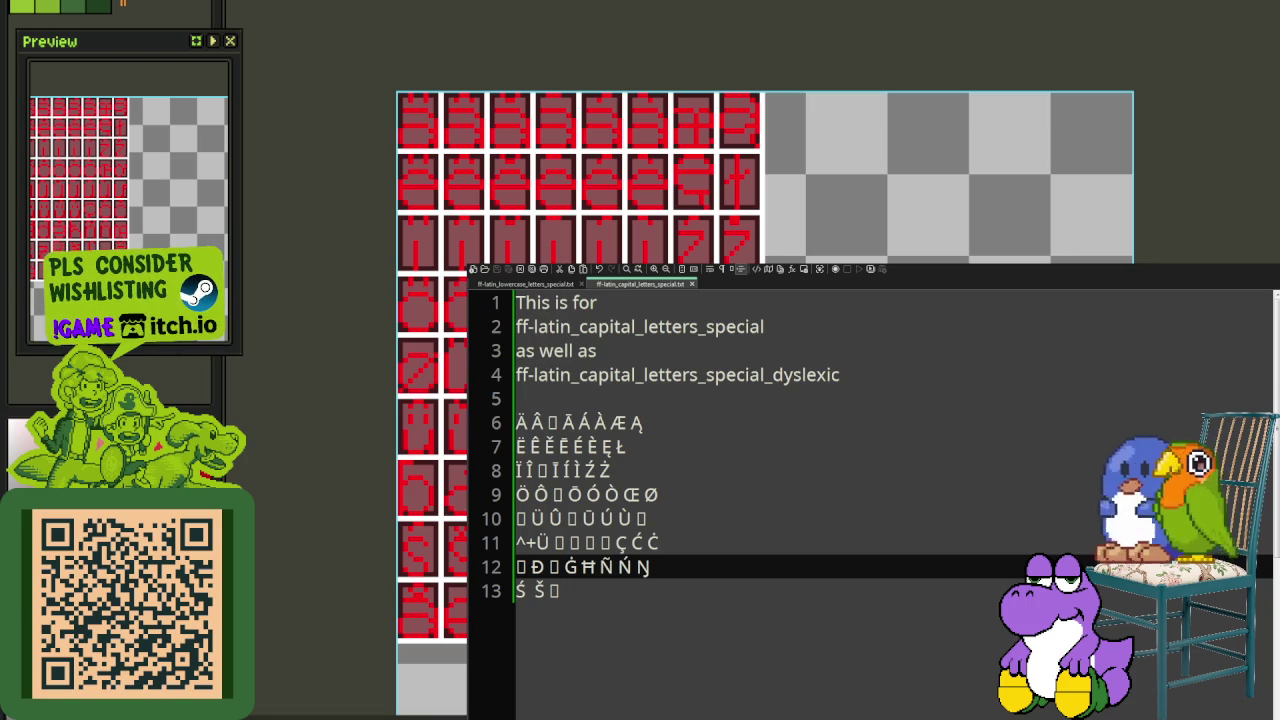
Step: Write the note '"_" indicates empty slot' on a new line above the letter rows
key("Up")
key("Up")
key("Up")
key("Return")
key("Up")
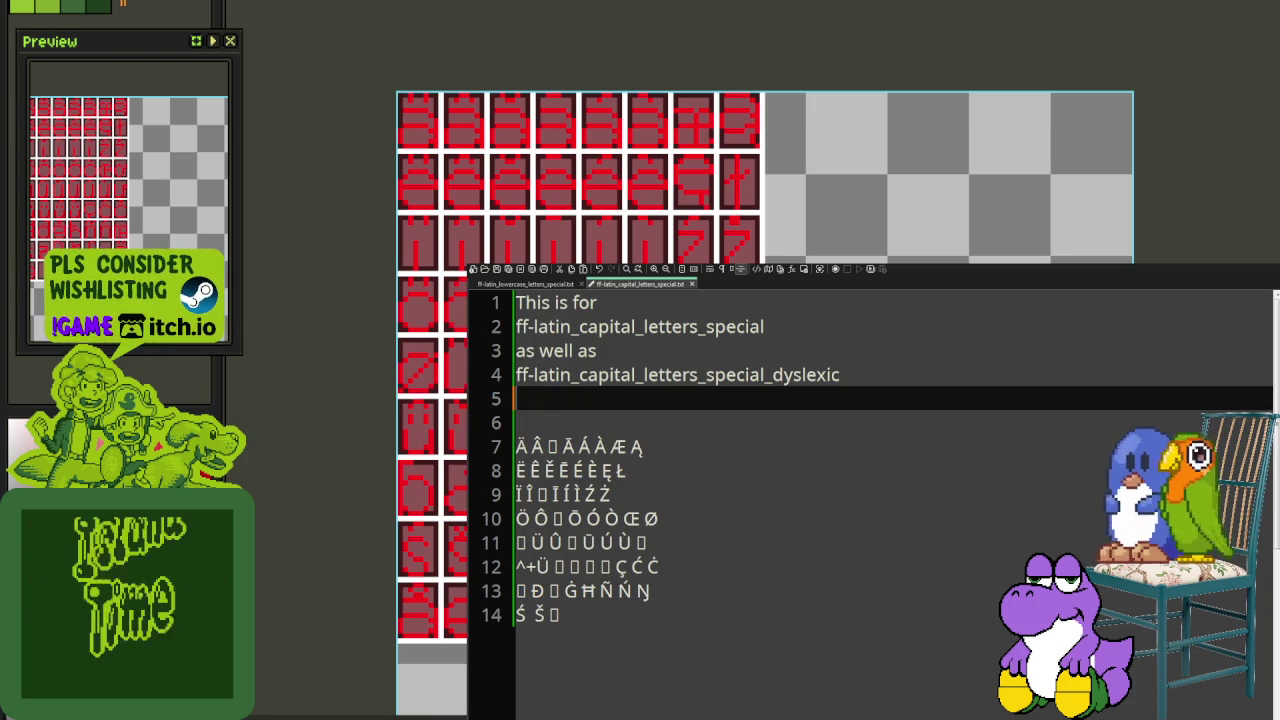
type("\"")
key("Down")
key("Up")
type("_\" indicates")
key("Return")
key("End")
type("empty slot")
Step: Comment out the four capital-letters header lines with a // prefix
key("Up")
key("Up")
key("Home")
type("//")
key("Down")
key("Home")
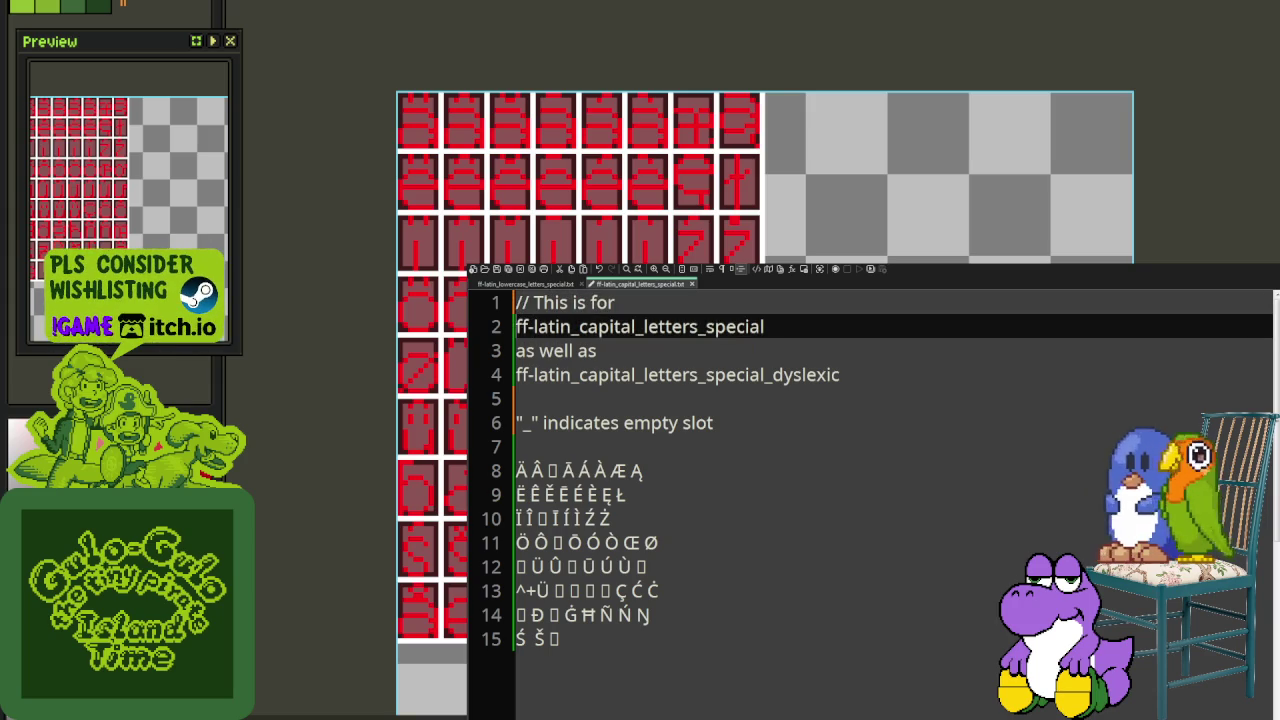
type("//")
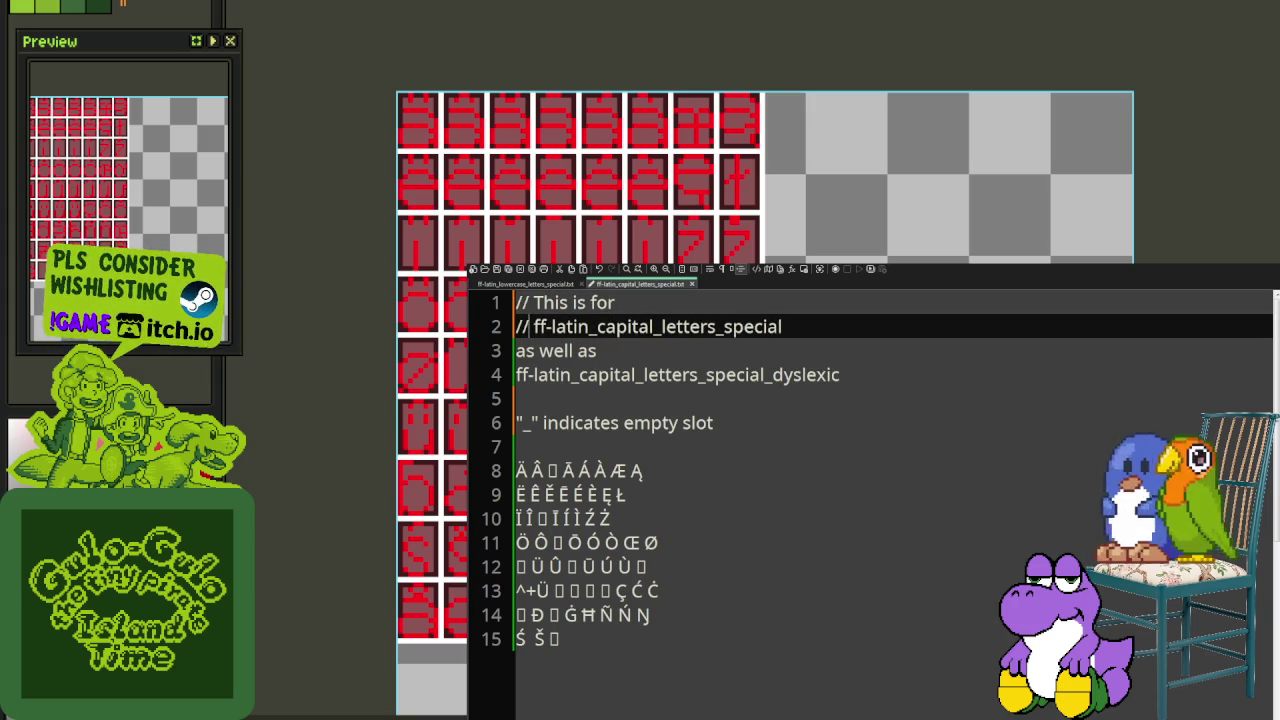
key("Down")
key("Home")
type("//")
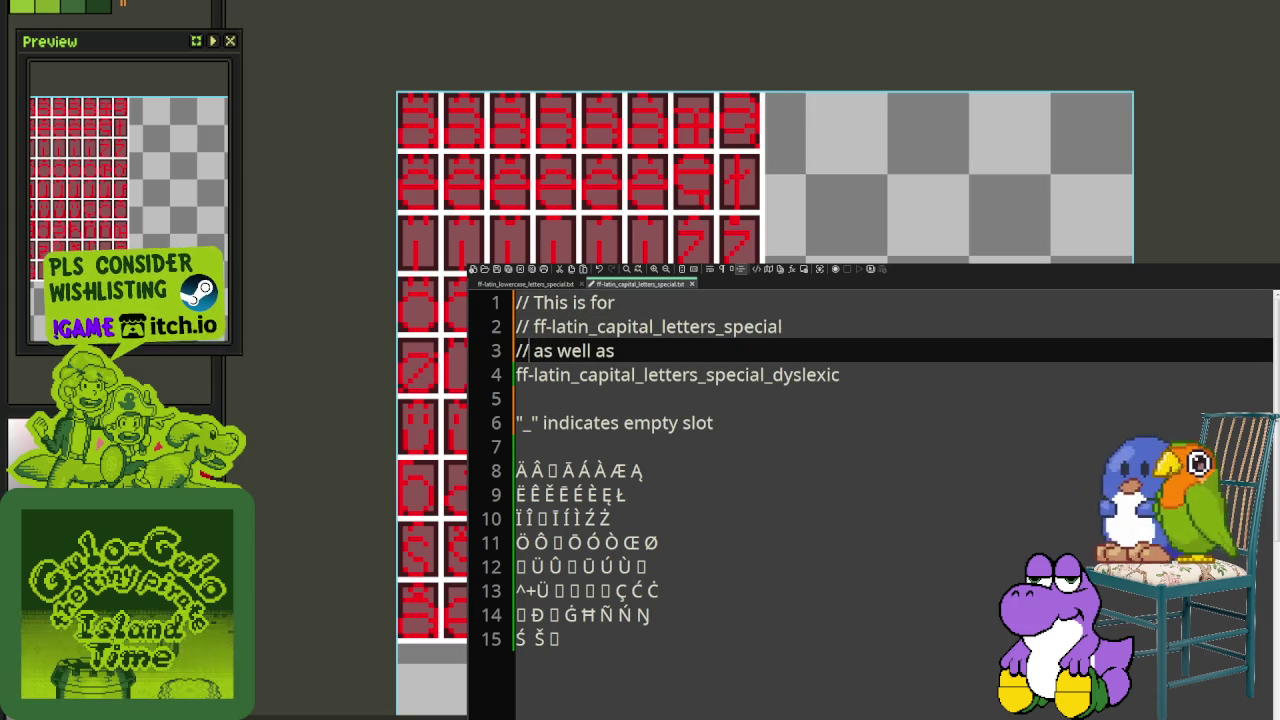
key("Down")
key("Home")
type("//")
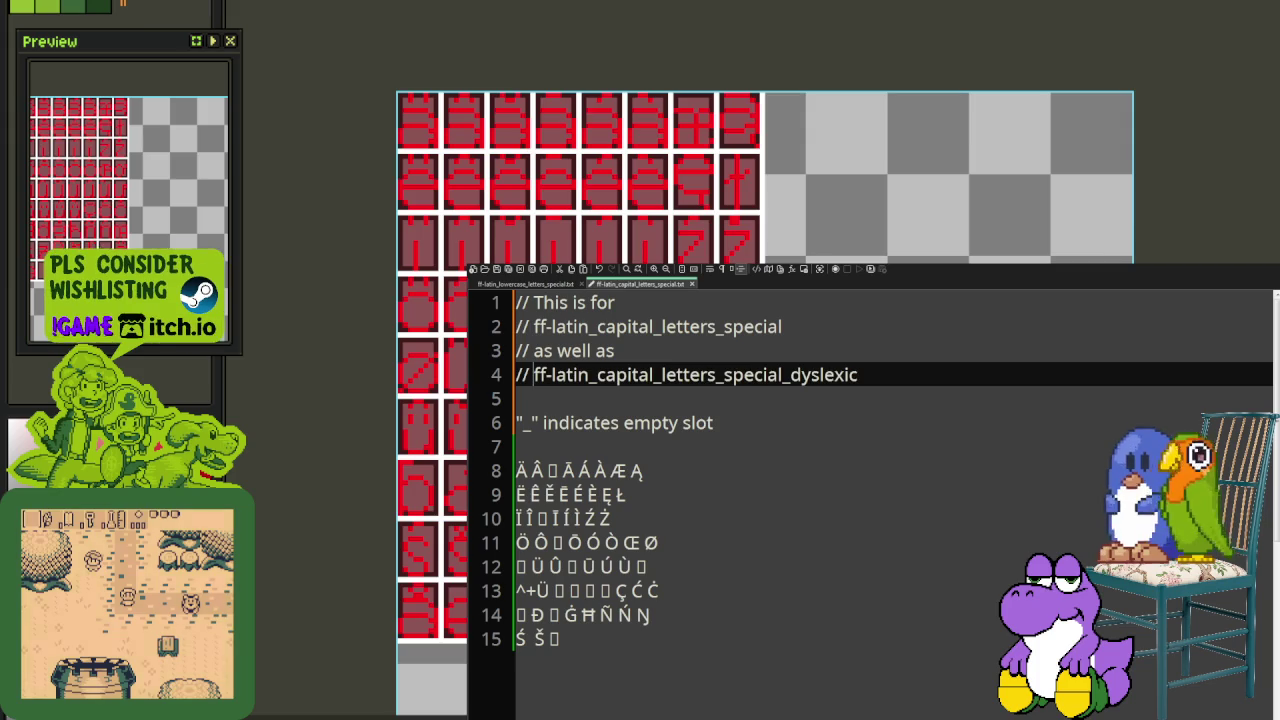
Step: Append '_ _ _ _ Ø' to line 15 and select the empty-slot note
left_click(595, 640)
type("_ _ _")
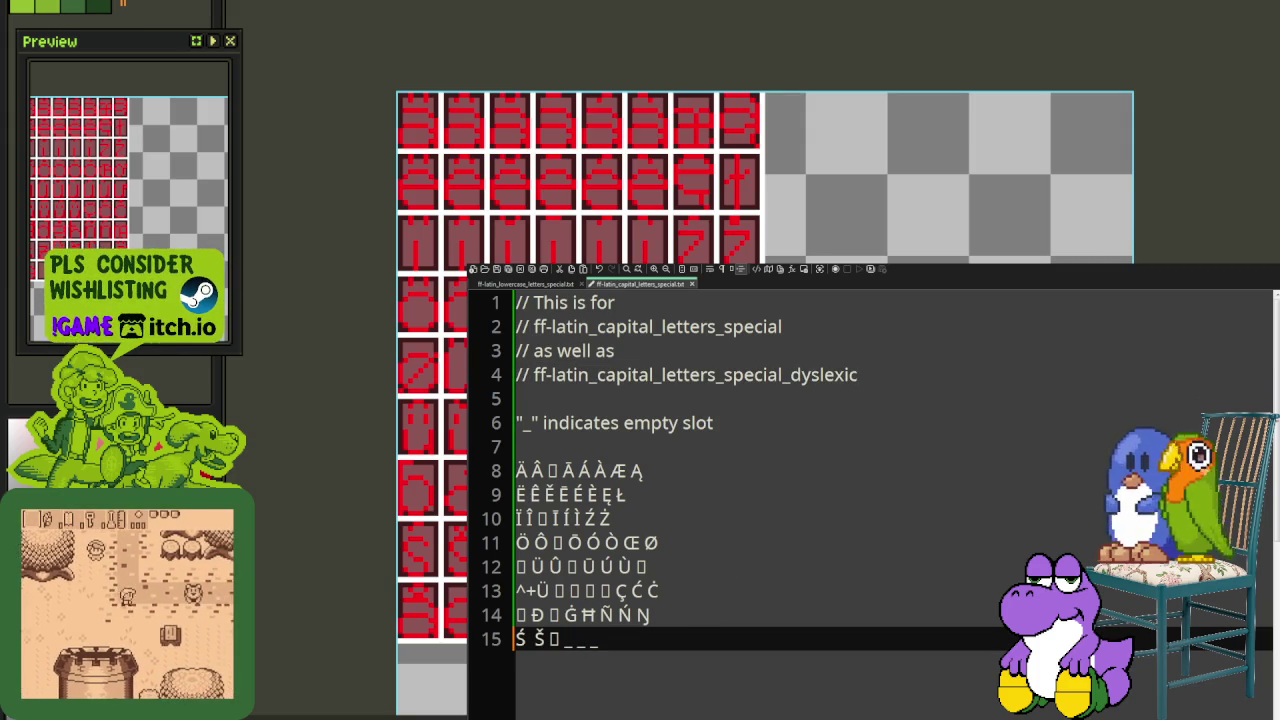
type(" _ Ø")
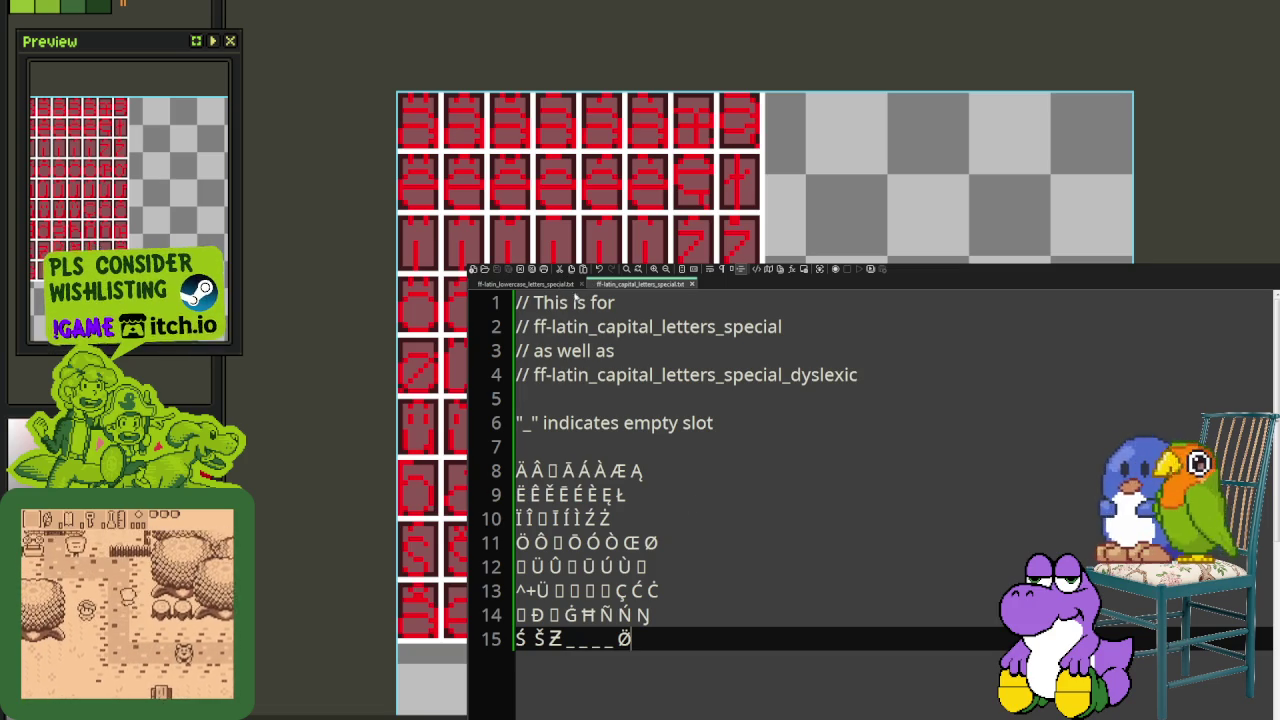
left_click_drag(733, 432, 493, 420)
key("ctrl+c")
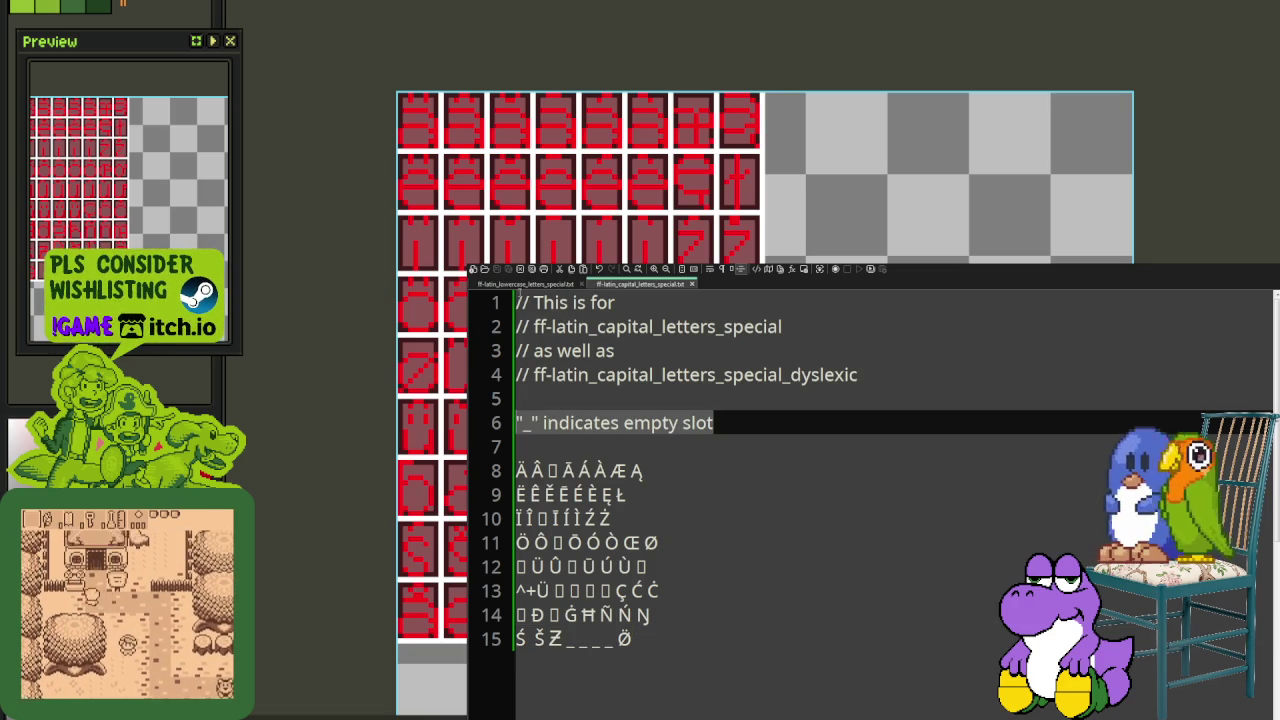
Step: Paste the '"_" indicates empty slot' note onto line 6 of the lowercase file
left_click(522, 285)
left_click(558, 396)
key("Return")
key("Return")
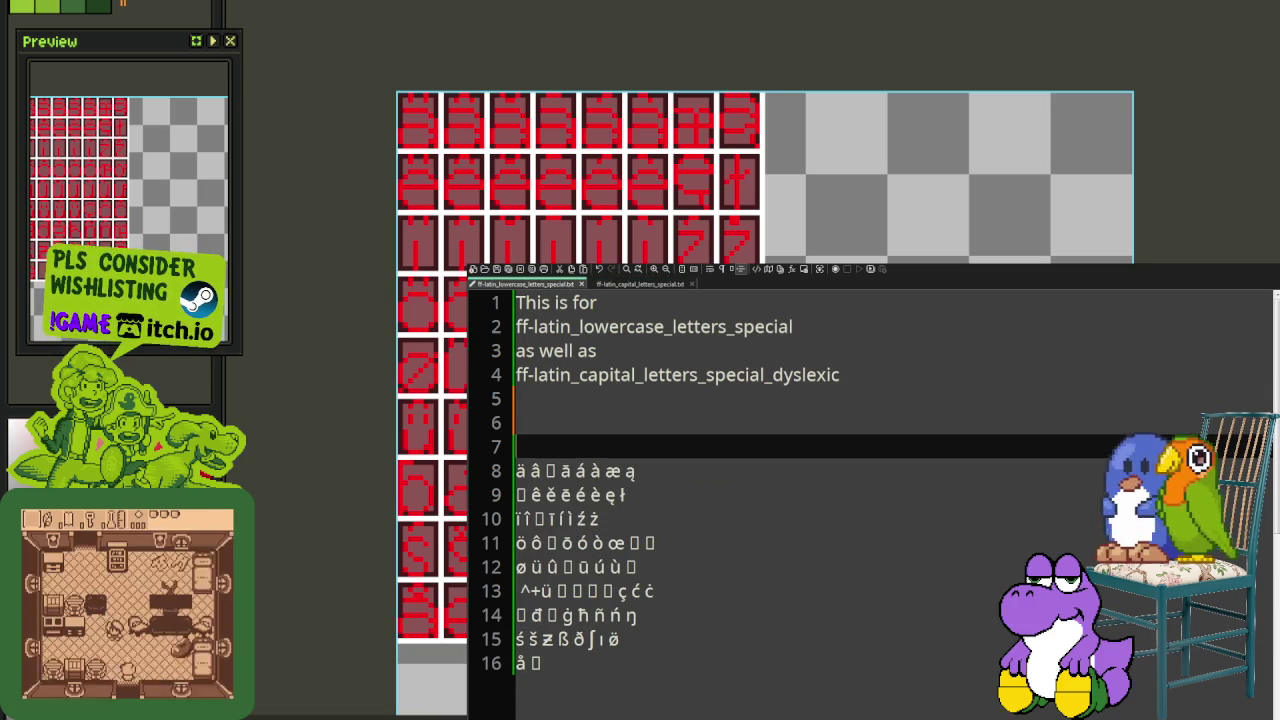
key("Up")
key("ctrl+v")
Step: Comment out lowercase header lines 1–4 with a // prefix
key("Up")
key("Up")
key("Up")
key("Down")
type("//")
key("Up")
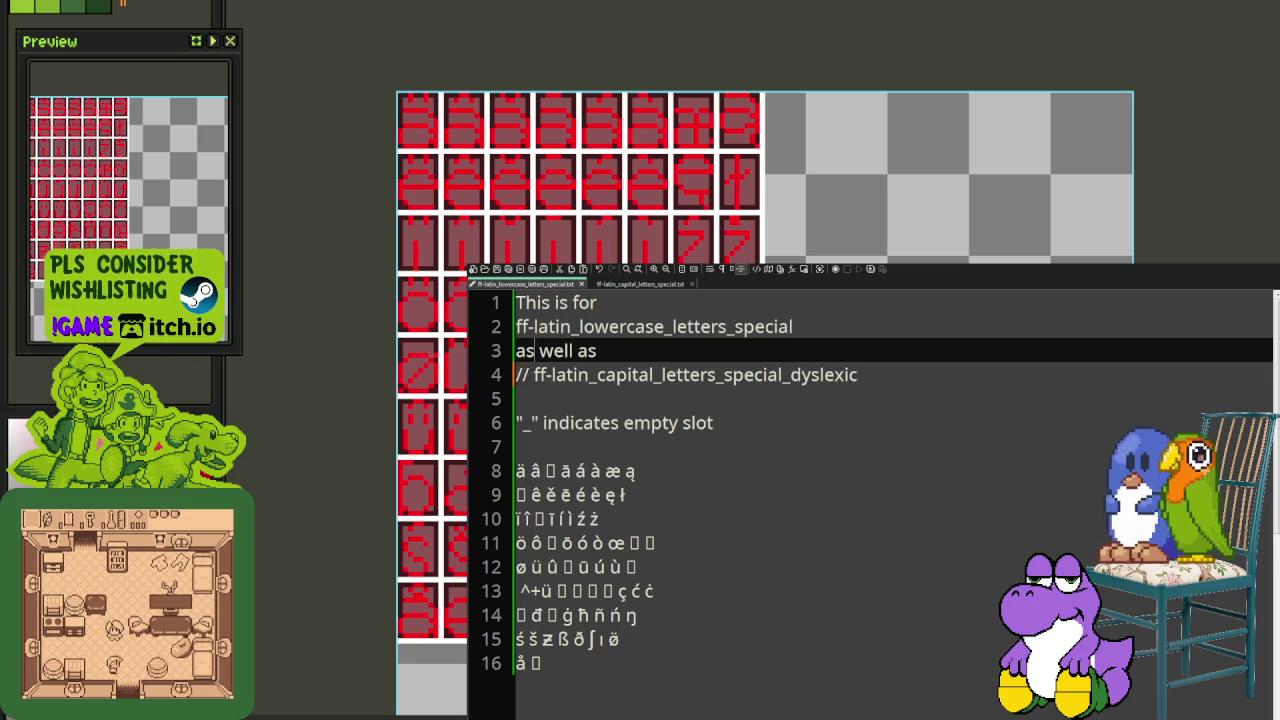
type("//")
key("Up")
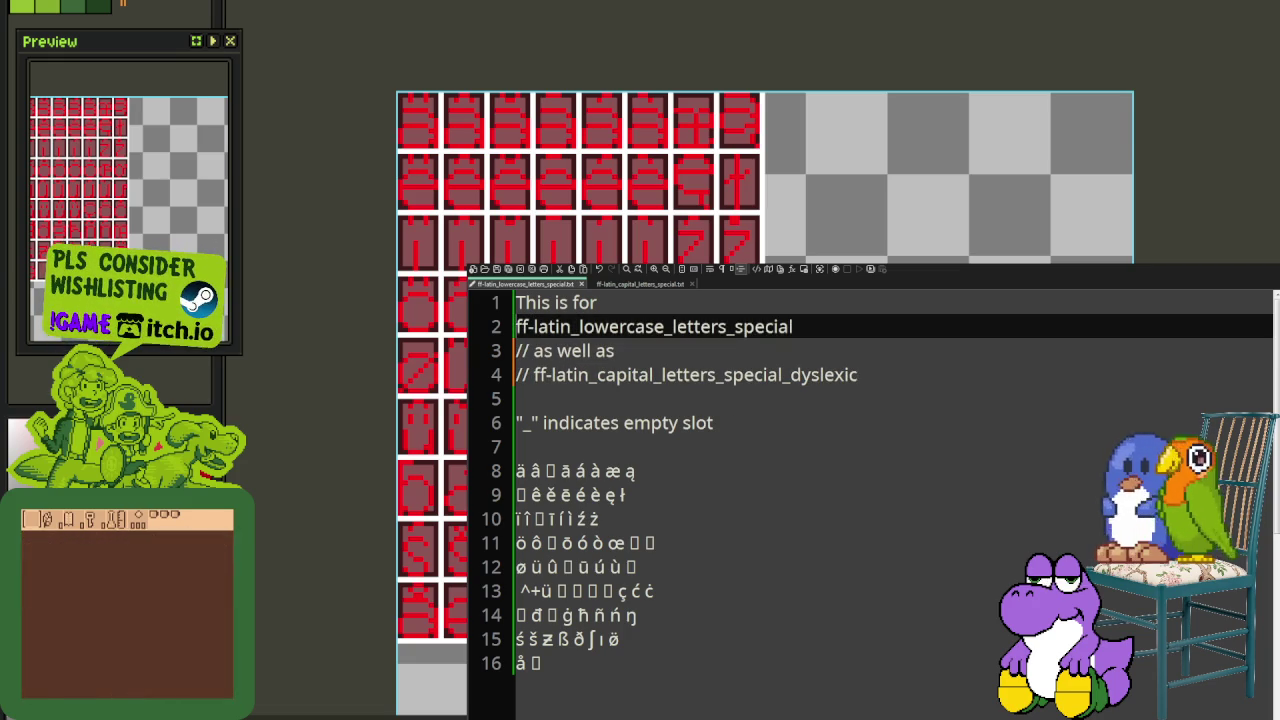
type("//")
key("Up")
type("//")
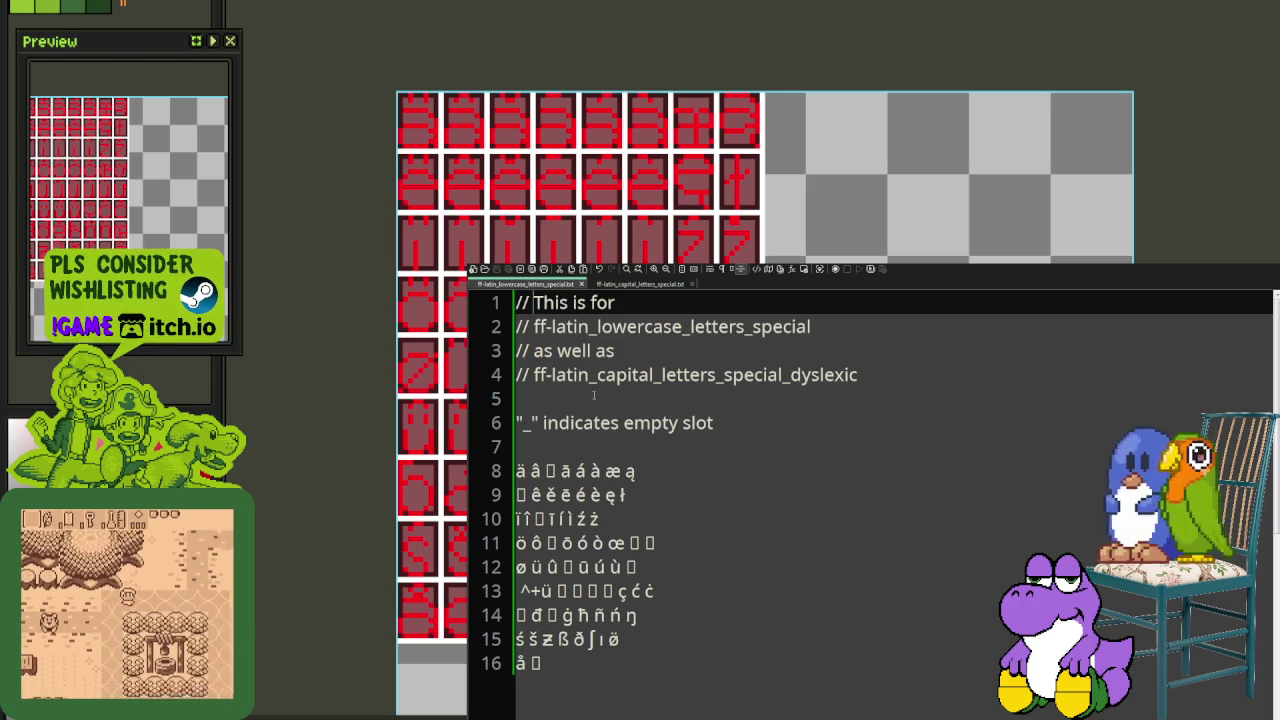
left_click(640, 284)
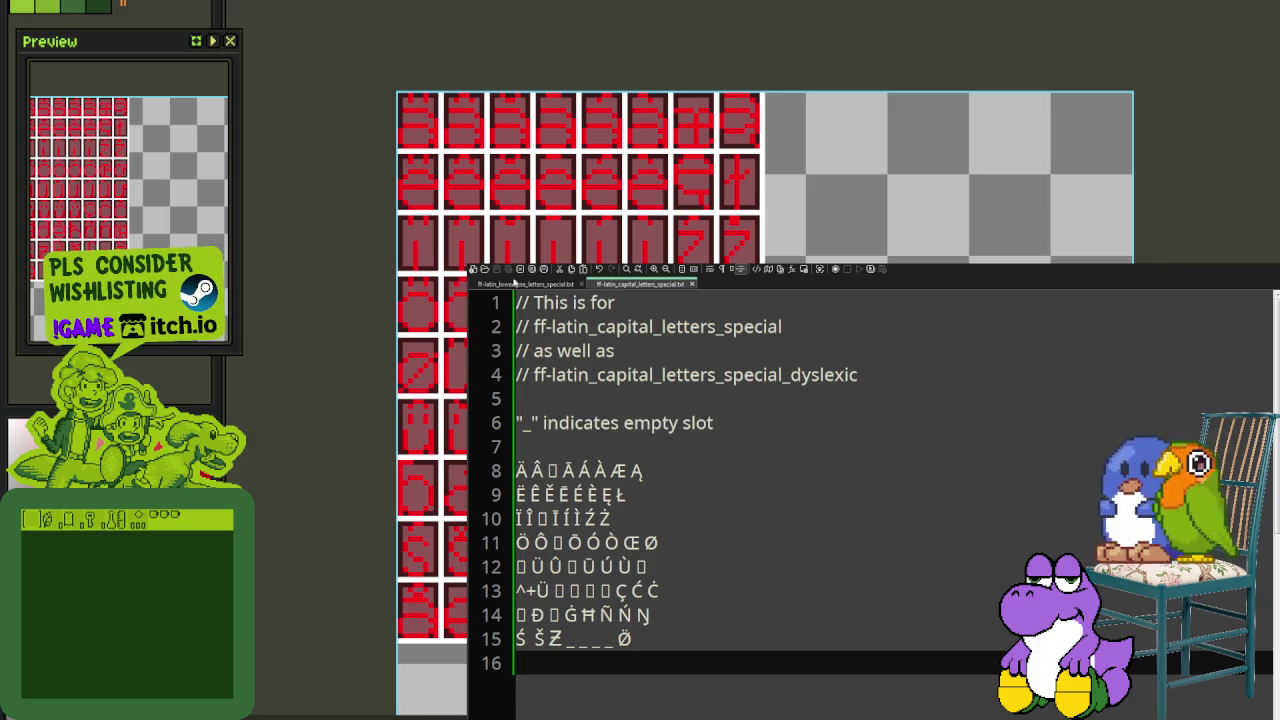
Step: Type Ä at the start of capital line 16, checking lowercase line 16
left_click(512, 284)
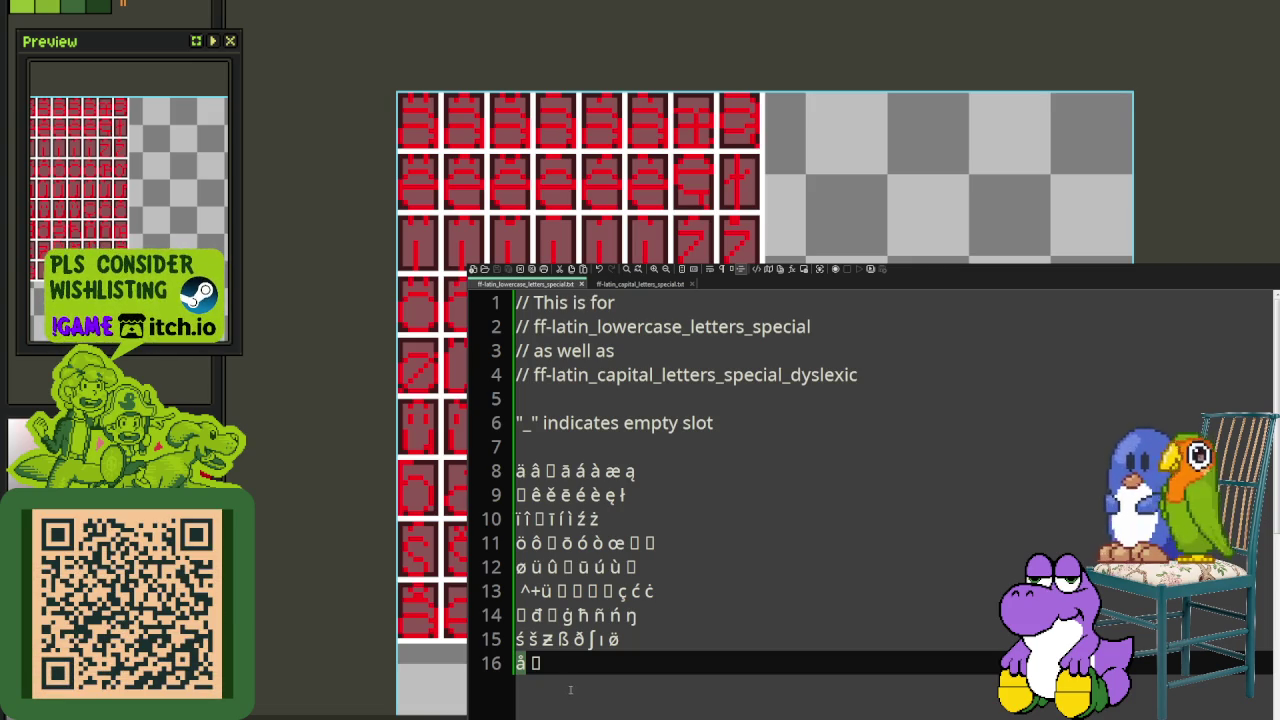
left_click(636, 286)
type("Ä")
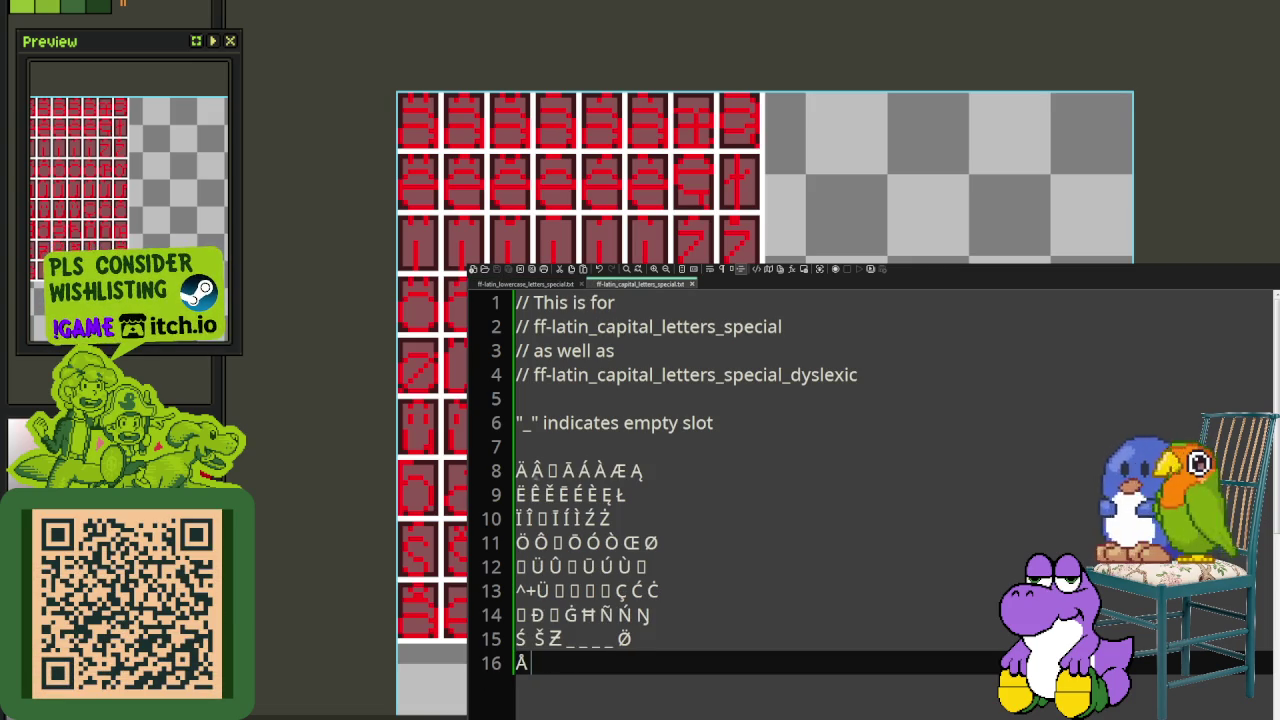
left_click(530, 284)
left_click(538, 682)
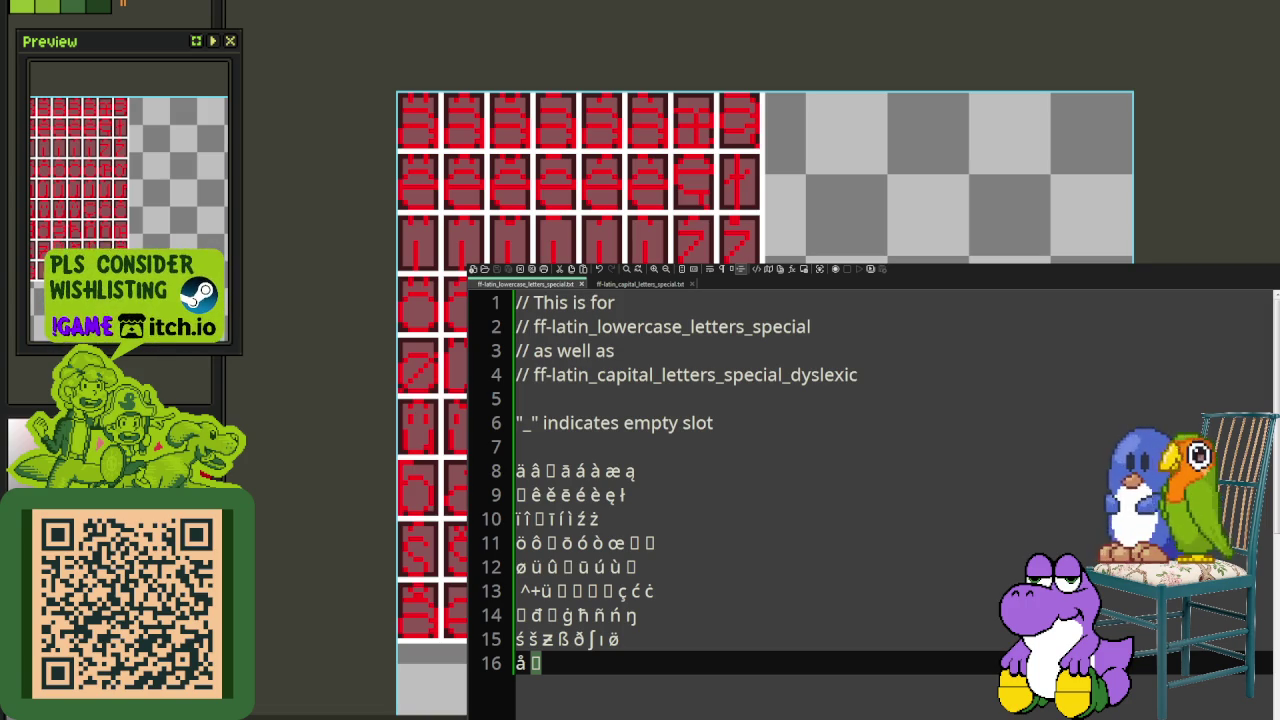
left_click(640, 284)
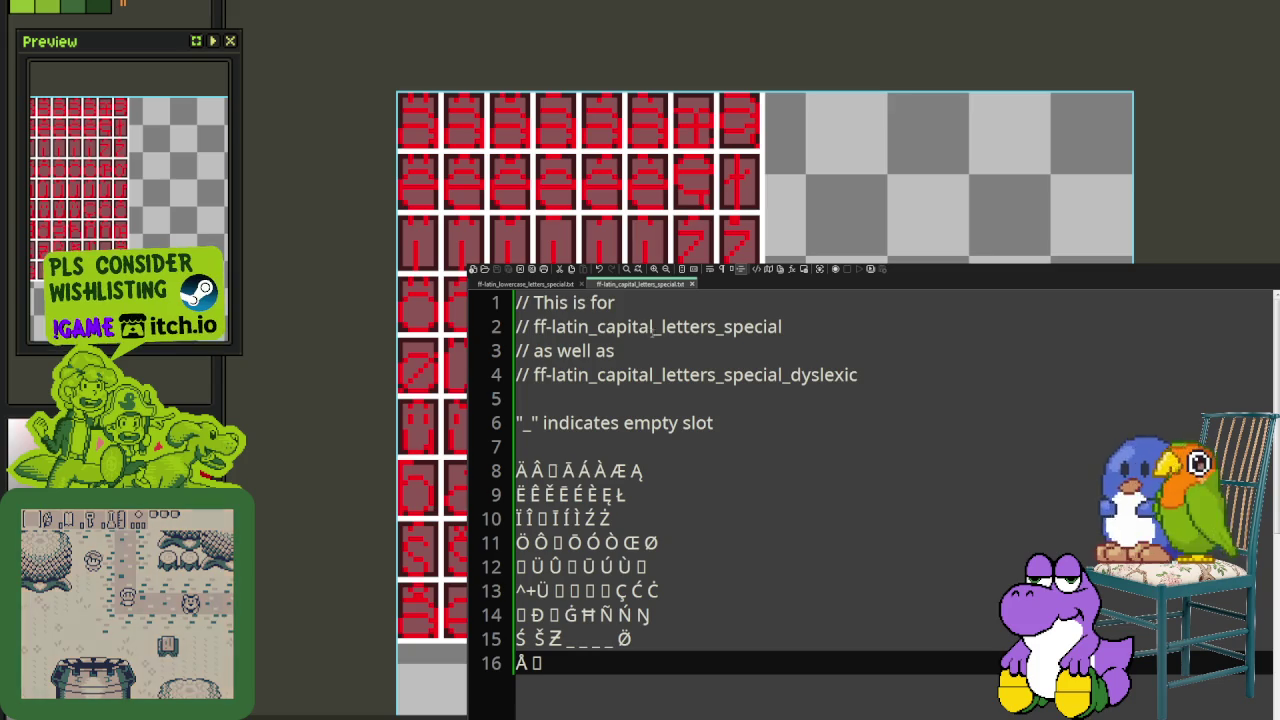
Step: Delete the stray leading space at the start of lowercase line 13
left_click(547, 285)
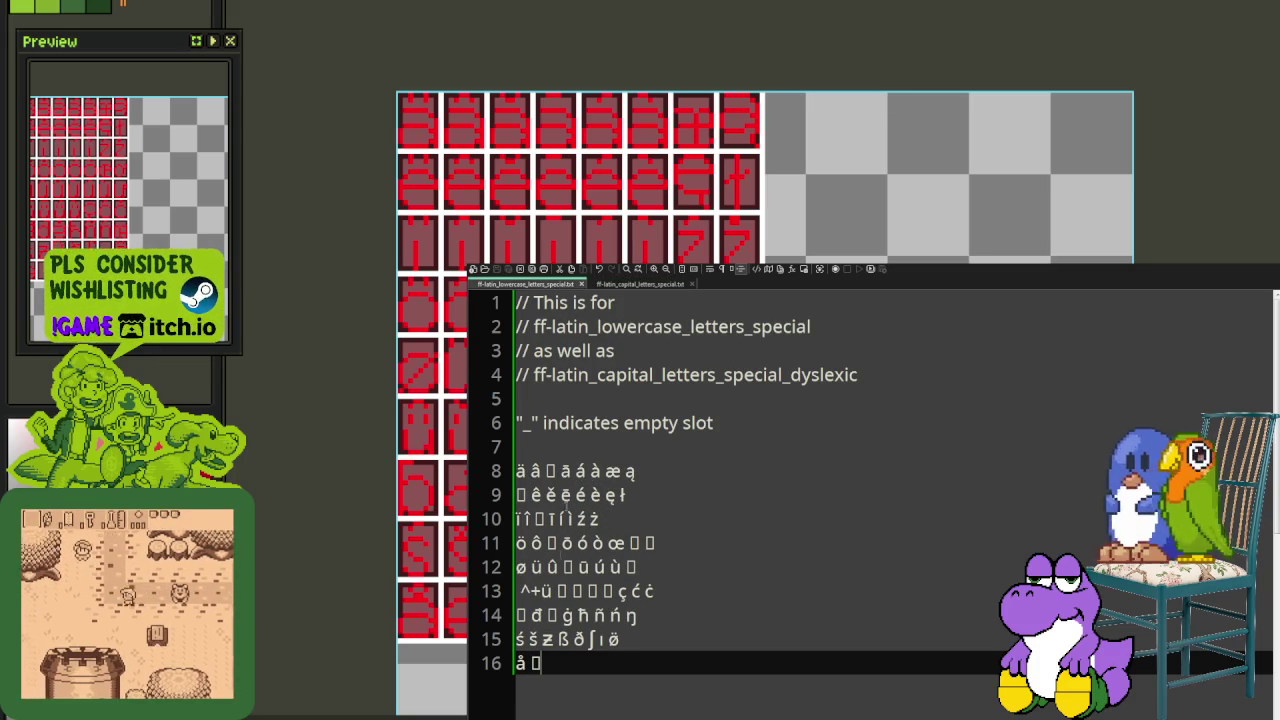
left_click(522, 590)
key("Delete")
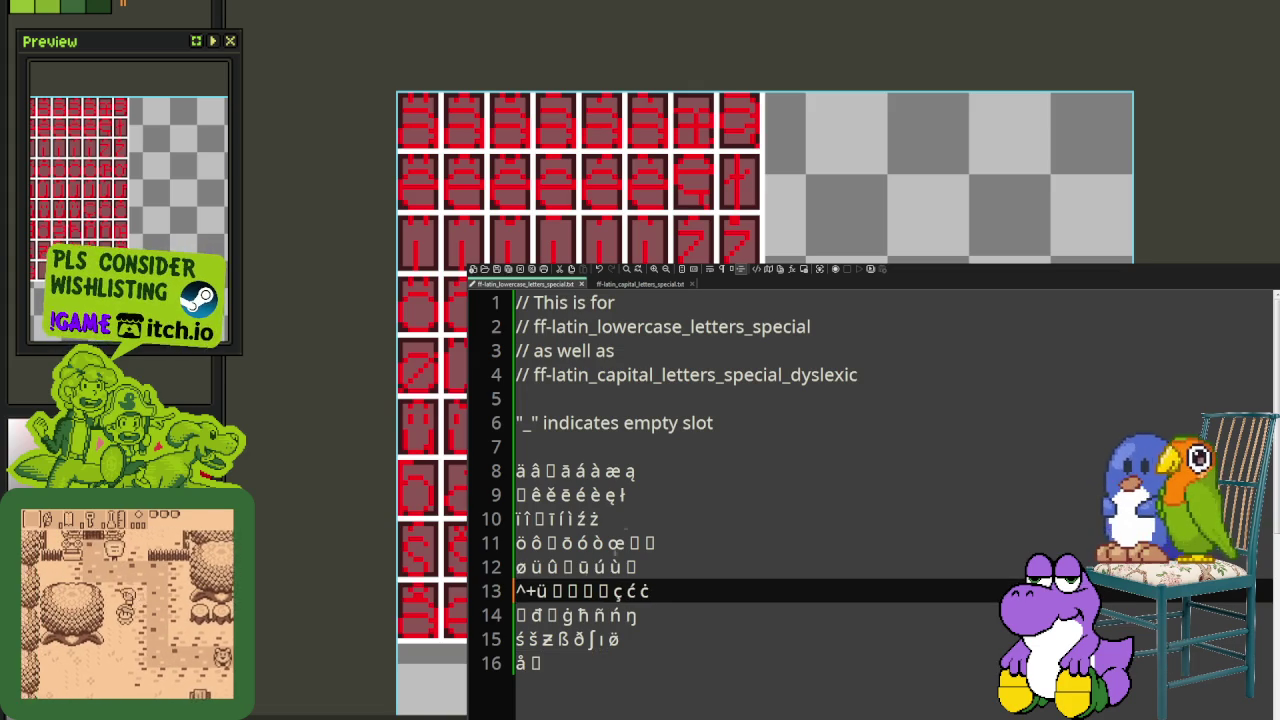
Step: Close both the capital and lowercase letter text files
left_click(612, 285)
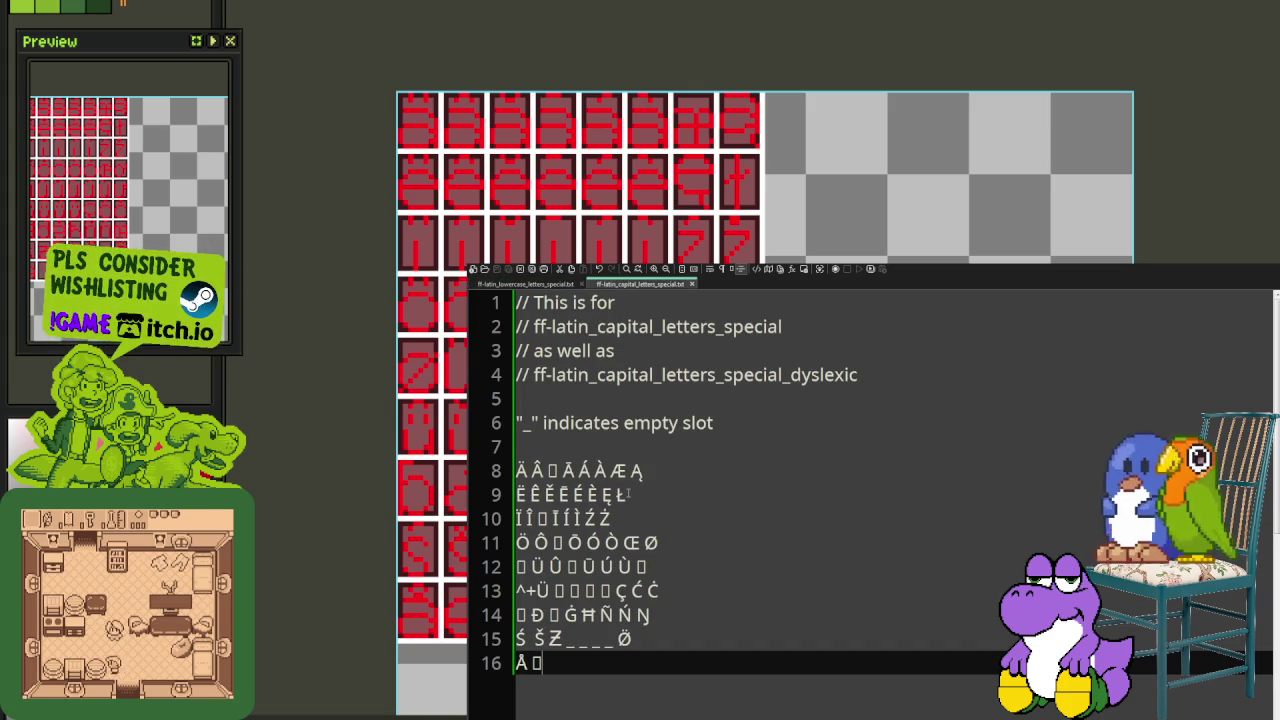
scroll(629, 494, "down", 2)
scroll(614, 425, "up", 2)
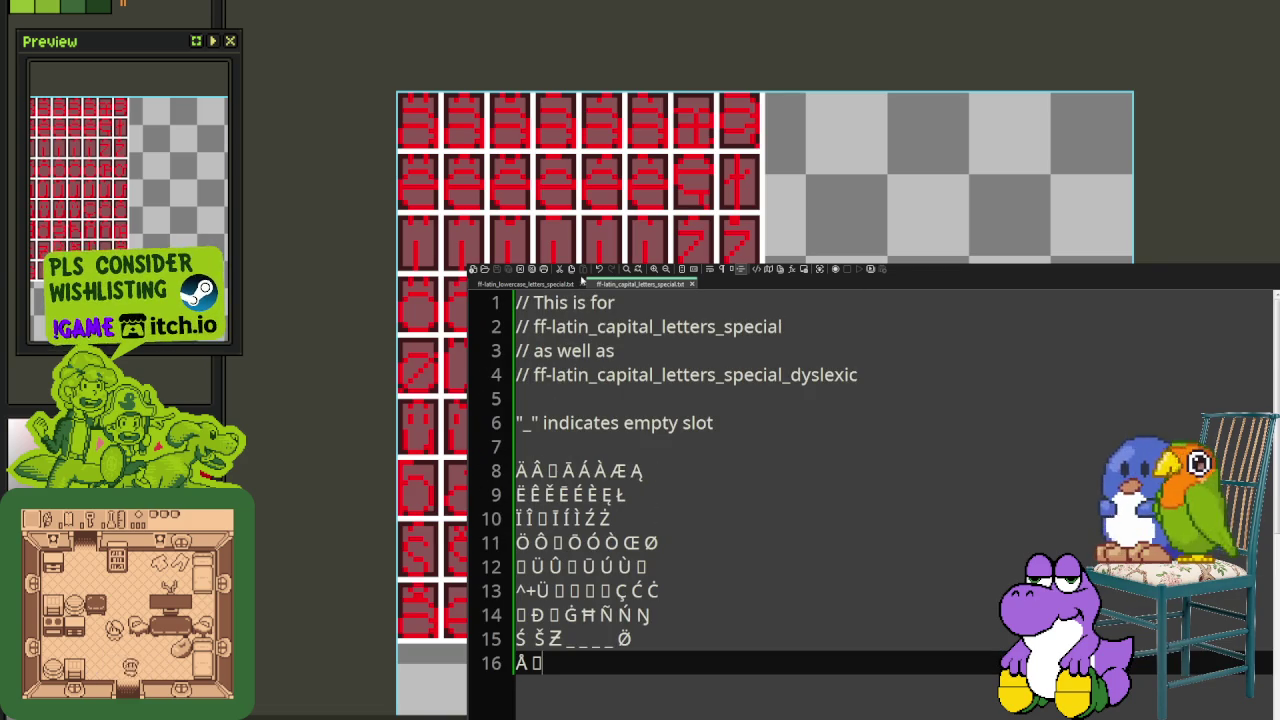
left_click(572, 285)
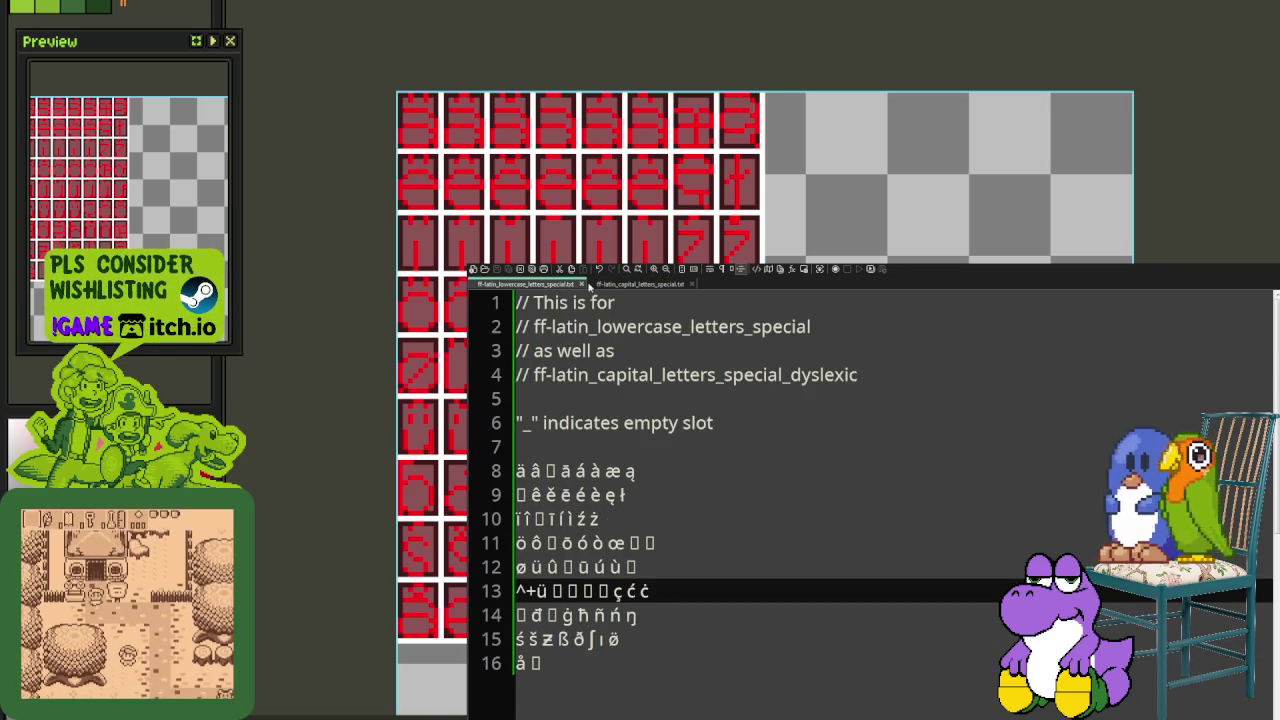
left_click(581, 285)
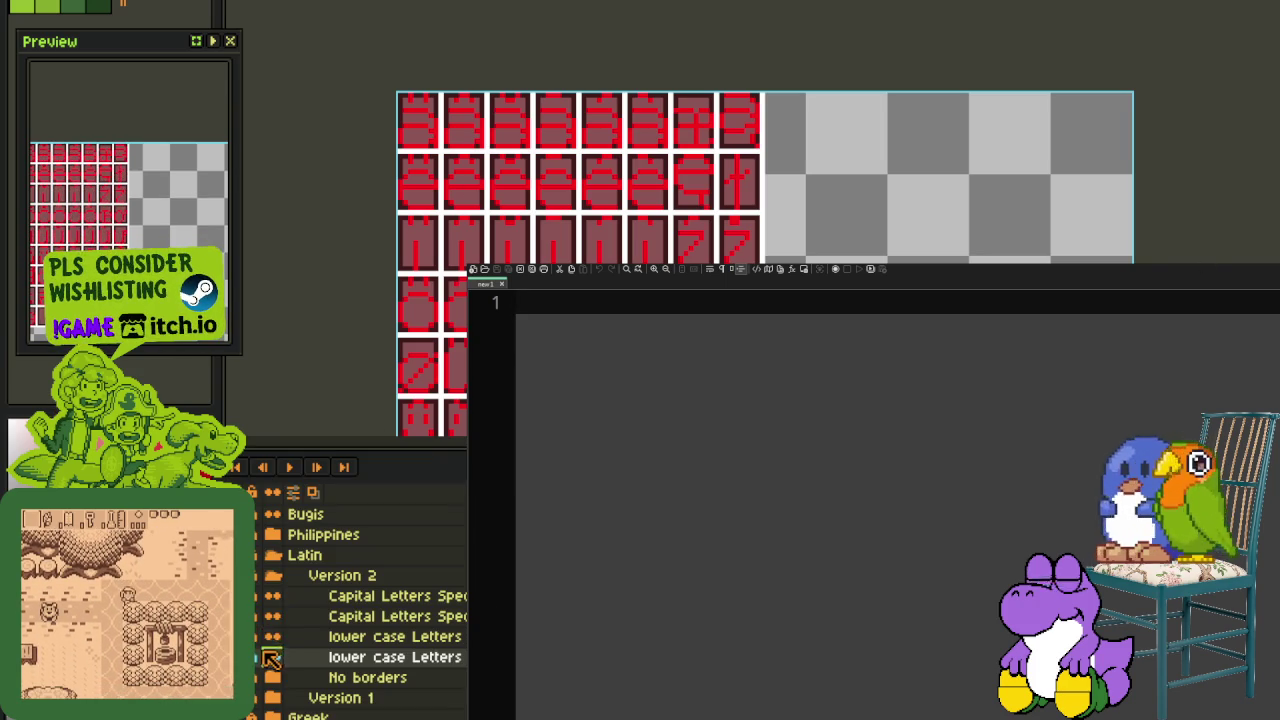
Step: Open Layer Properties for the lower case Letters layer in the Version 2 group
left_click(285, 575)
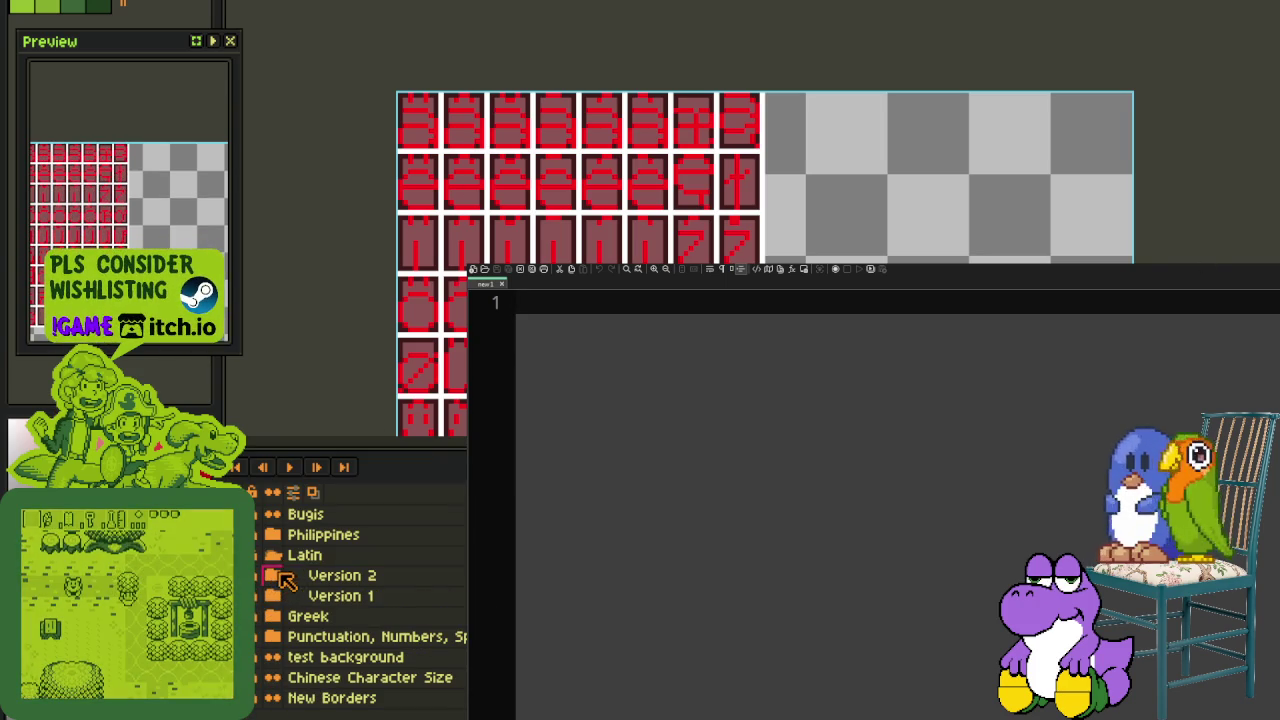
left_click(285, 575)
double_click(385, 658)
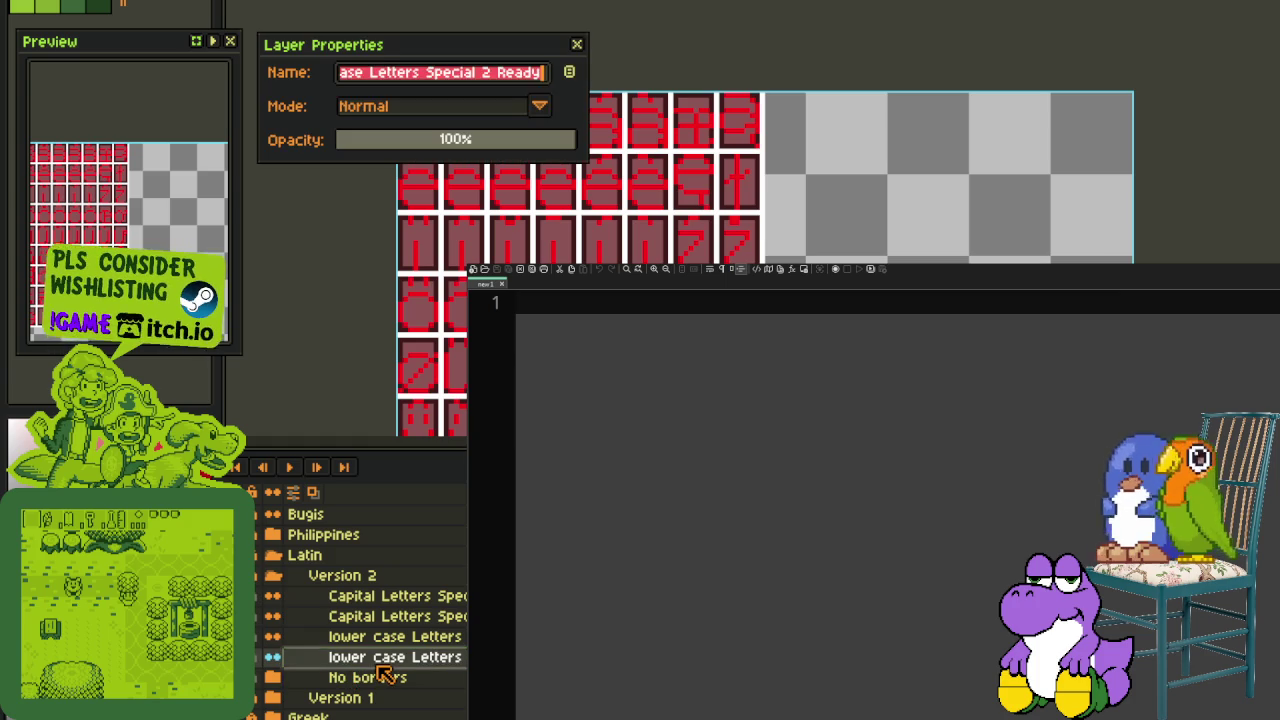
Step: Close Layer Properties, then try one red-to-green Replace Color and undo it
left_click(577, 44)
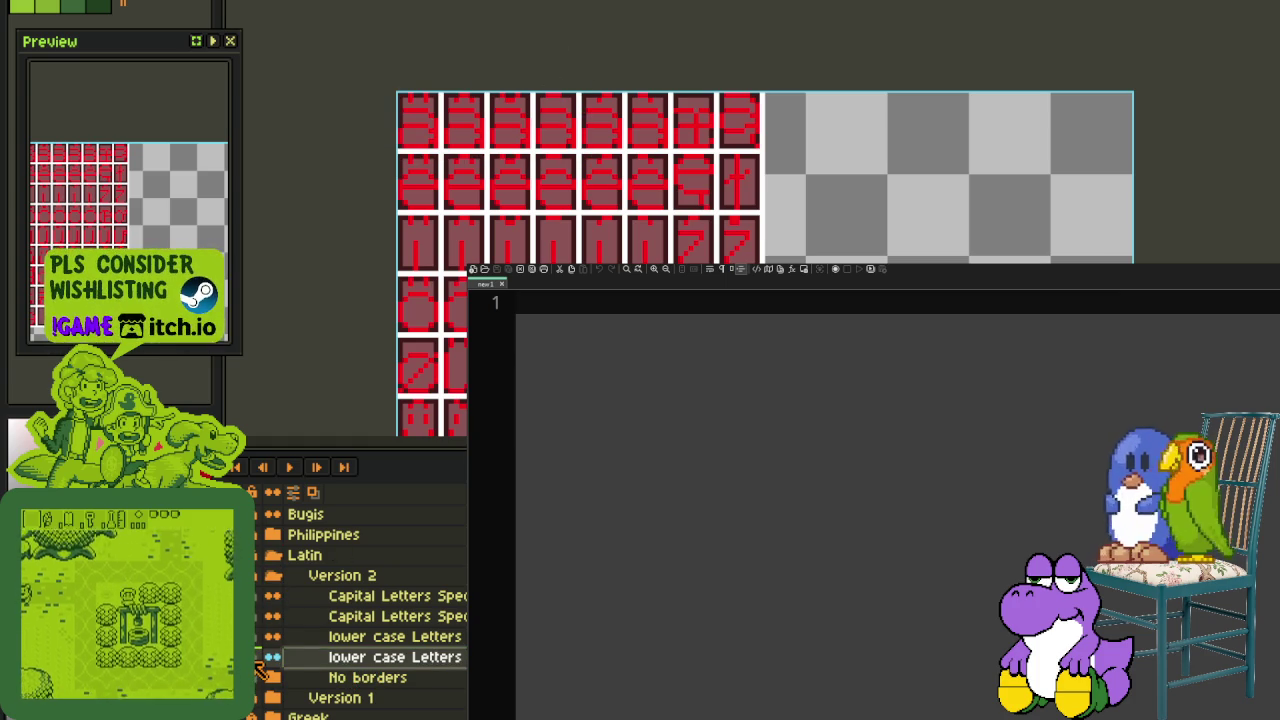
key("plus")
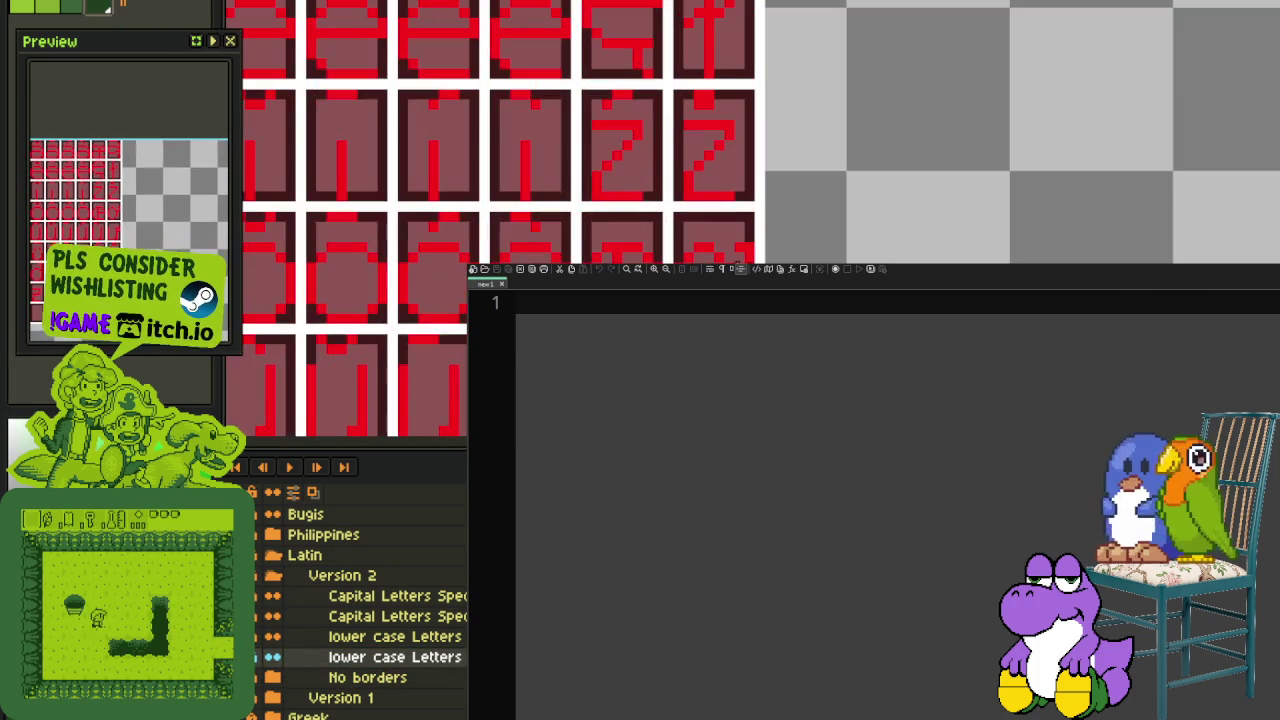
key("shift+r")
key("Return")
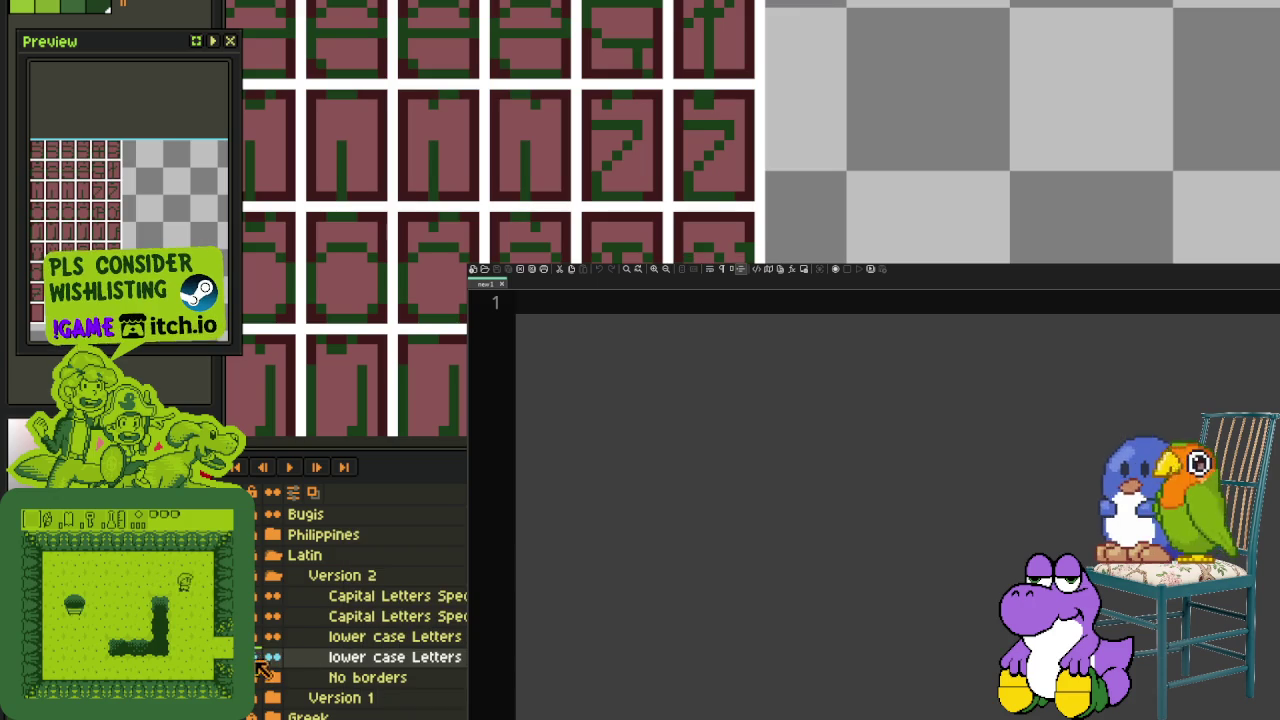
key("ctrl+z")
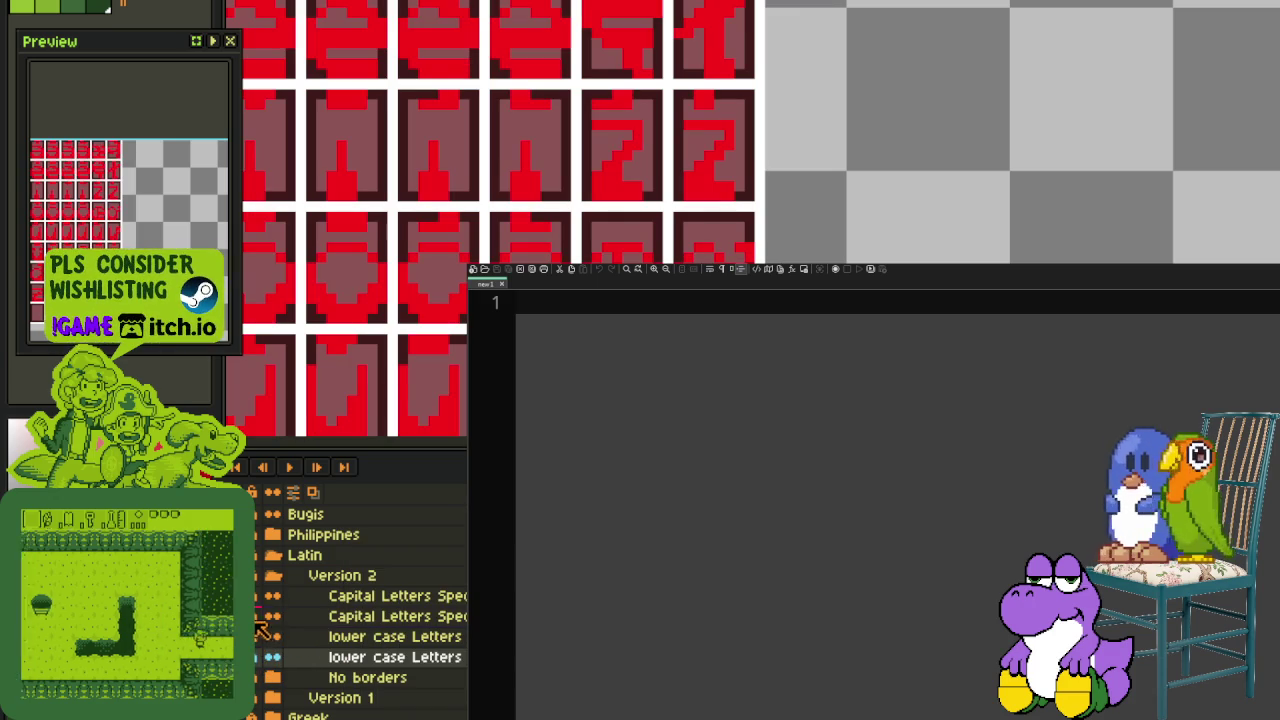
key("ctrl+z")
Step: Replace red with dark green on both Capital Letters layers and the lower case Letters layer
left_click(360, 597)
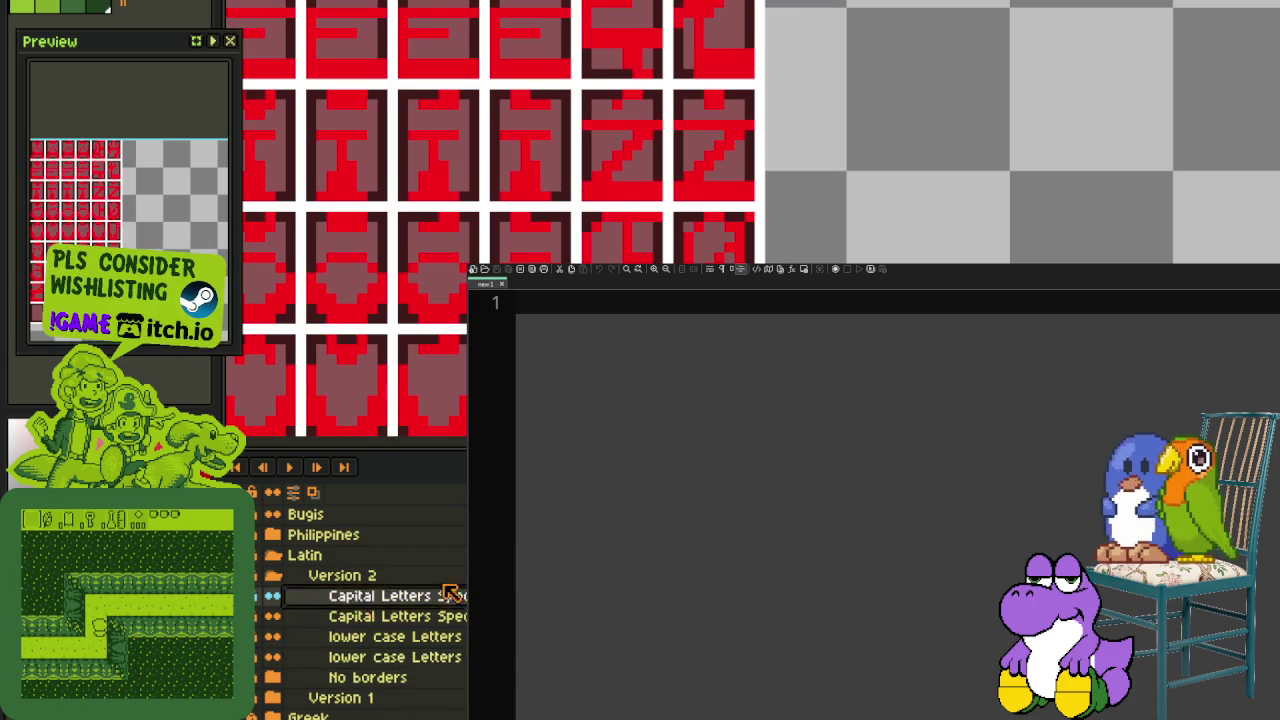
key("shift+r")
key("Return")
left_click(455, 616)
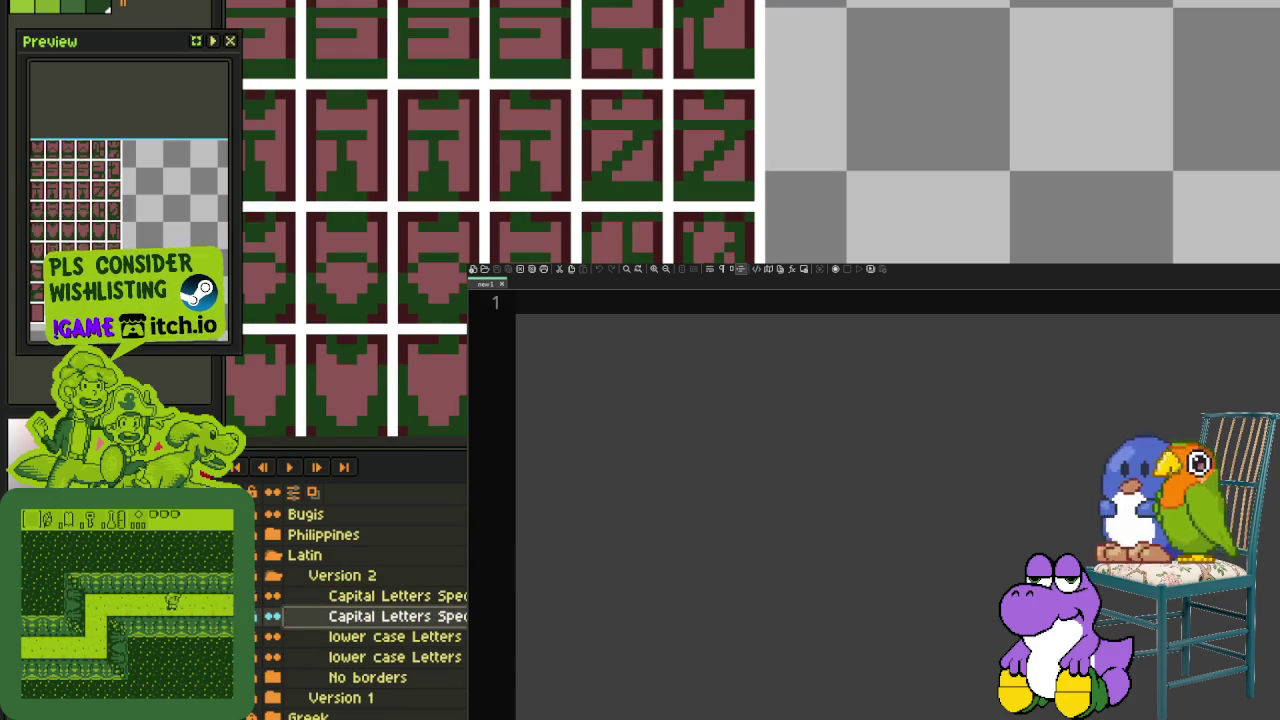
key("shift+r")
key("Return")
left_click(455, 637)
key("shift+r")
key("Return")
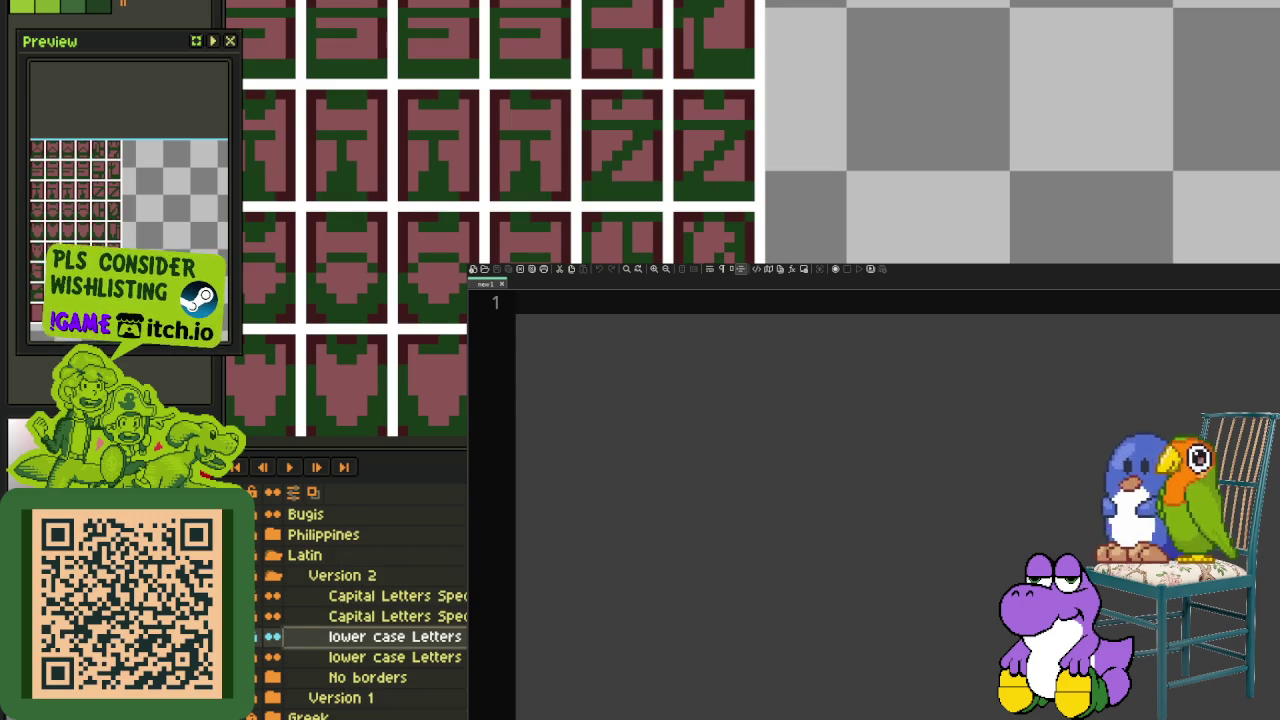
key("minus")
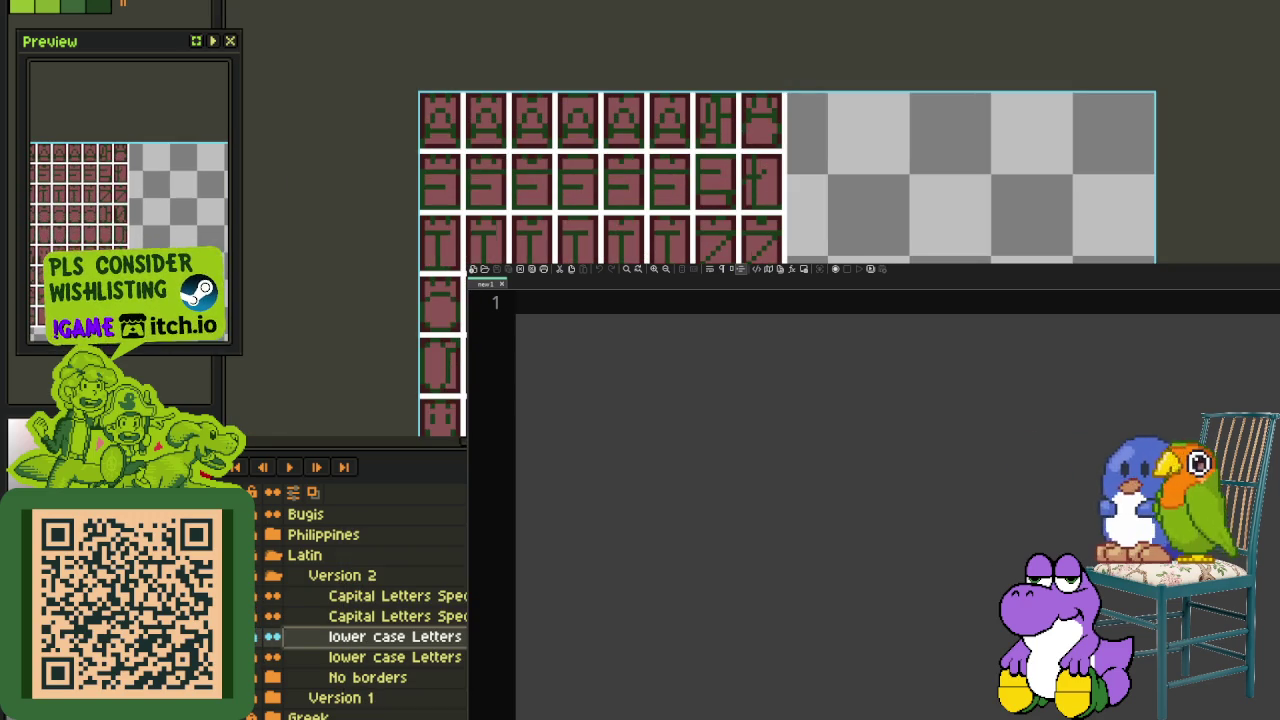
Step: Toggle the No borders folder, then open the second lower case Letters layer's properties
left_click(314, 677)
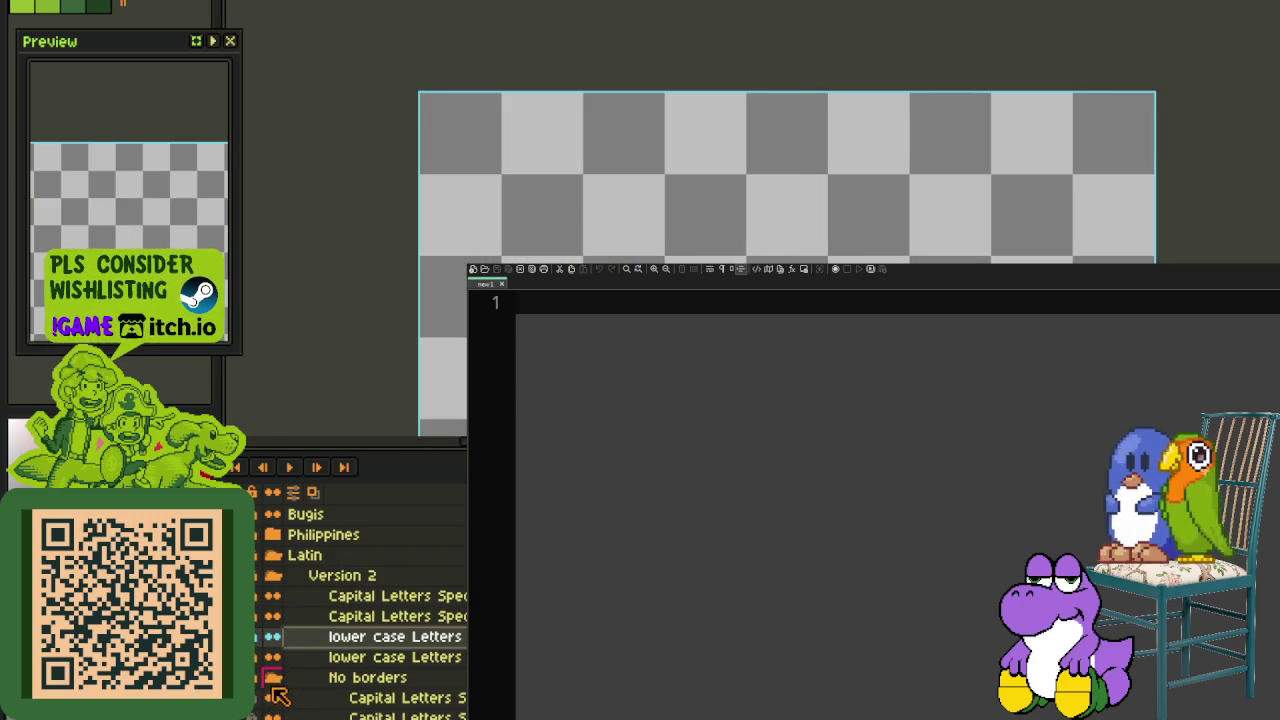
scroll(300, 650, "down", 1)
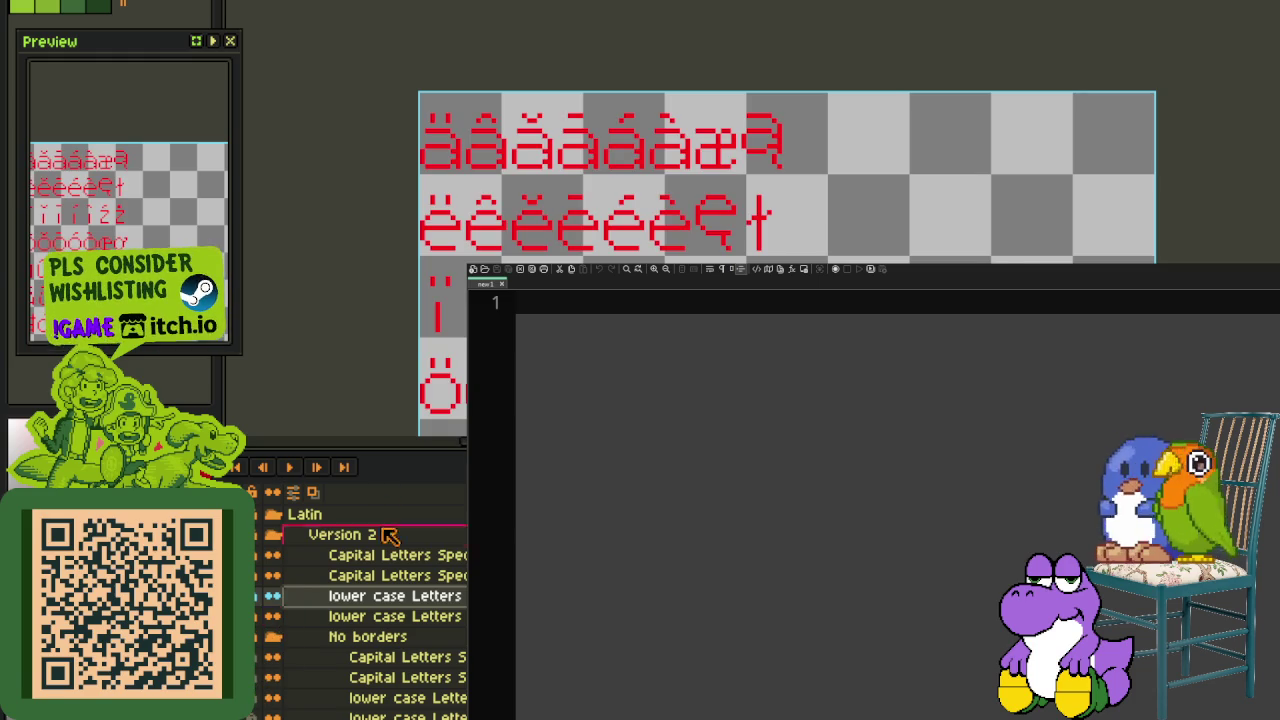
left_click(267, 645)
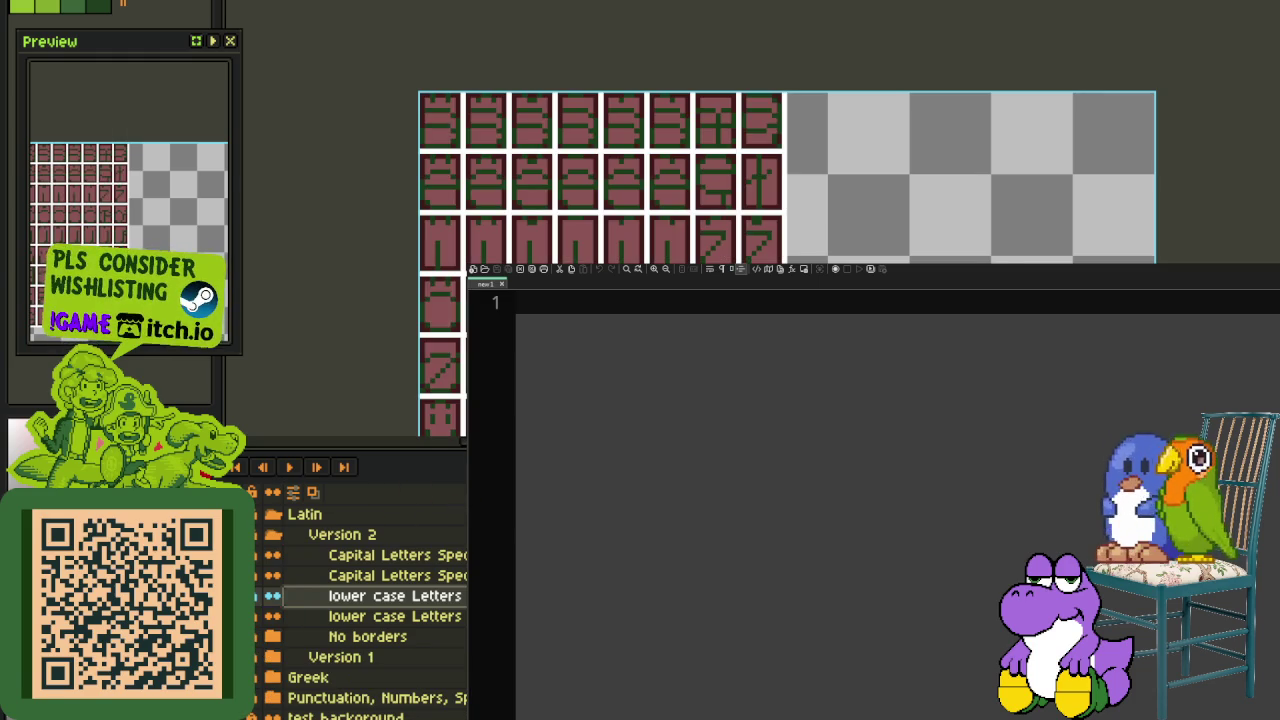
scroll(842, 271, "down", 3)
scroll(838, 250, "up", 2)
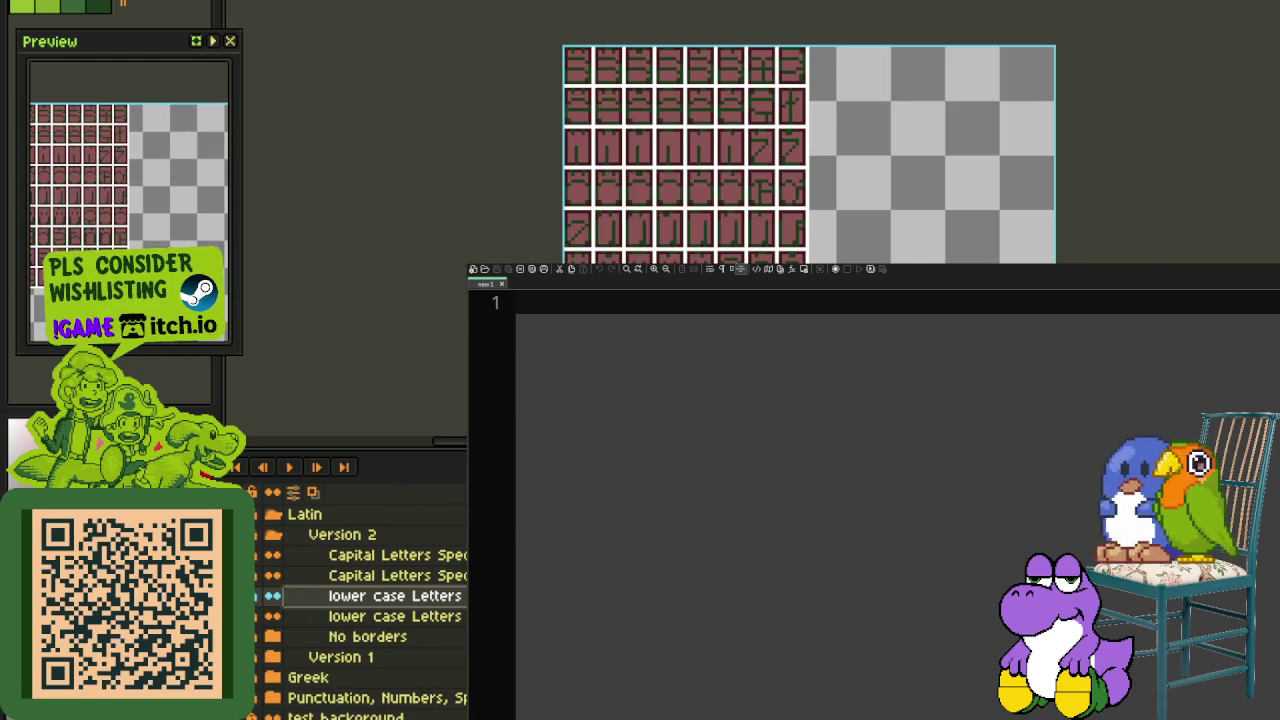
double_click(457, 618)
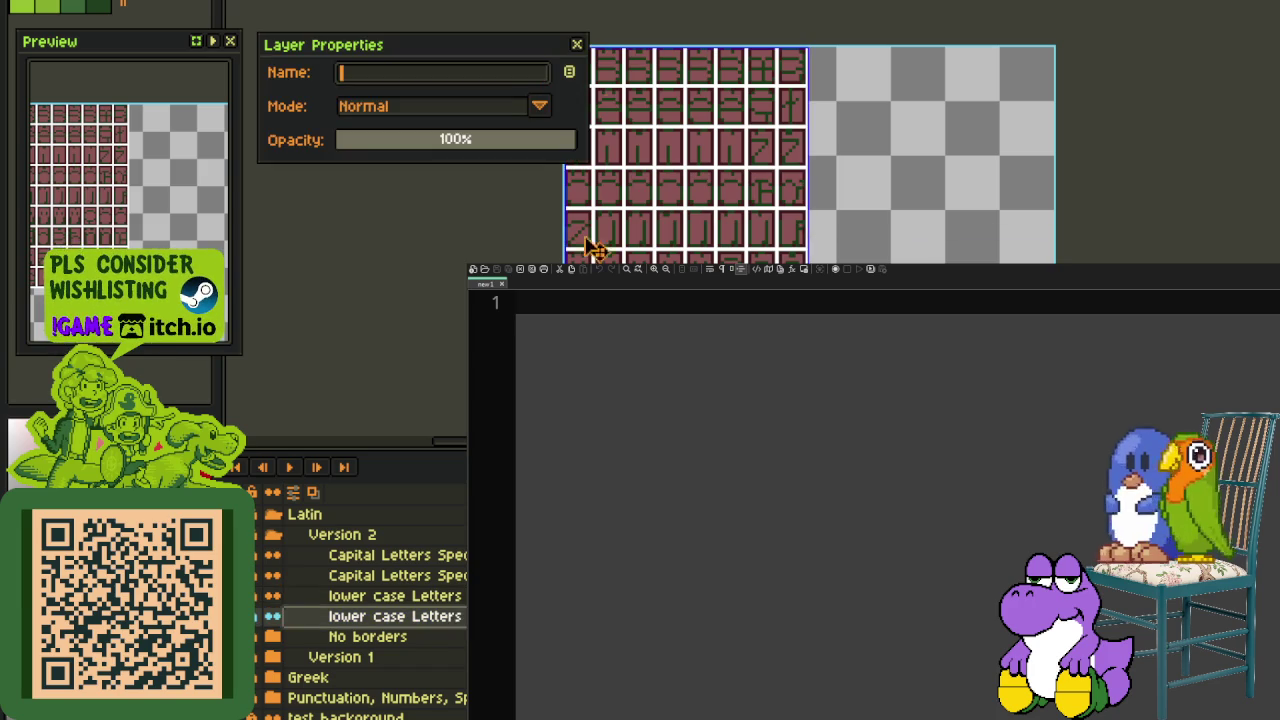
Step: Close Layer Properties, cancel an Export Sprite Sheet attempt, and browse the File and Edit menus
left_click(588, 38)
left_click(15, 2)
mouse_move(43, 81)
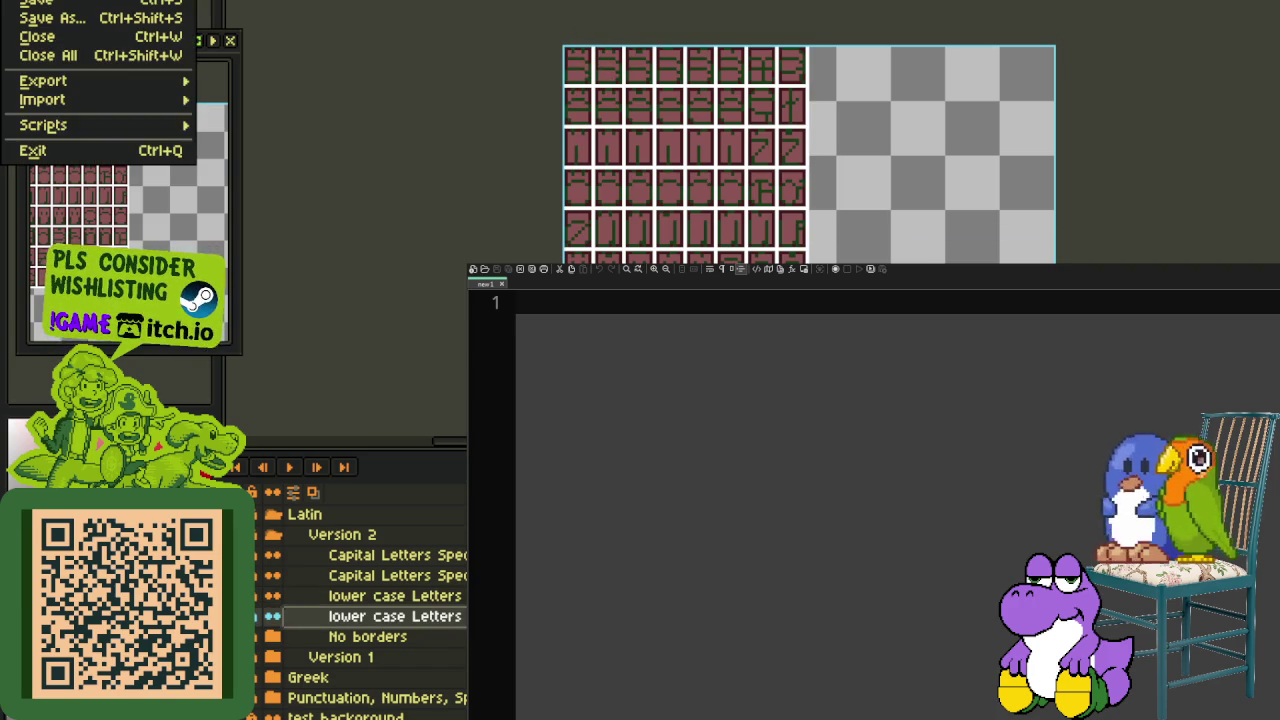
left_click(290, 100)
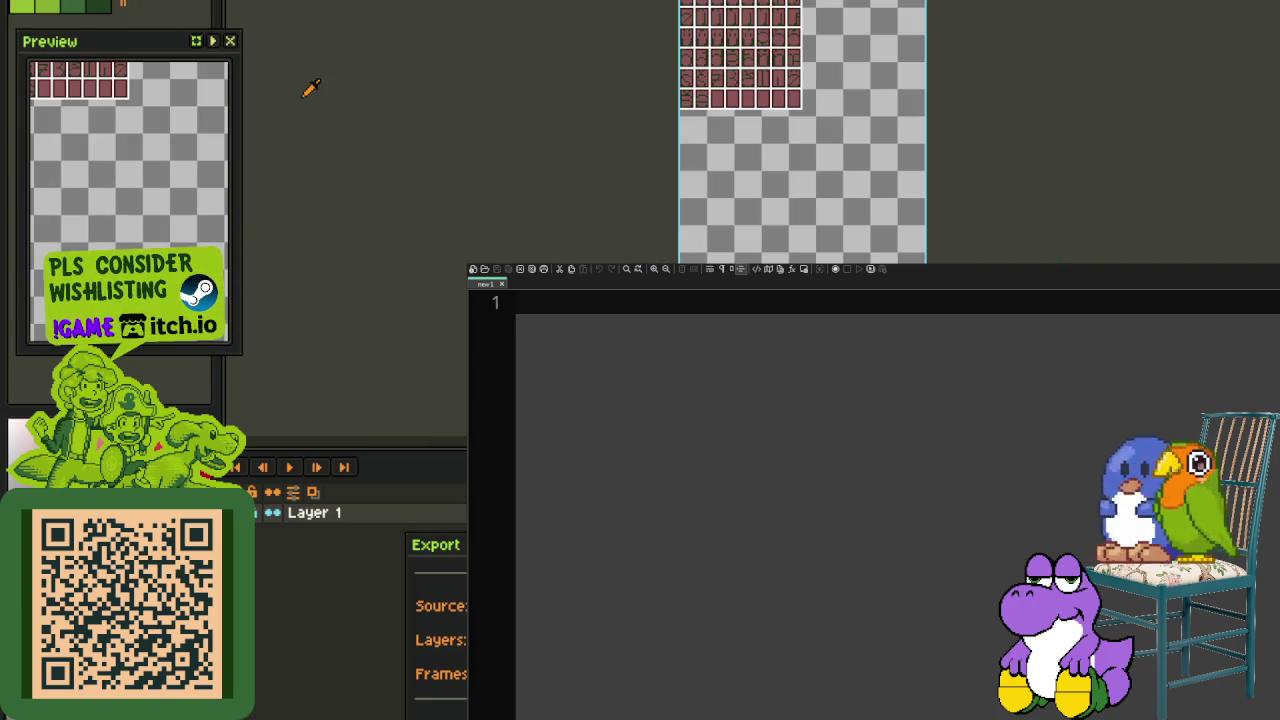
key("Escape")
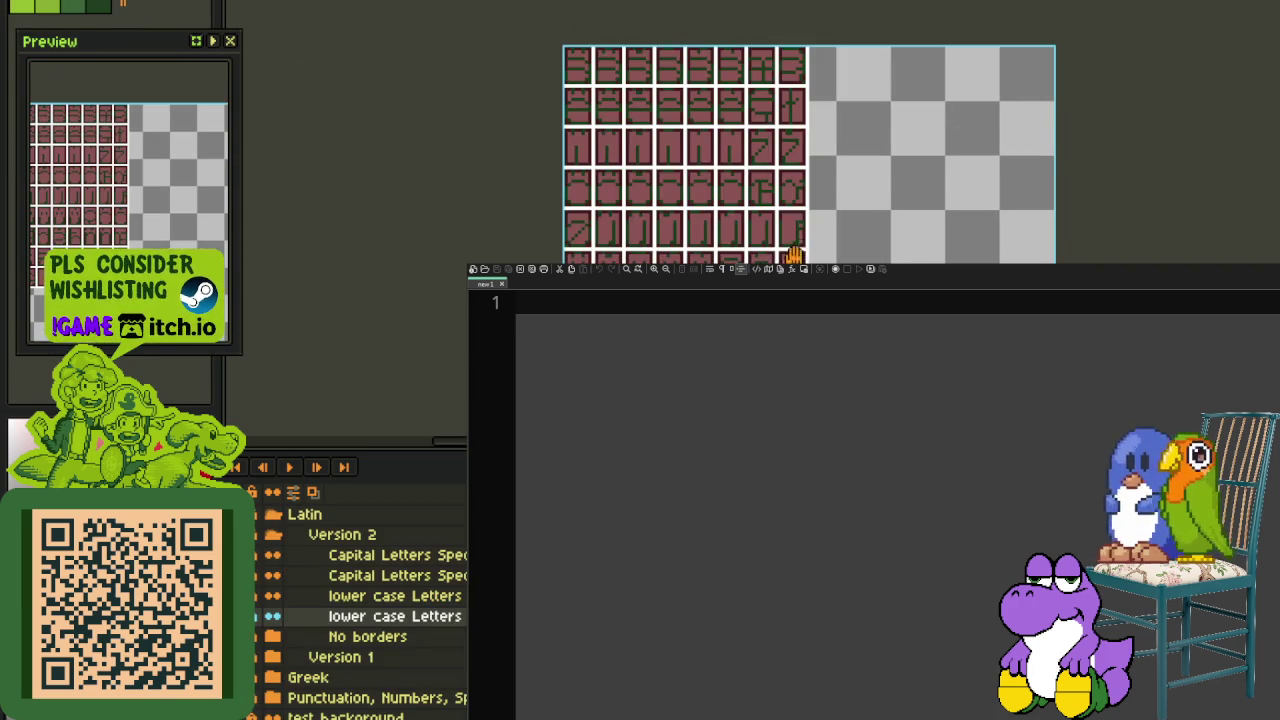
left_click_drag(801, 250, 776, 261)
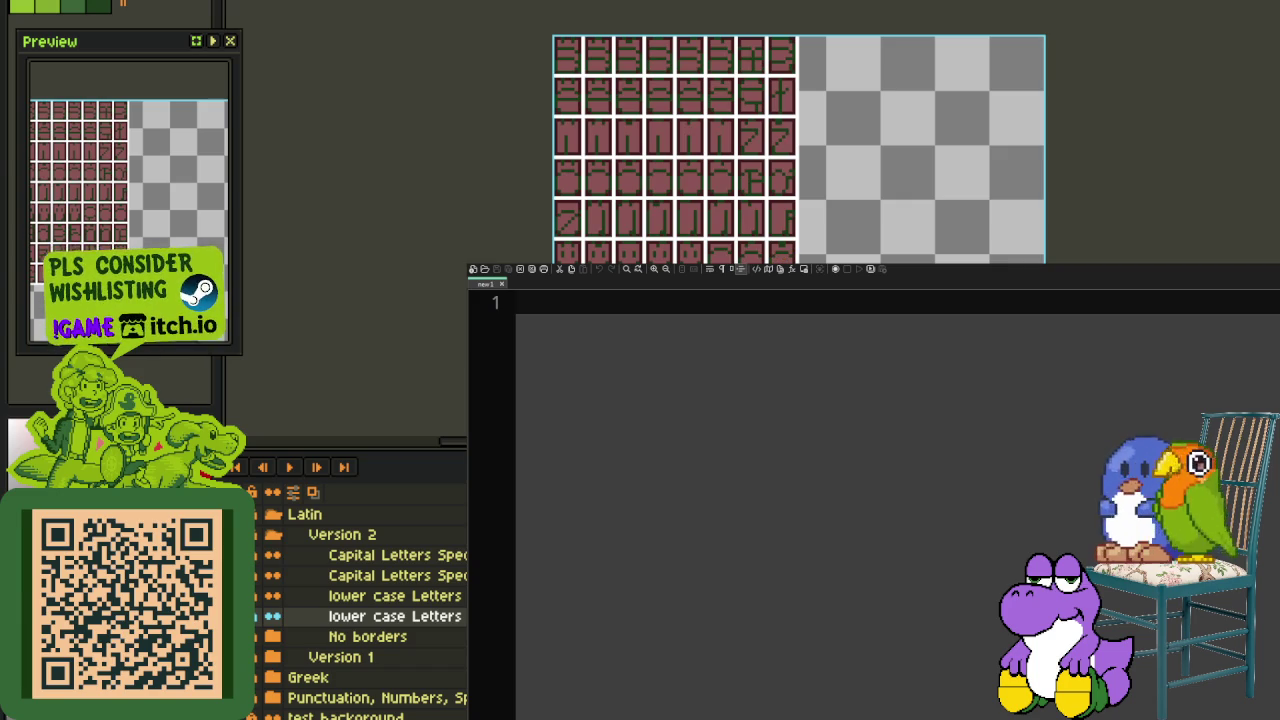
key("alt+f")
left_click(88, 2)
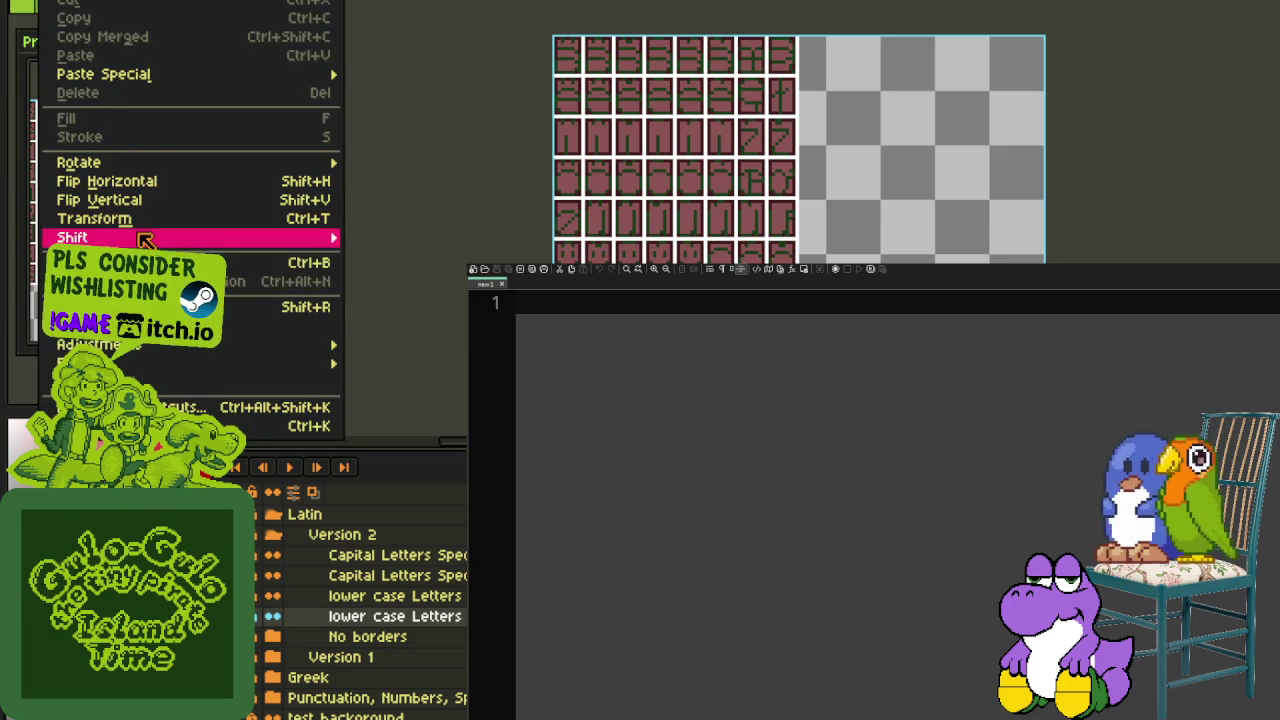
Step: Trim the lowercase letters sprite down to its glyph grid with Sprite > Trim
left_click(449, 120)
left_click(100, 3)
left_click(451, 149)
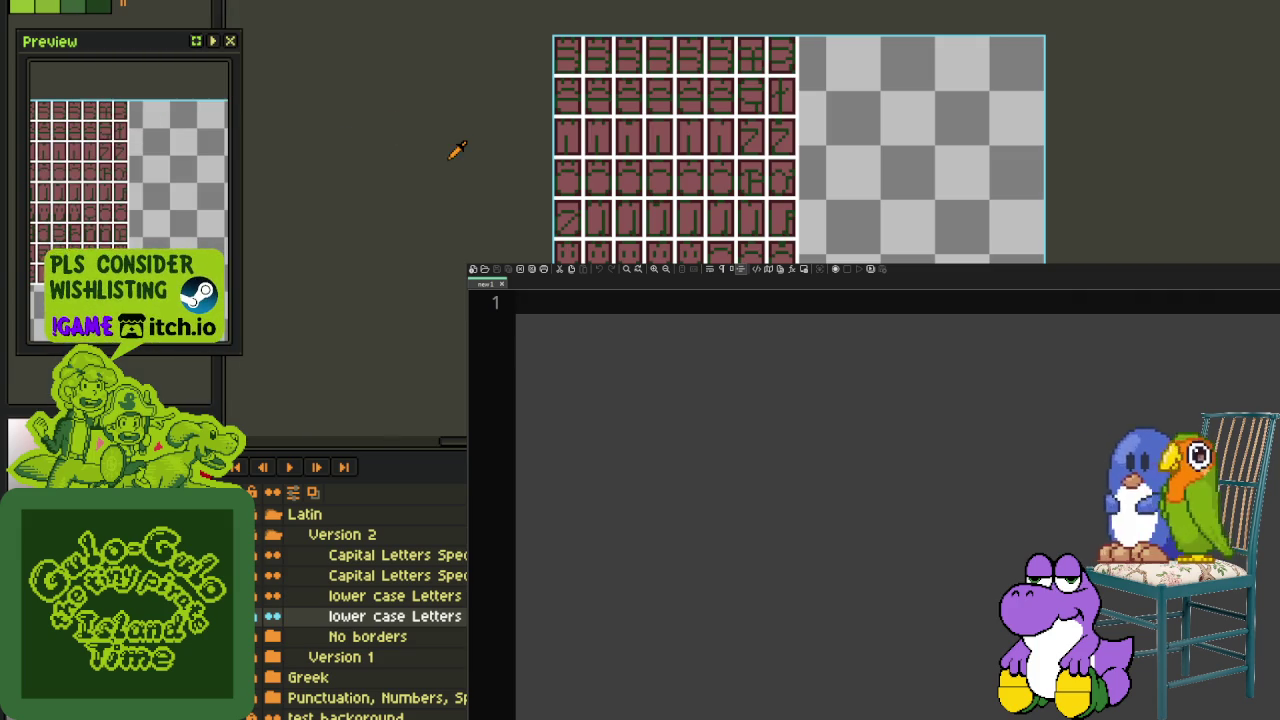
left_click(117, 7)
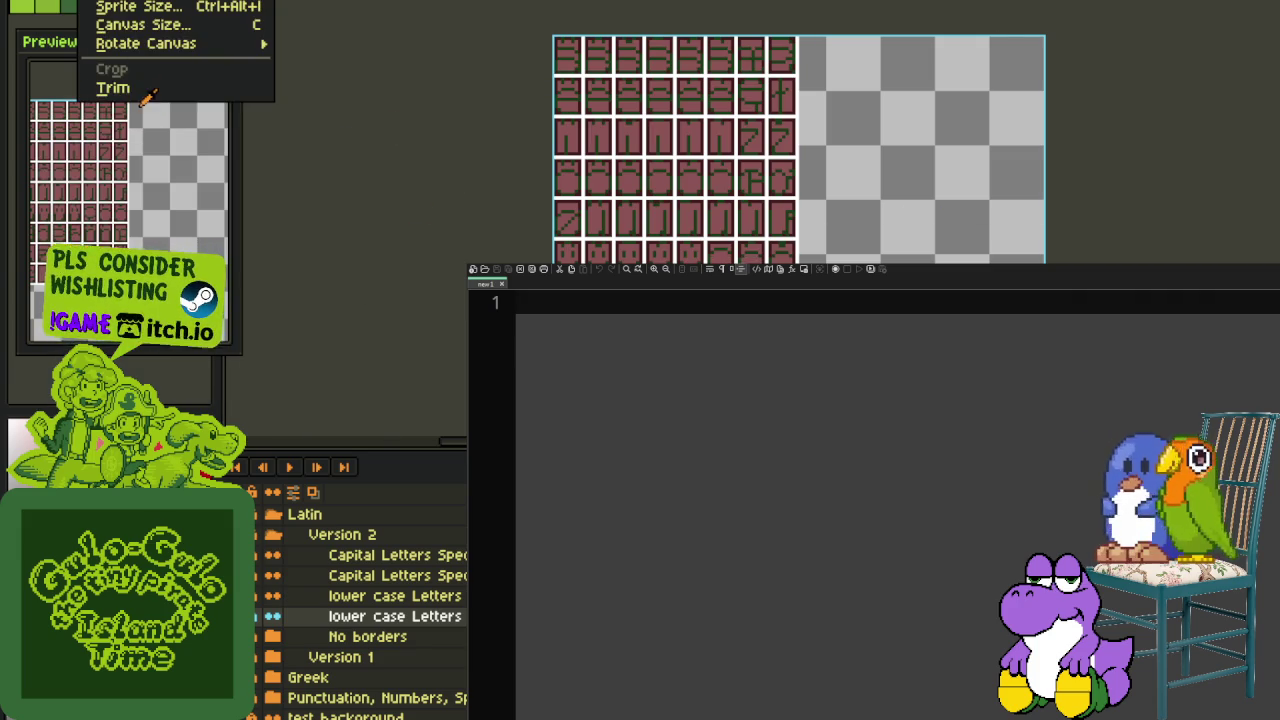
left_click(154, 85)
Step: Export the trimmed sheet as a PNG image via Export As
left_click(15, 4)
mouse_move(43, 81)
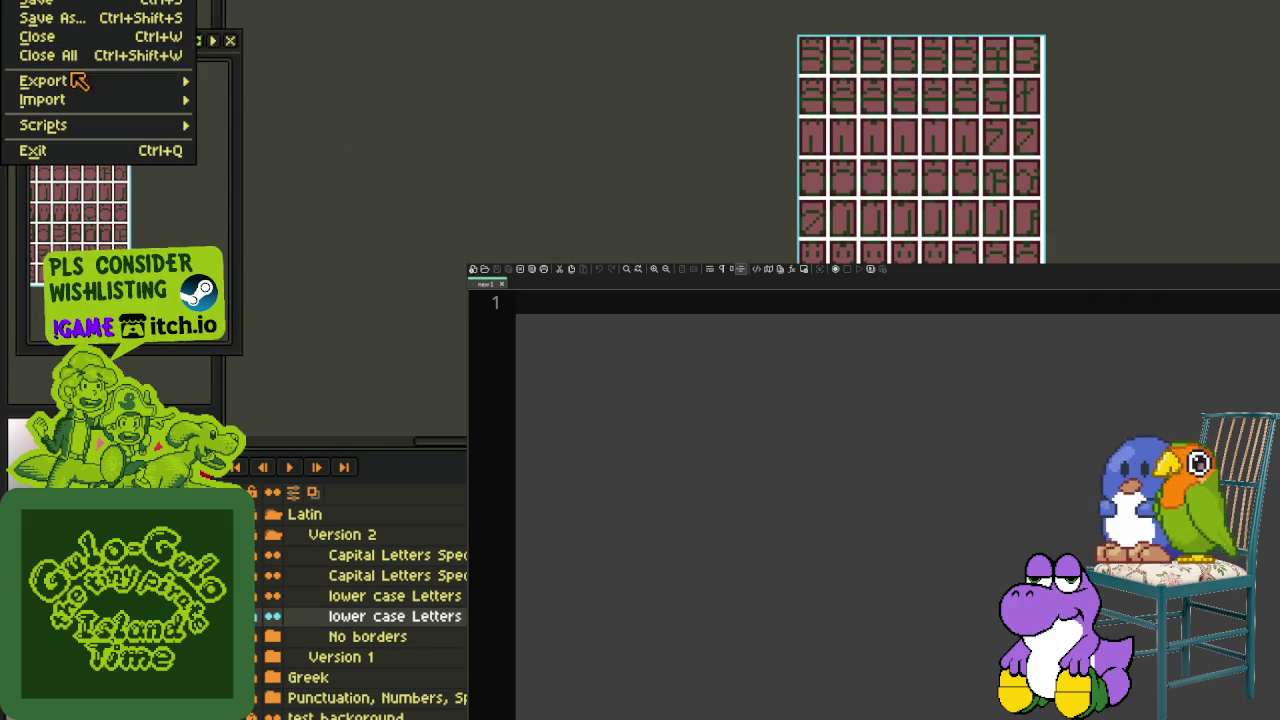
left_click(250, 79)
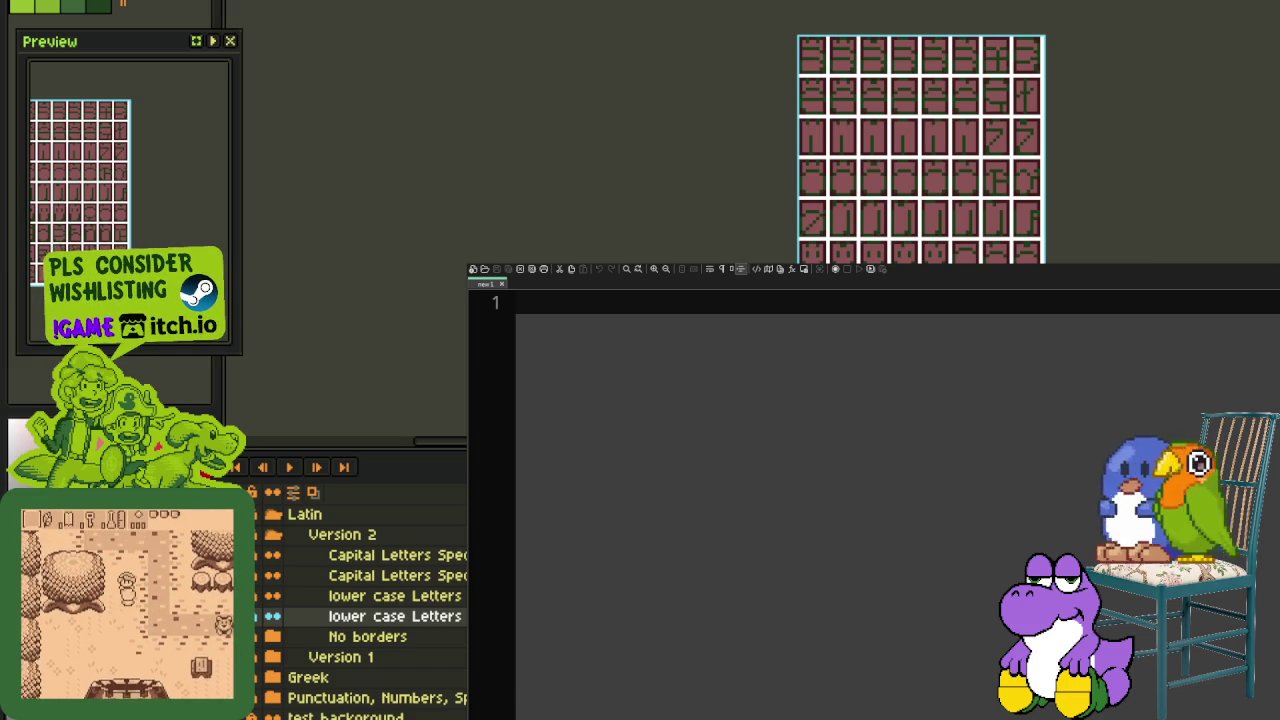
key("alt+f")
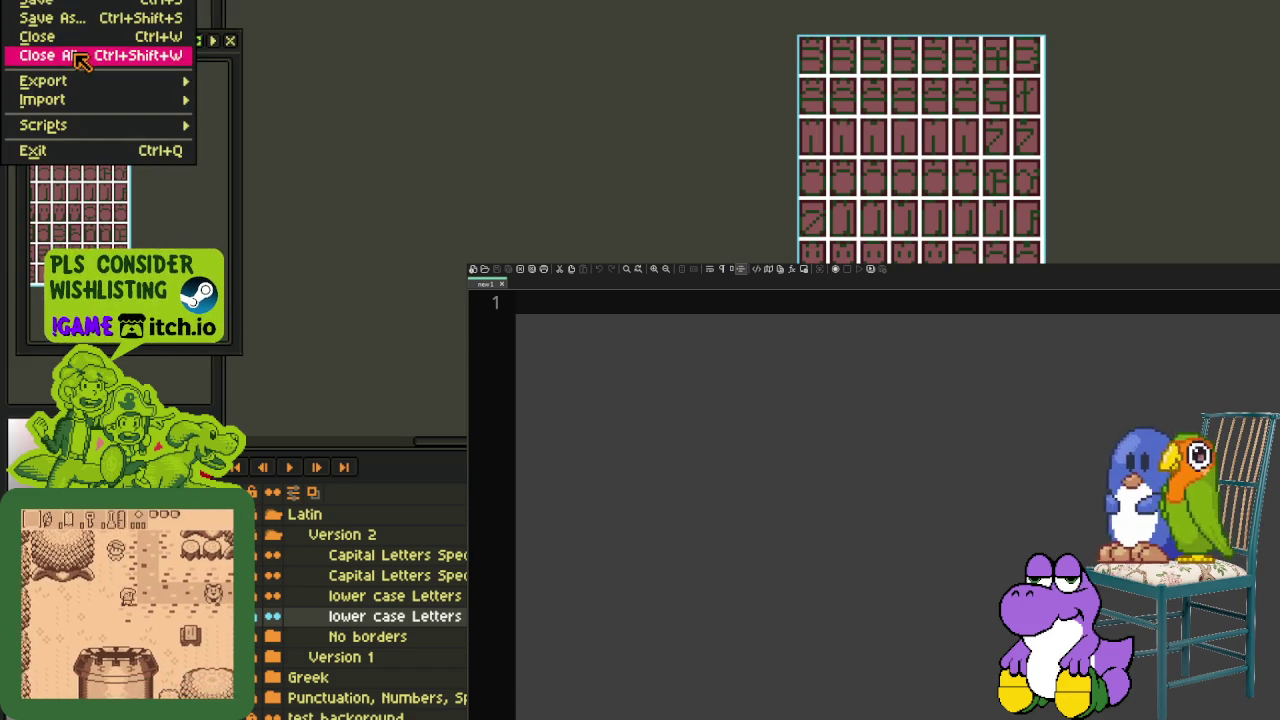
left_click(251, 82)
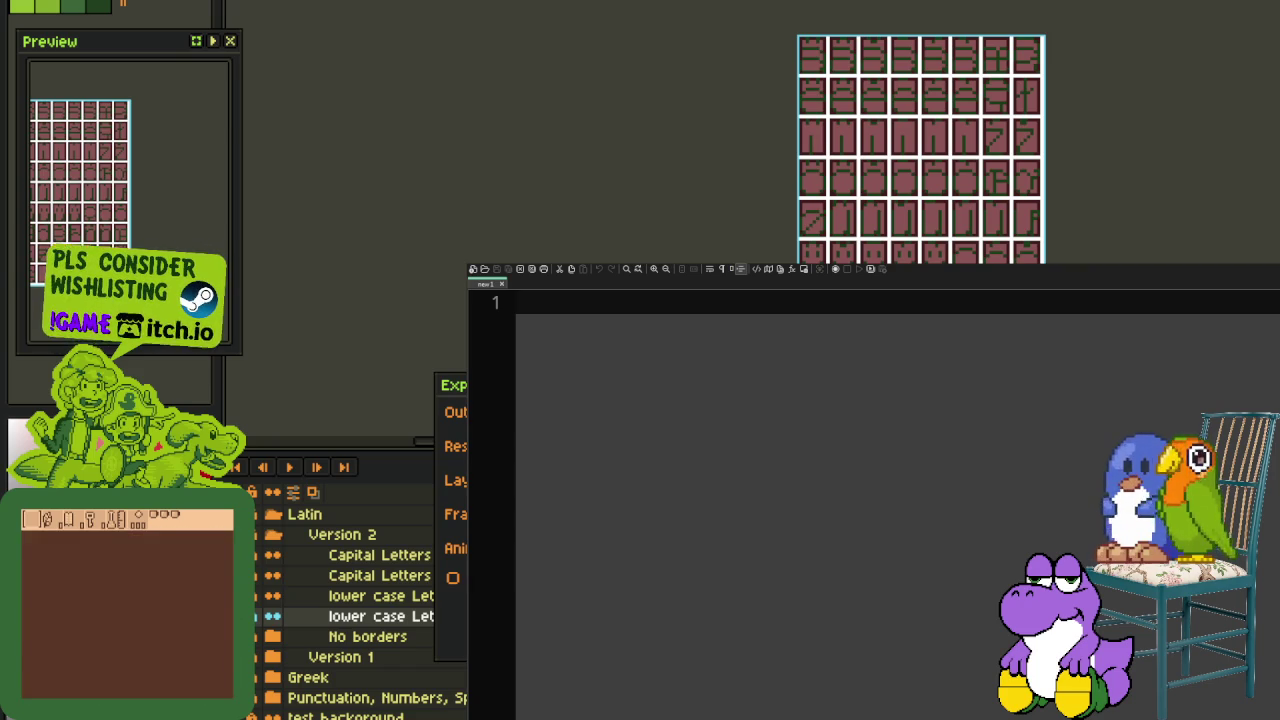
key("Return")
key("Return")
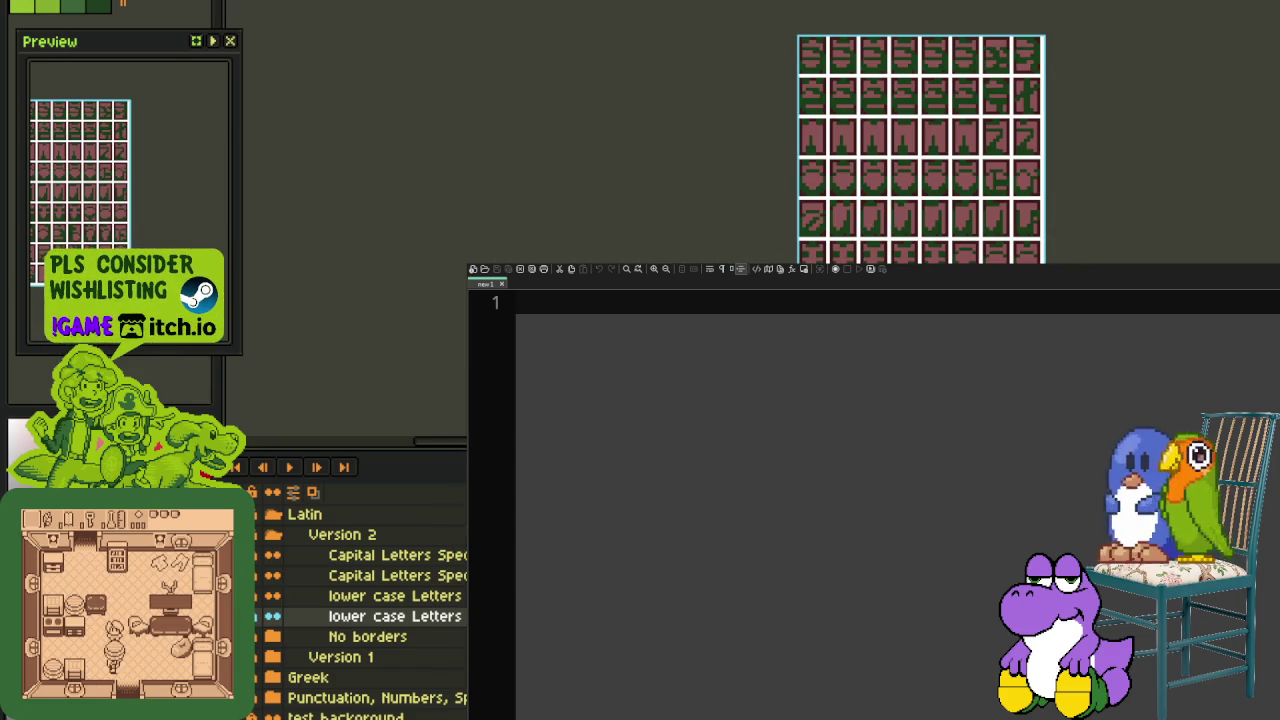
key("alt+f")
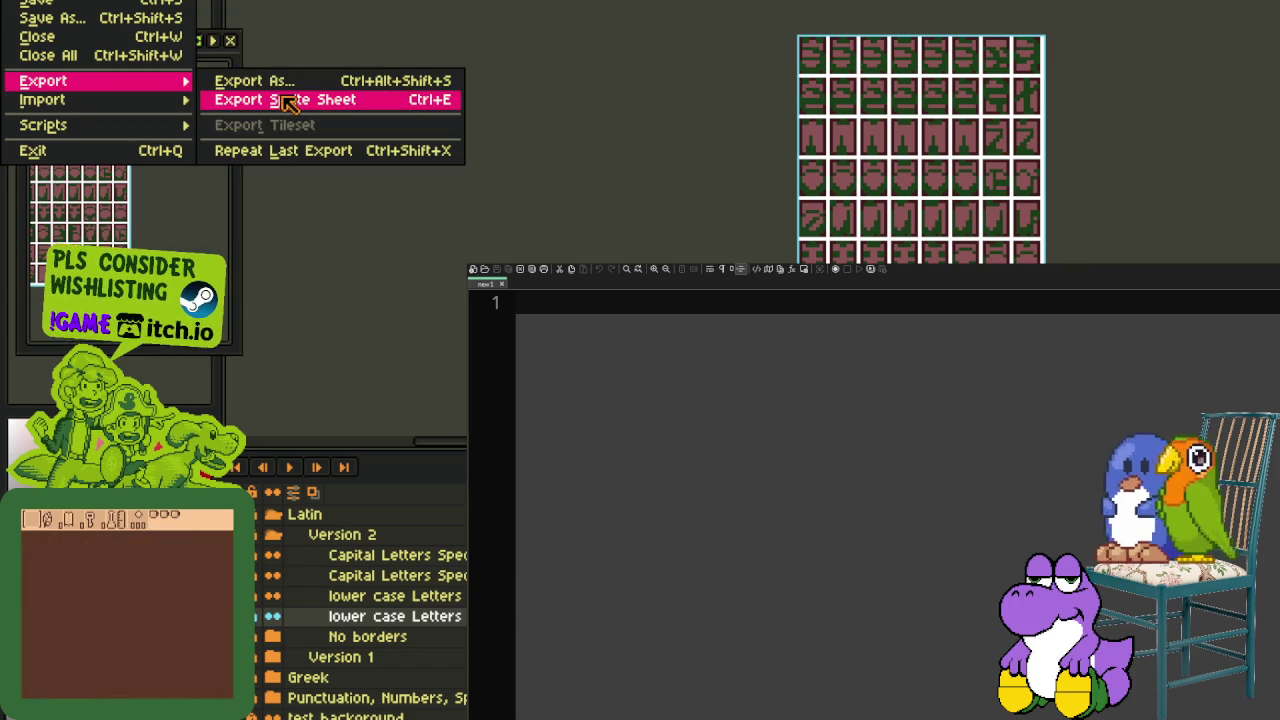
left_click(287, 100)
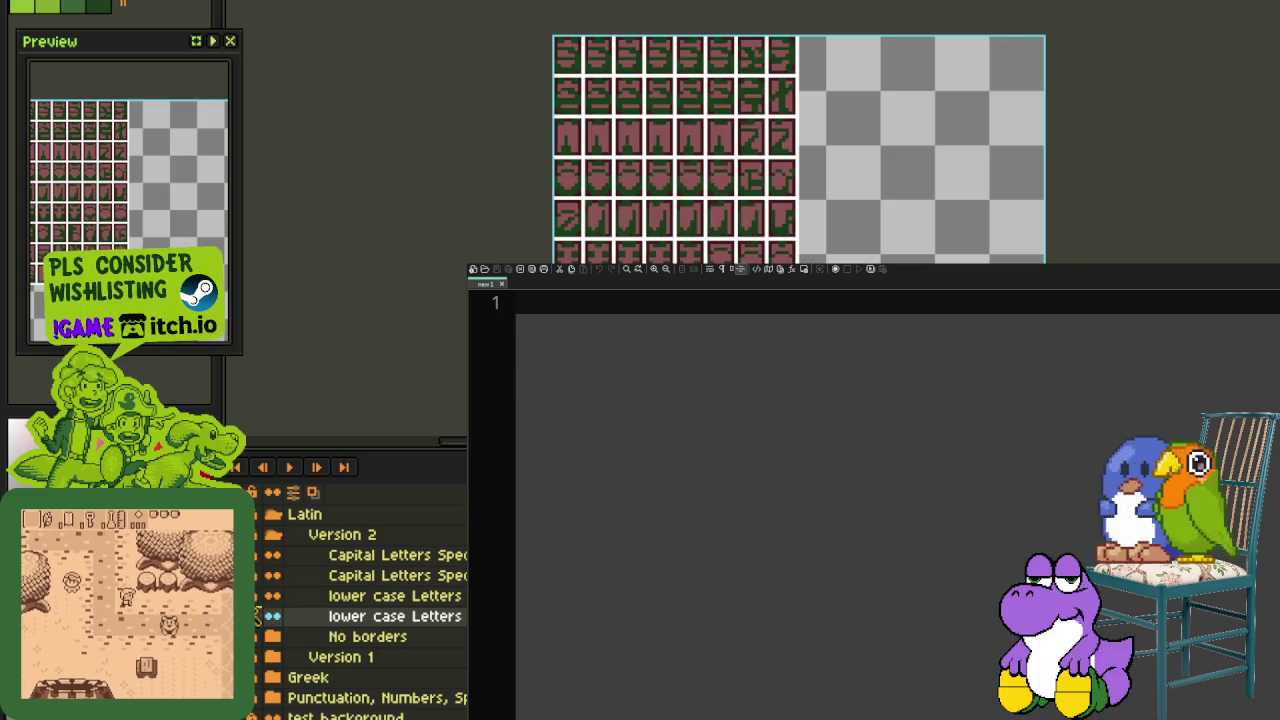
Step: Select the second Capital Letters layer and trim the sprite to its glyph grid
left_click(400, 575)
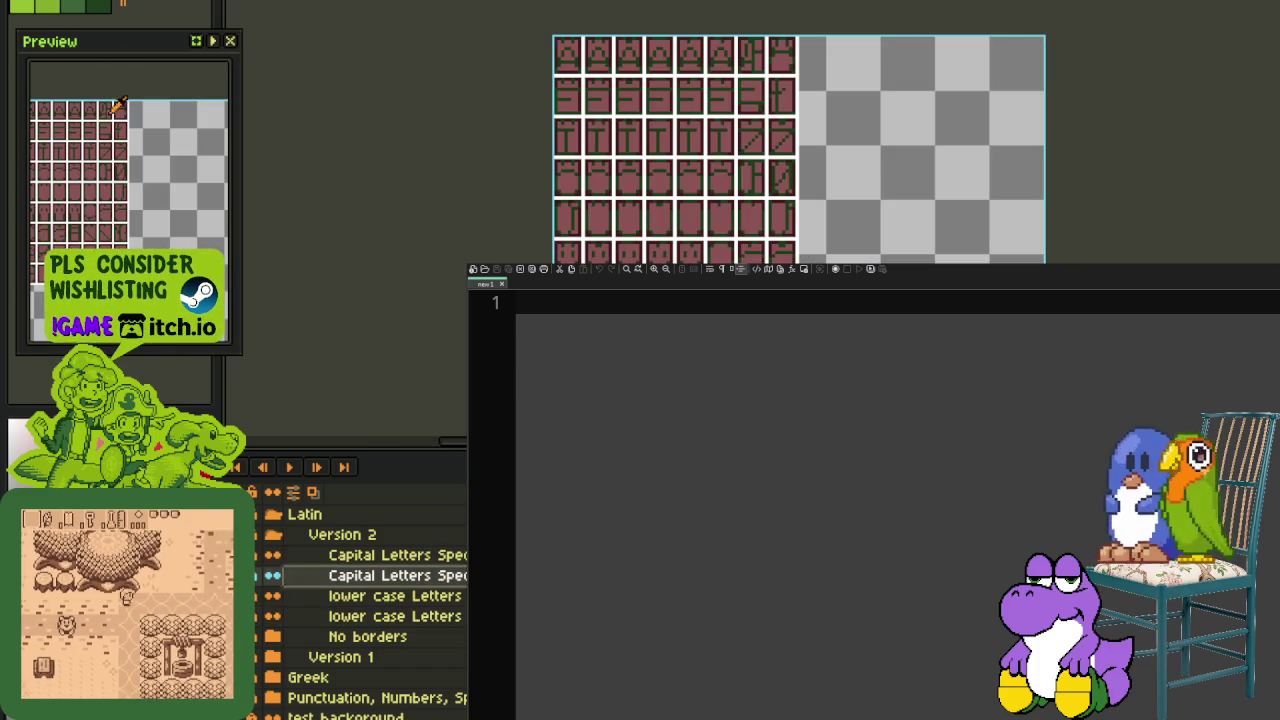
key("alt+f")
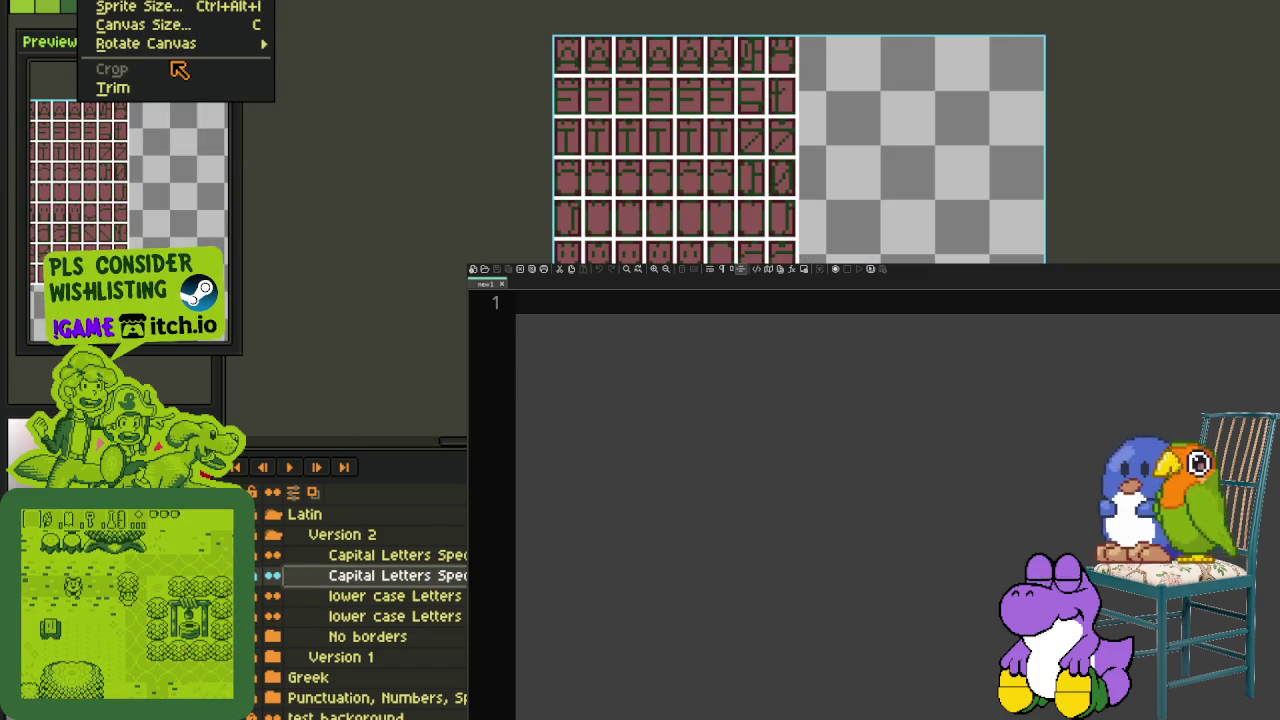
left_click(113, 88)
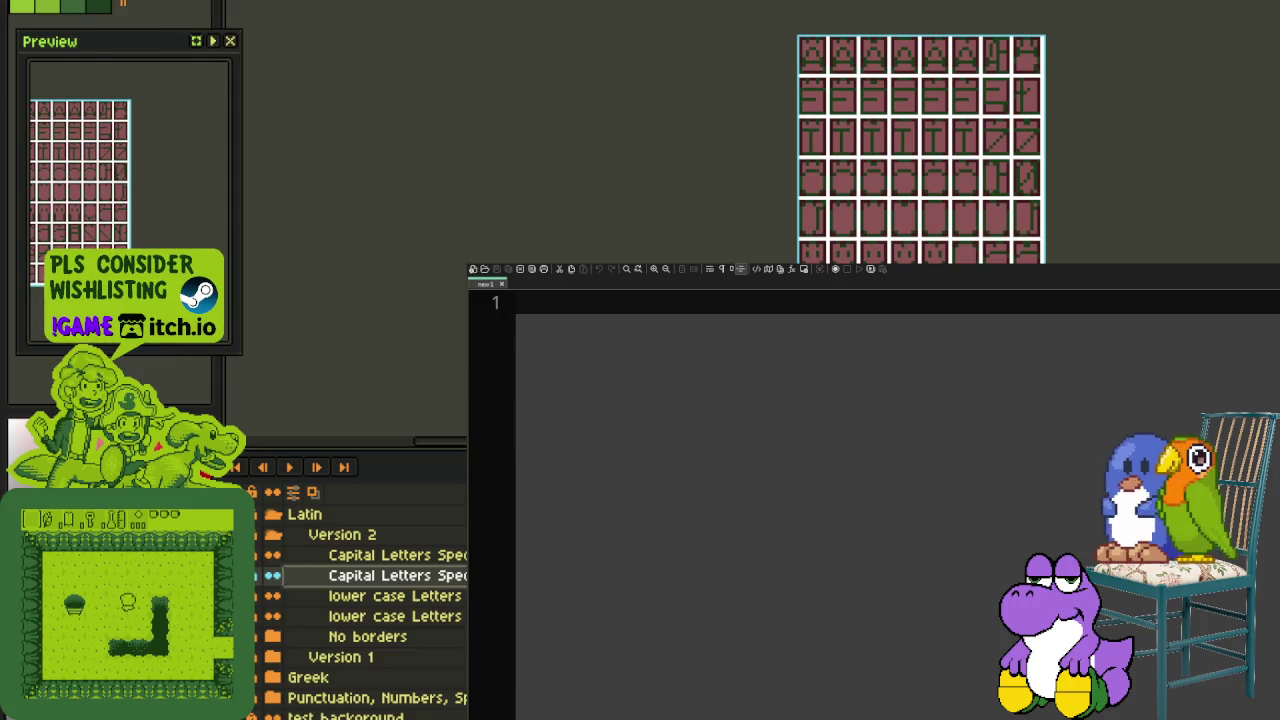
Step: Export the capital letters sheet as a PNG image twice, dismissing the PNG format warning
key("alt+f")
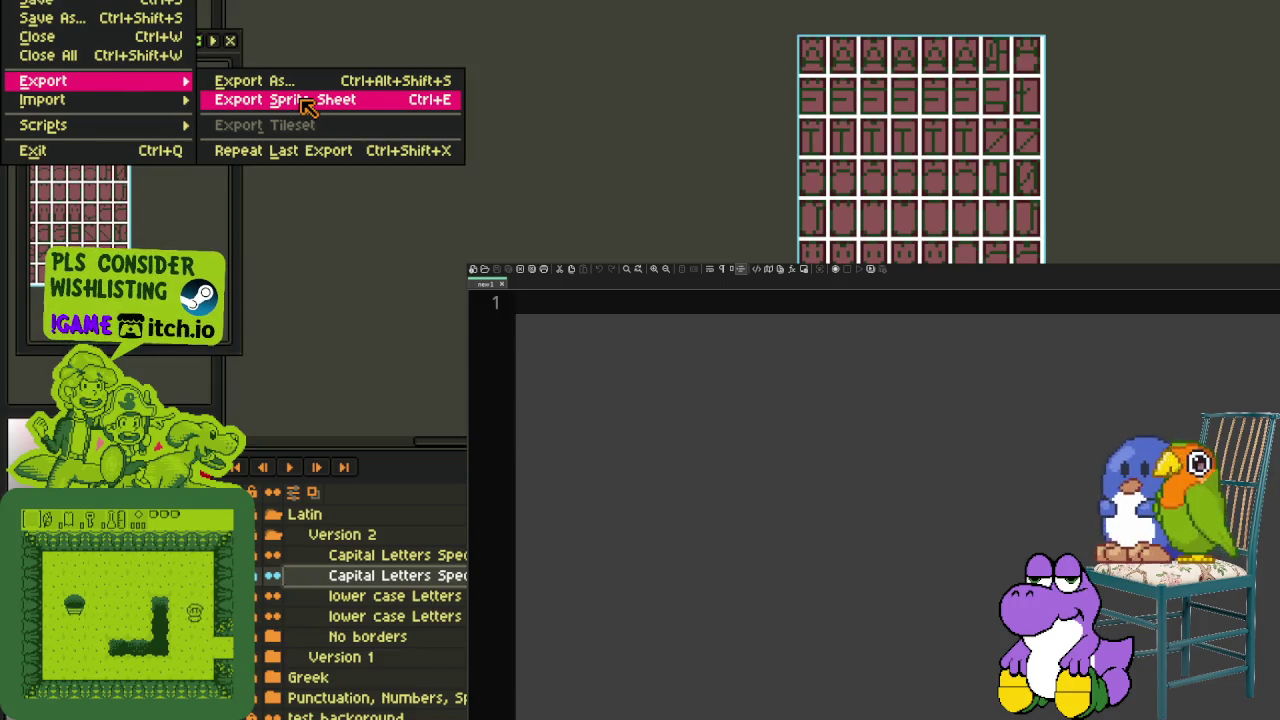
left_click(255, 81)
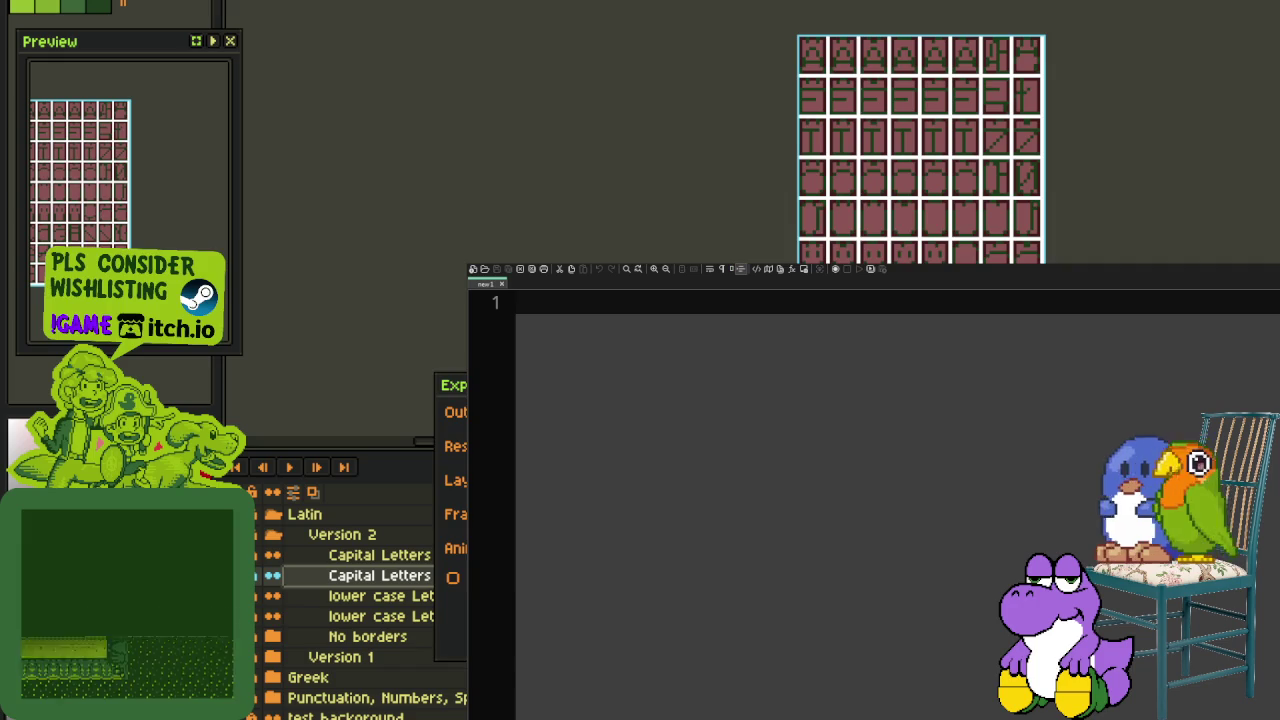
key("Return")
key("Return")
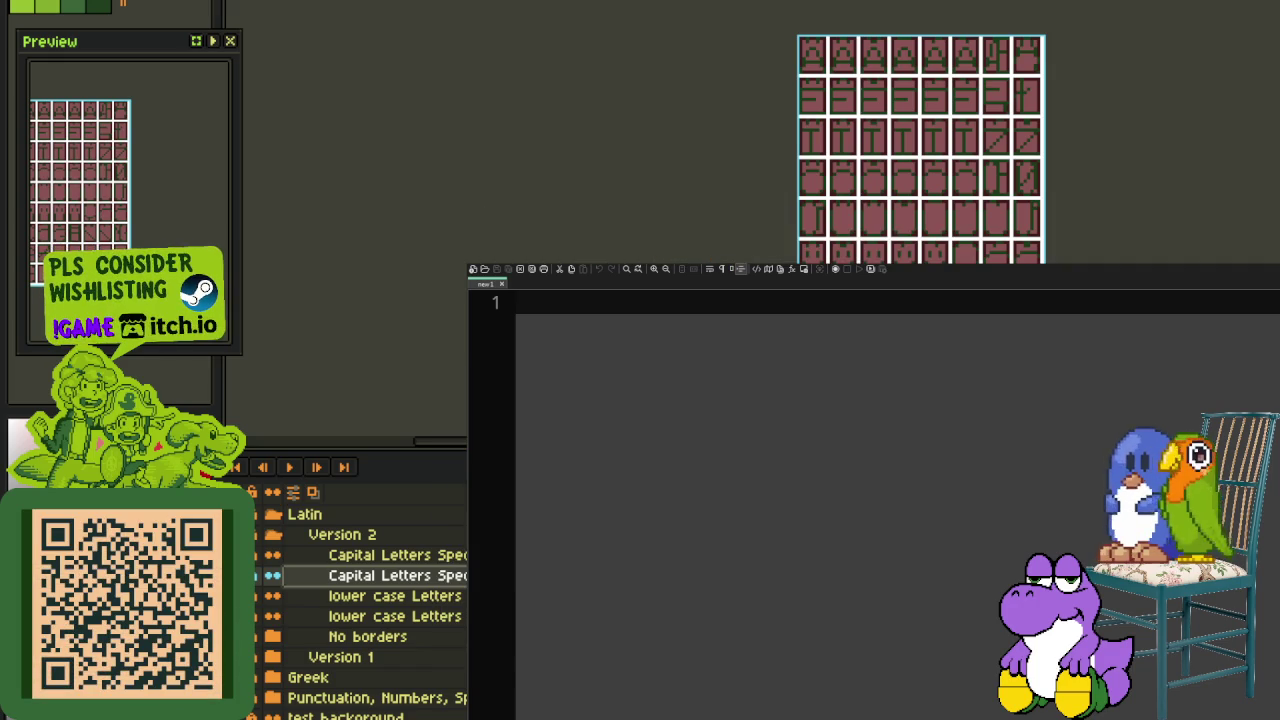
left_click(25, 0)
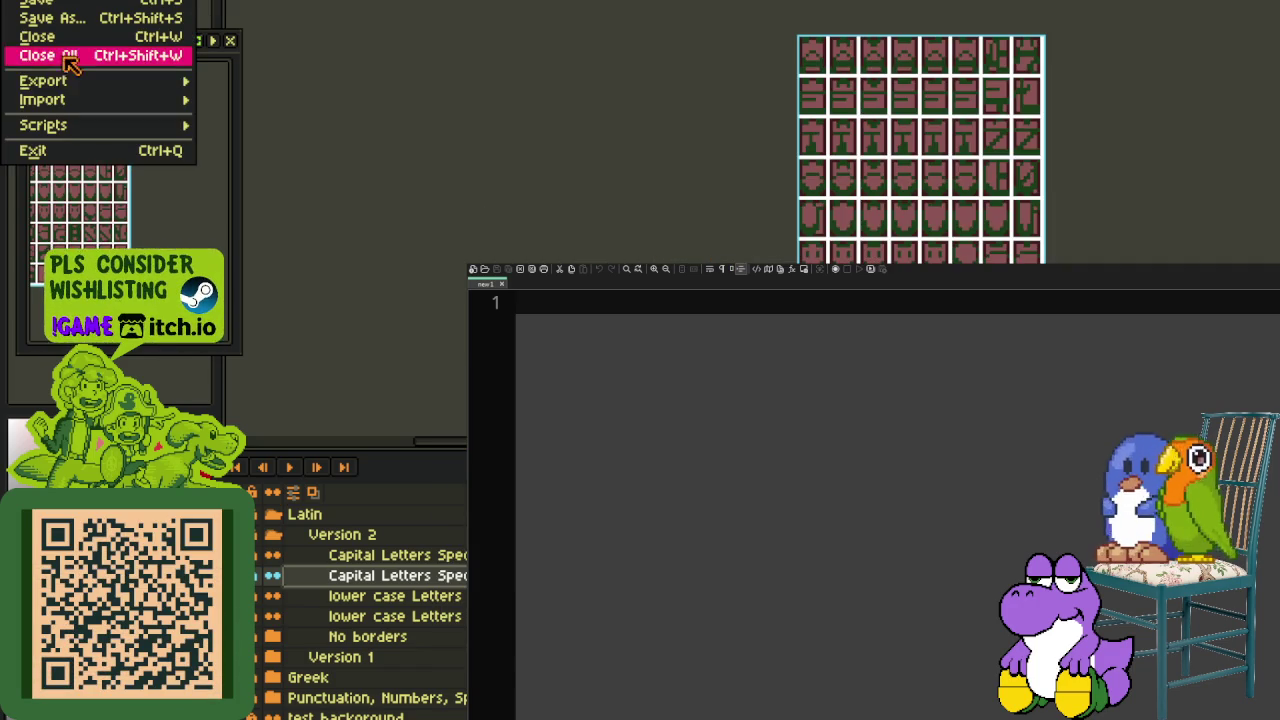
left_click(232, 82)
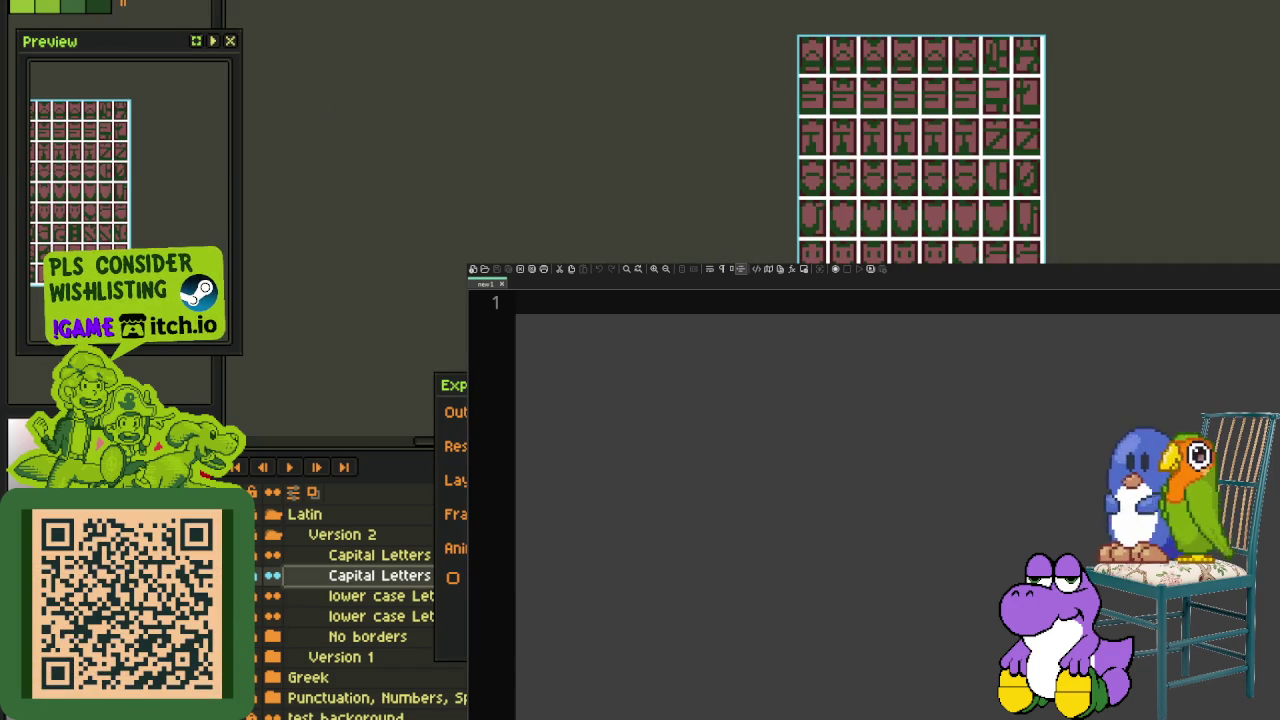
key("Return")
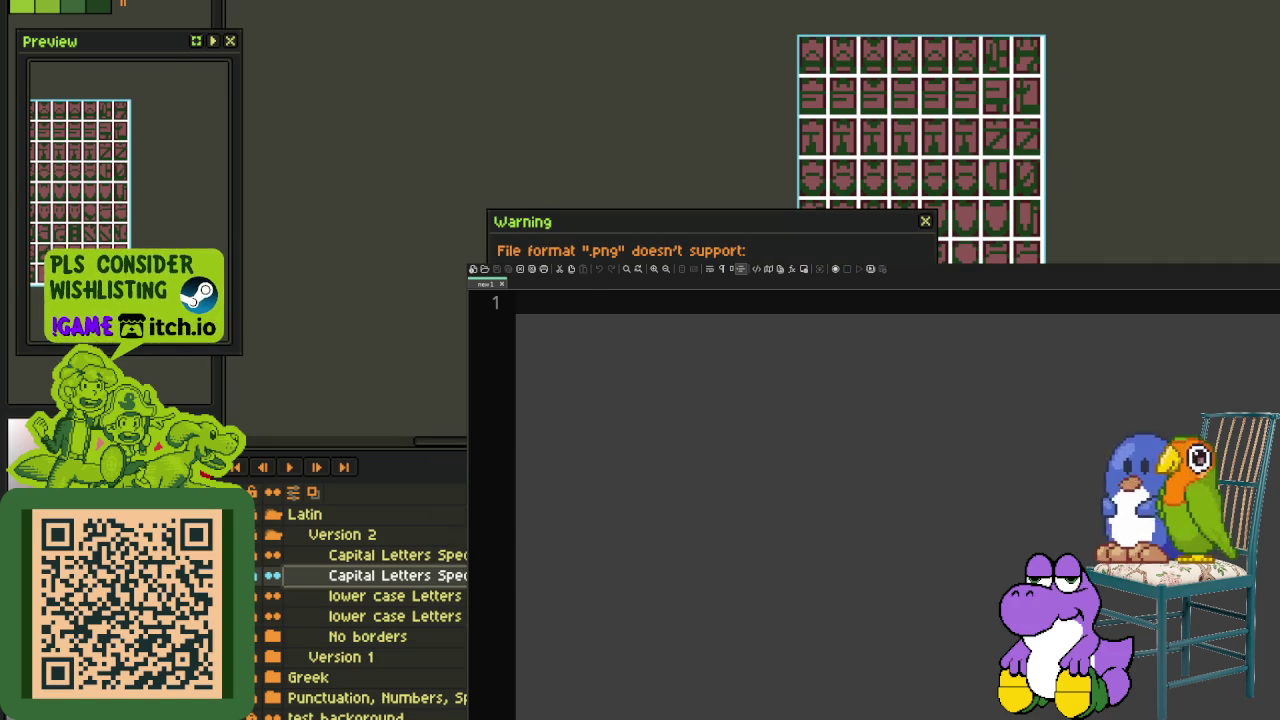
key("Return")
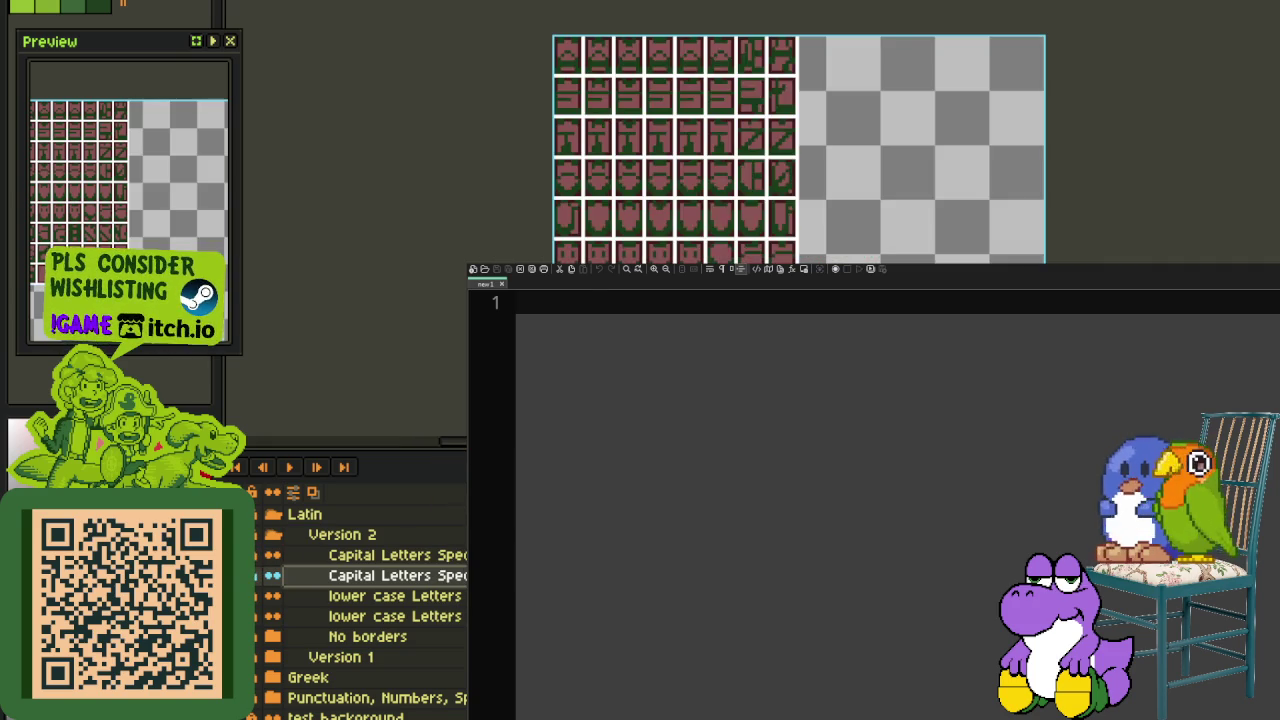
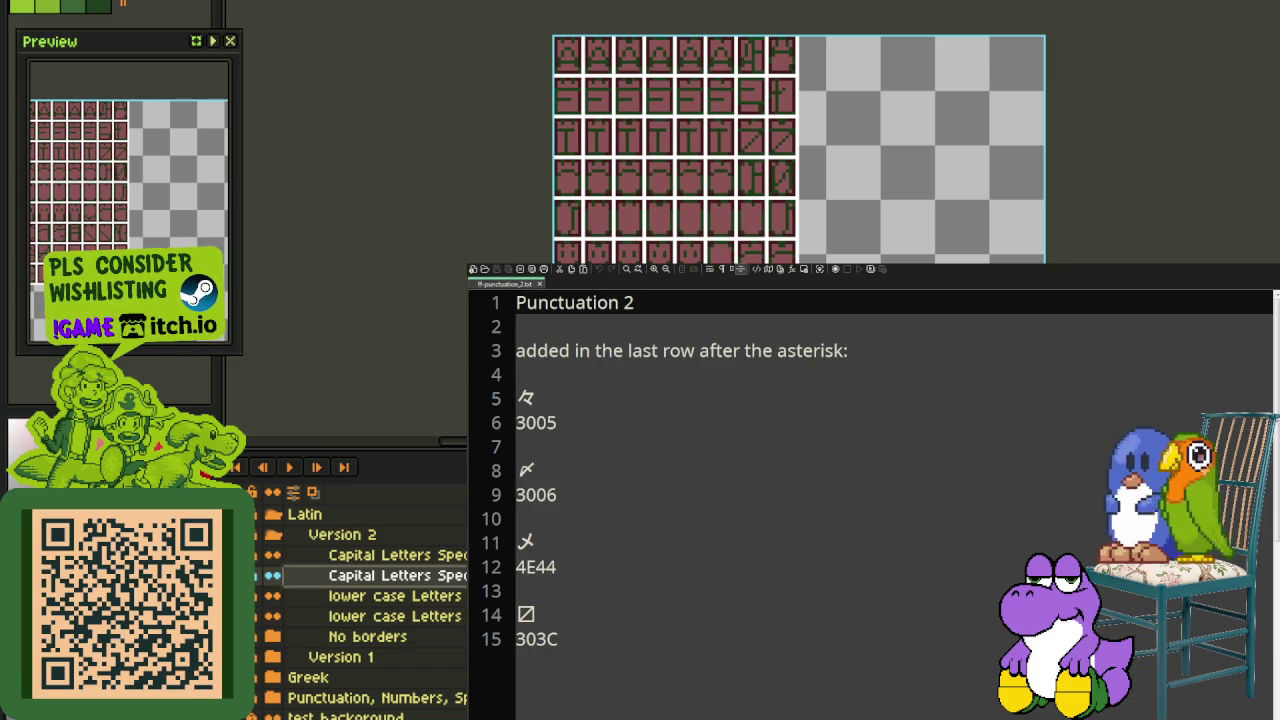
Step: Collapse the Version 2 and Latin groups and hide the Latin glyph layers
left_click(258, 538)
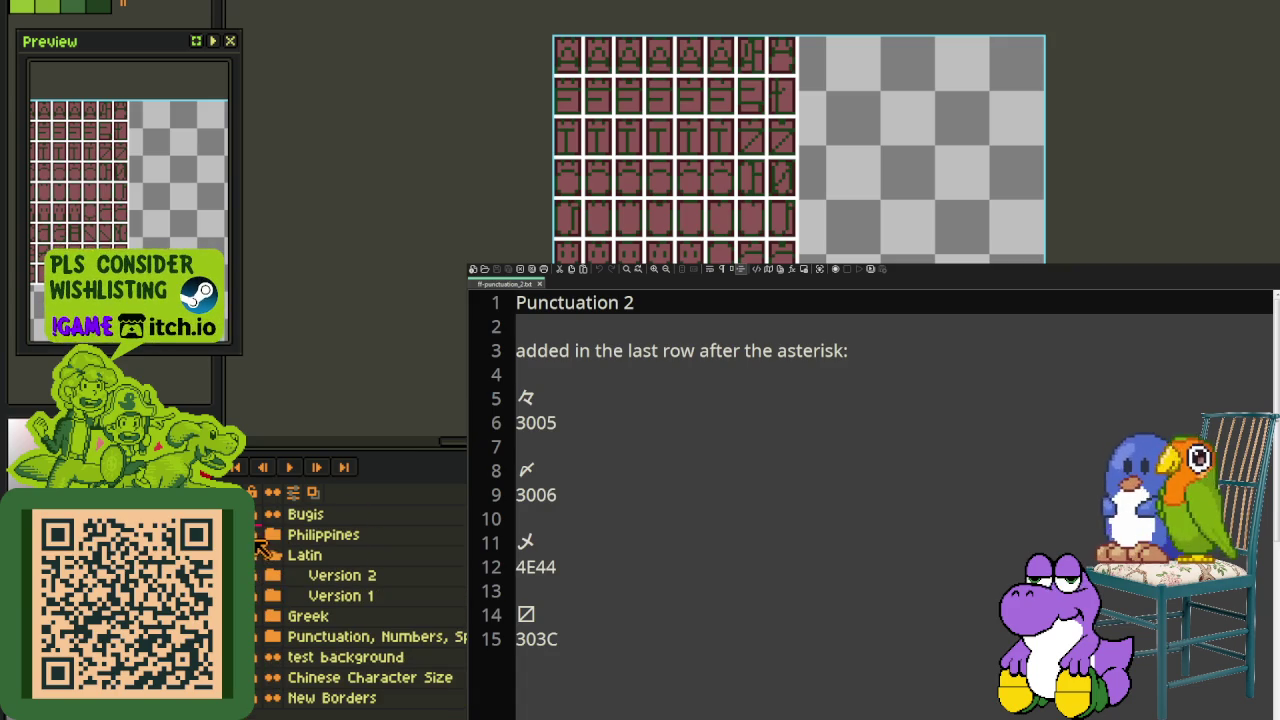
left_click(268, 572)
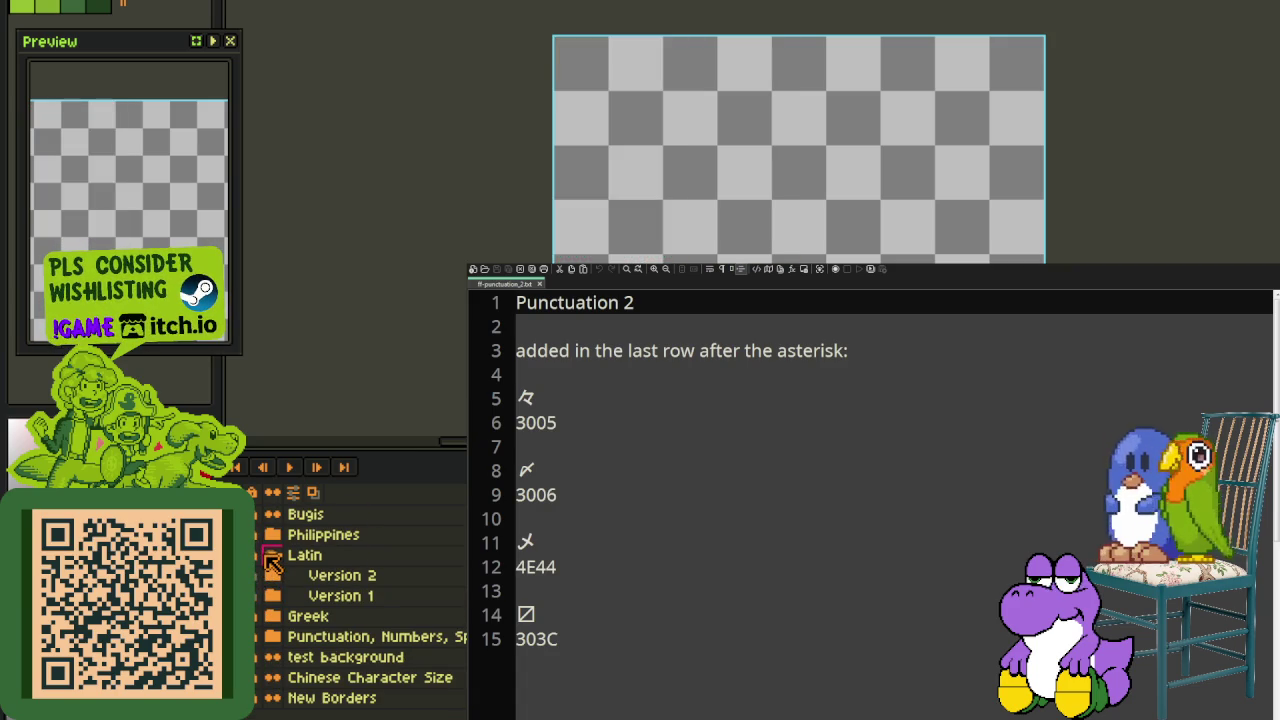
left_click(270, 558)
Step: Expand the Punctuation folder and duplicate one of its glyph layers
left_click(264, 638)
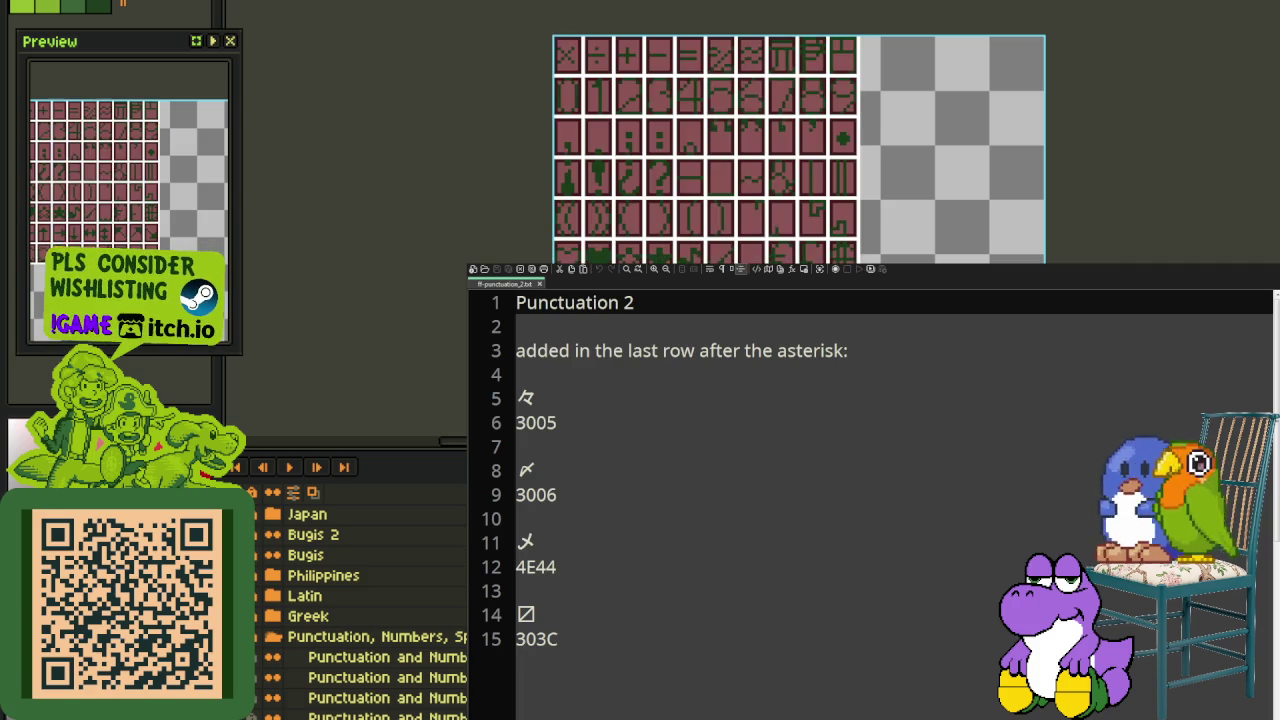
right_click(326, 680)
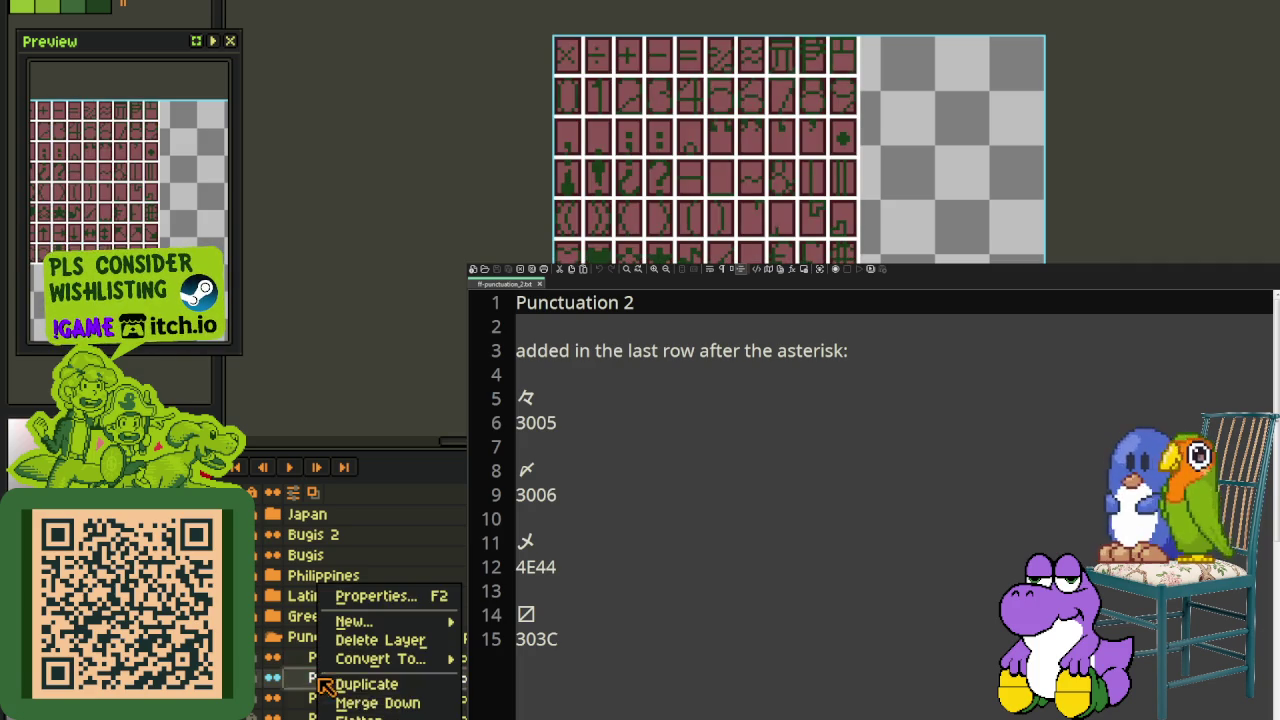
left_click(366, 684)
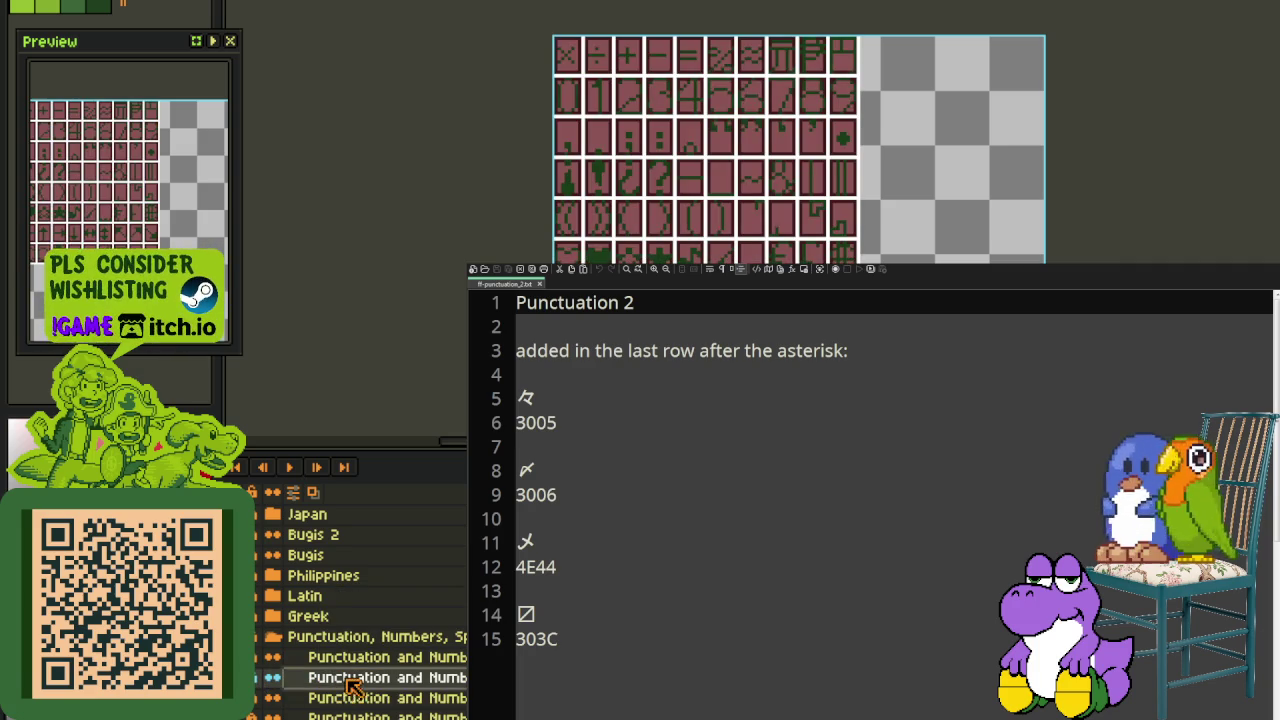
Step: Zoom in and use Replace Color three times to turn pink fills and dark-red borders transparent
key("plus")
key("plus")
key("shift+r")
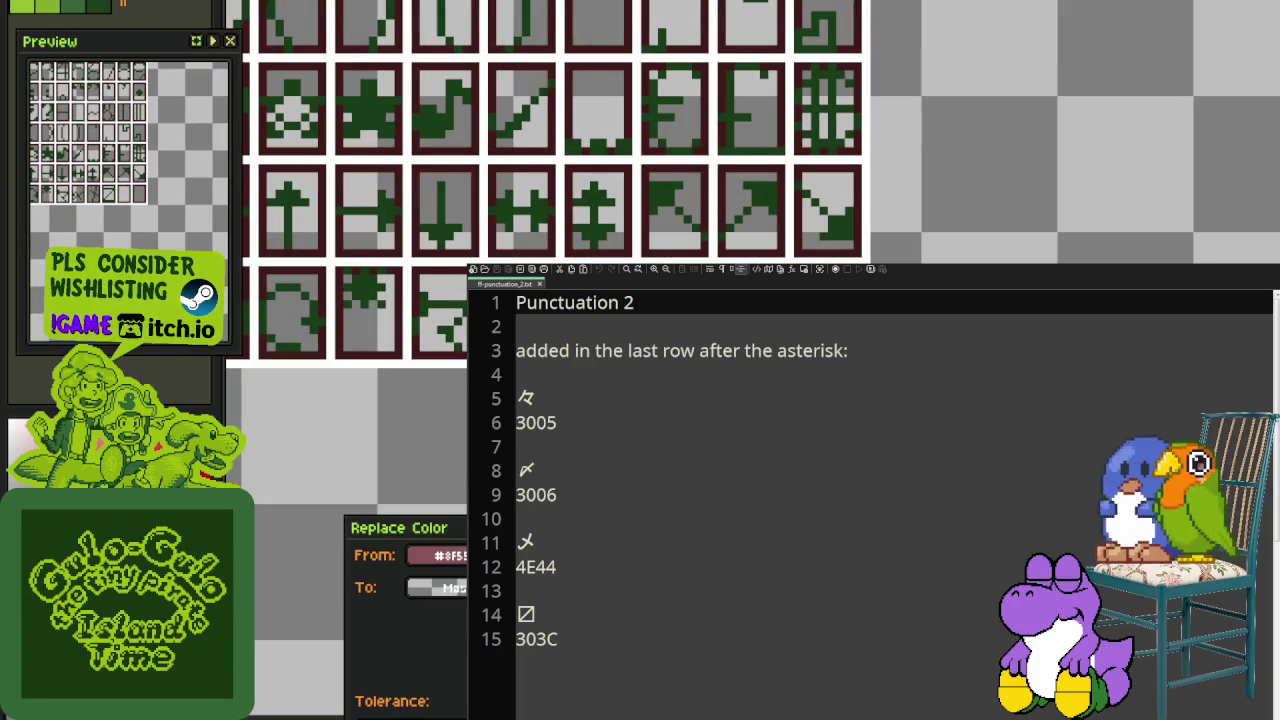
key("Return")
key("shift+r")
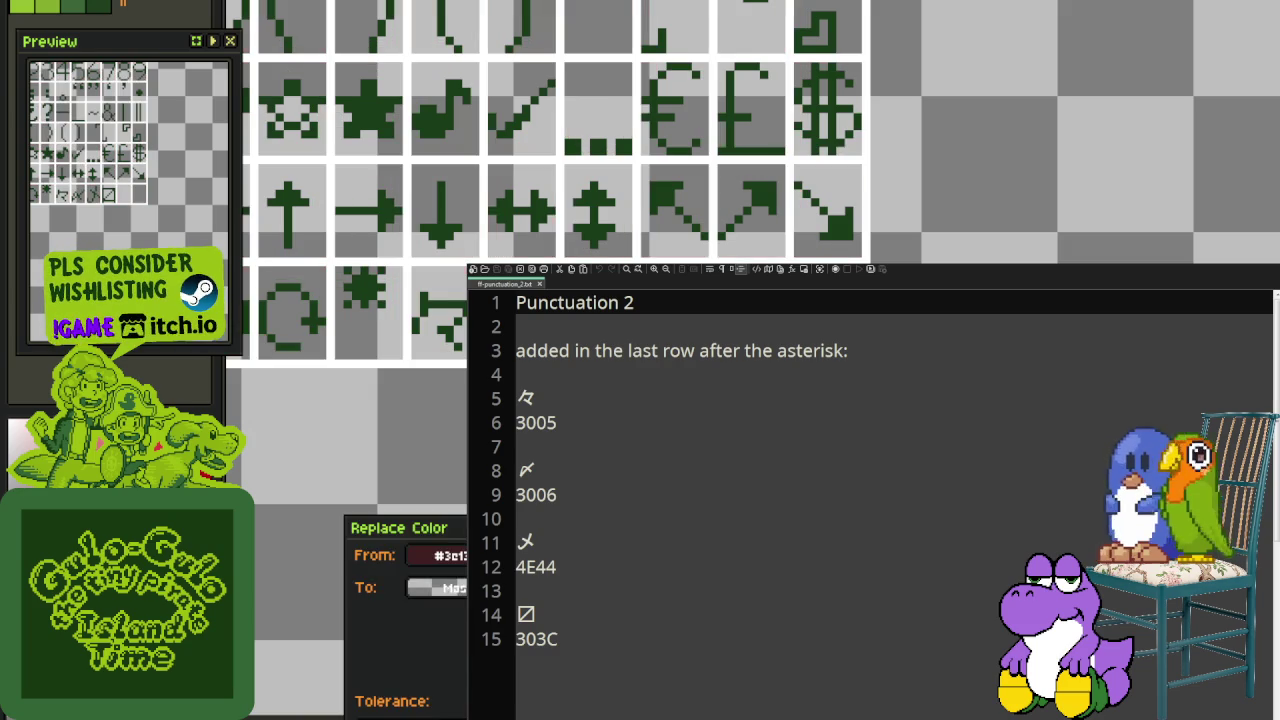
key("Return")
key("shift+r")
key("Return")
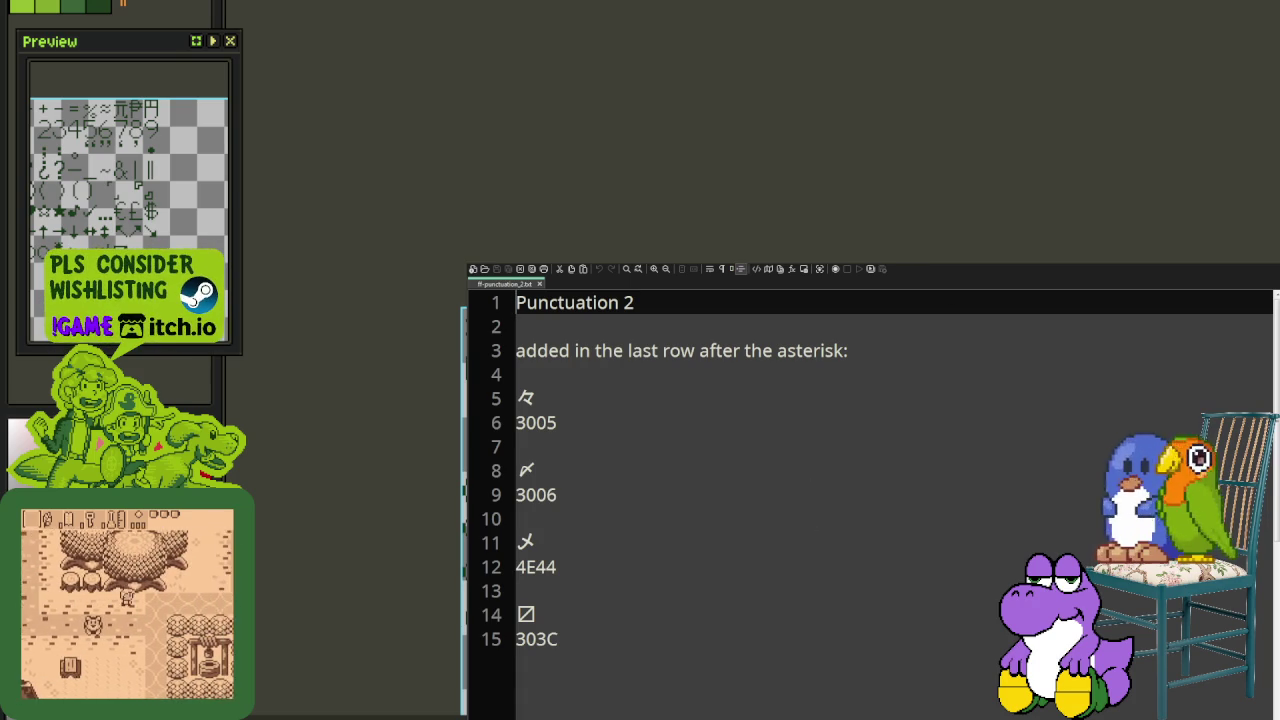
left_click(889, 351)
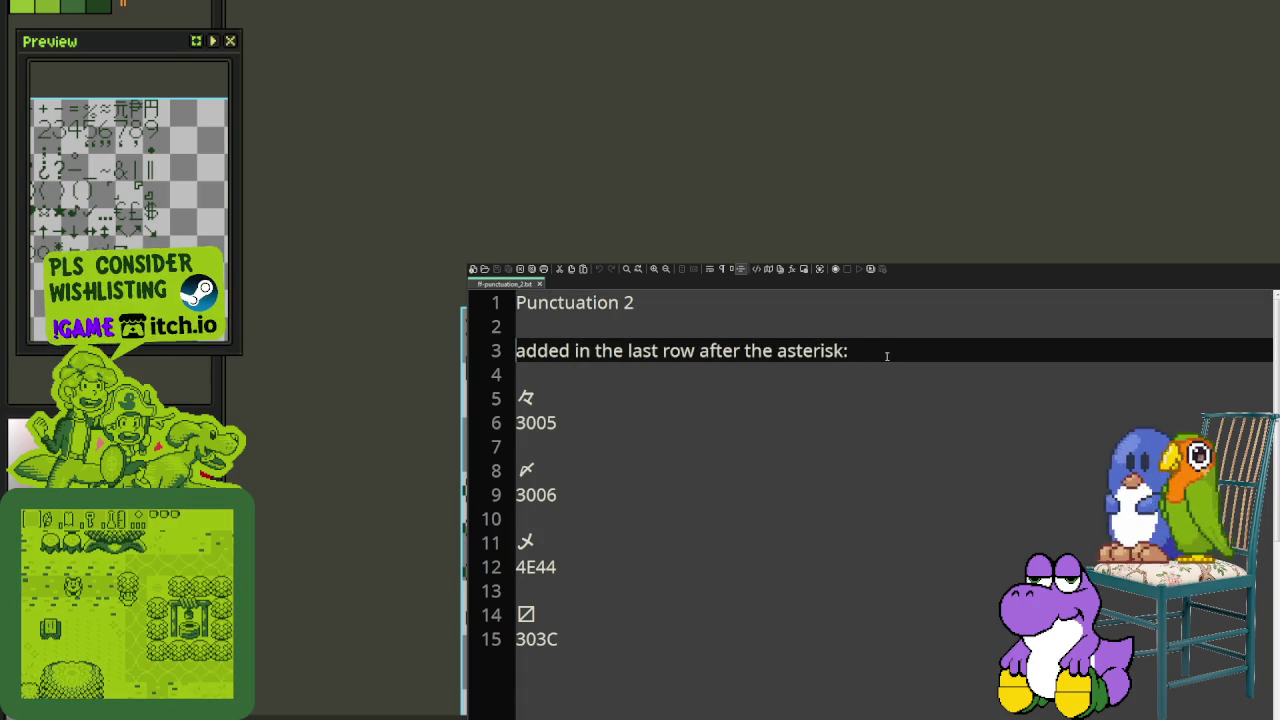
Step: Comment out the title line with // and insert blank lines below it
key("Up")
key("Up")
key("Down")
key("Up")
type("//")
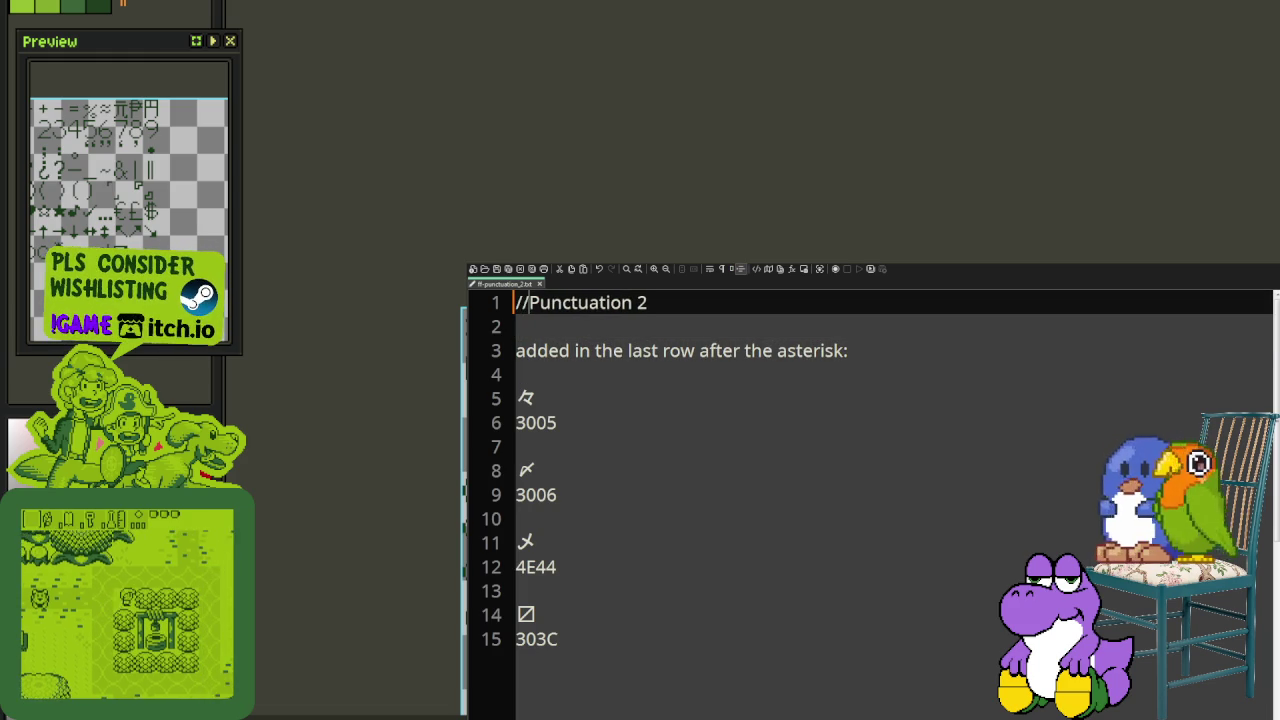
key("Down")
key("Down")
key("Return")
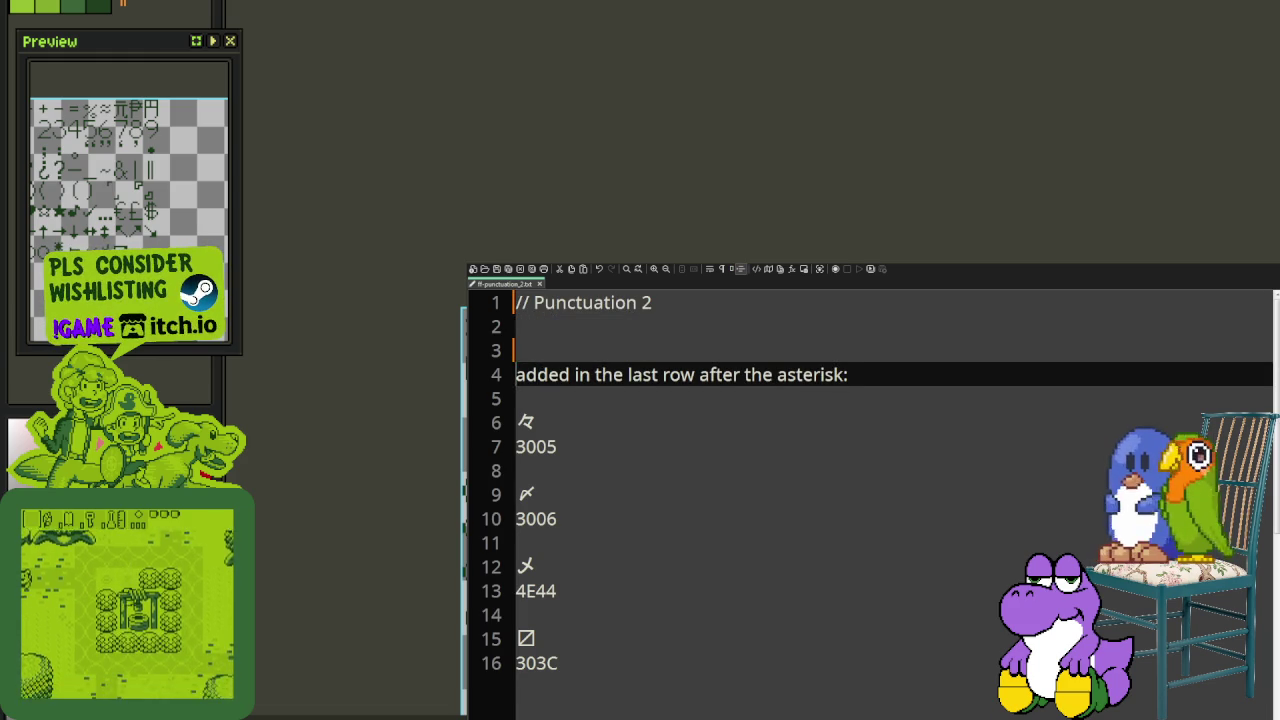
key("Return")
key("Up")
key("Up")
key("Up")
key("Return")
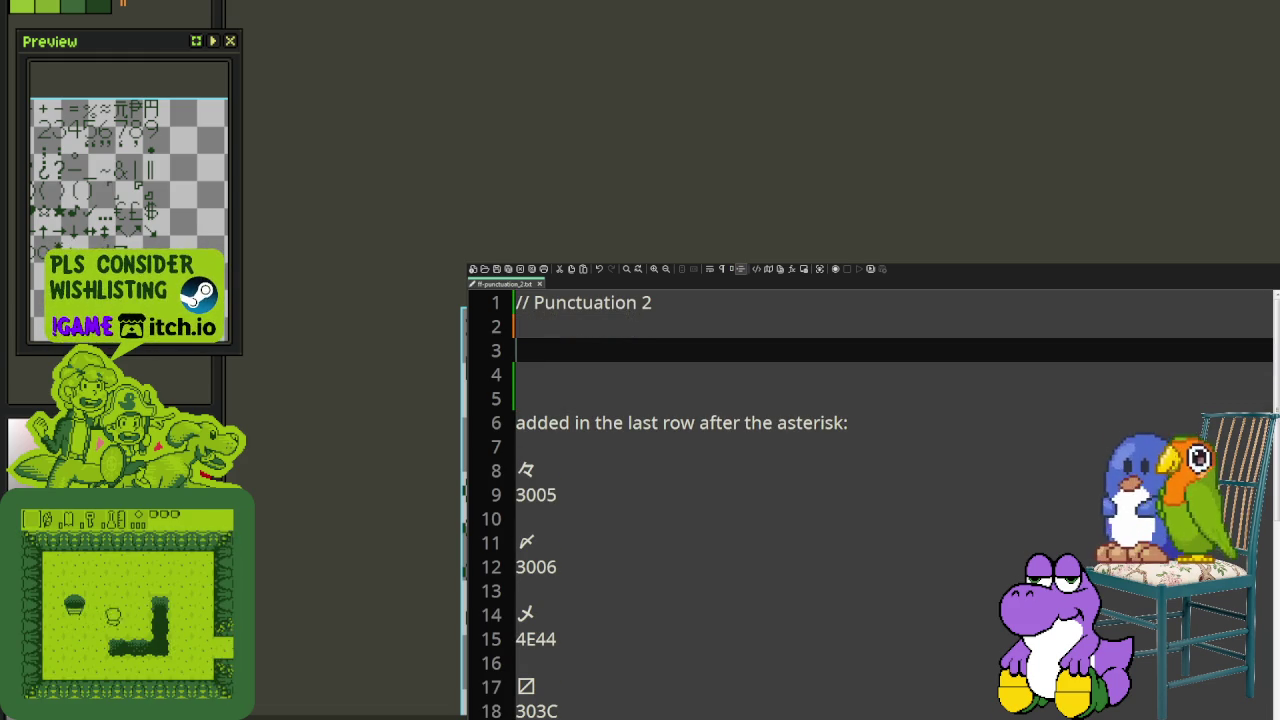
key("Up")
Step: Add the comment '// for the "regular" font size', start line 4 with ×, and save
type("// for the")
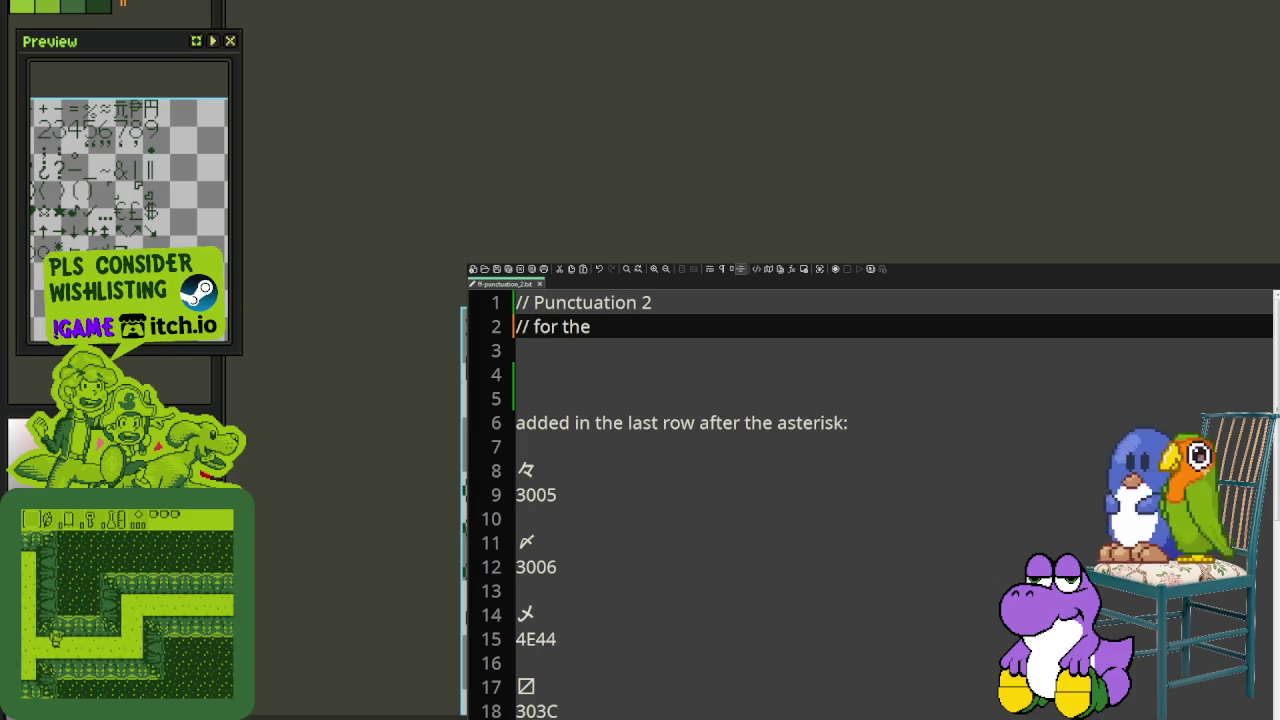
type(" regular\"")
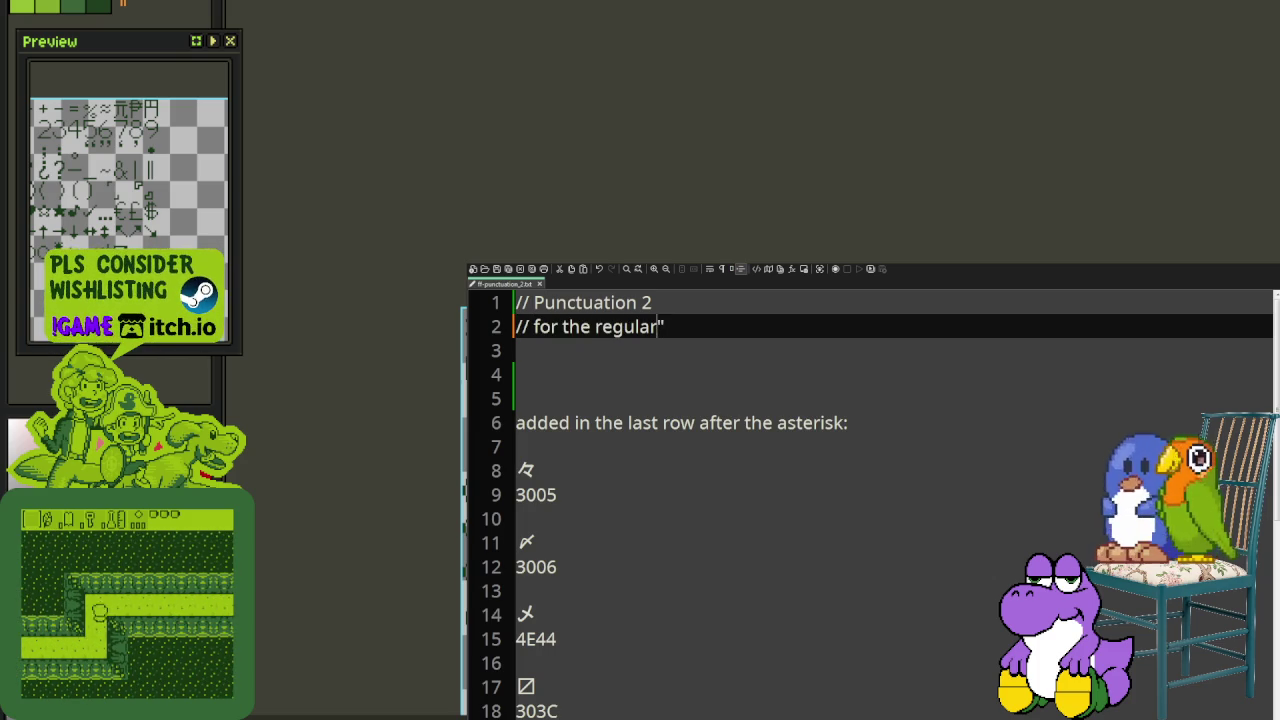
type("\"")
key("End")
type("f")
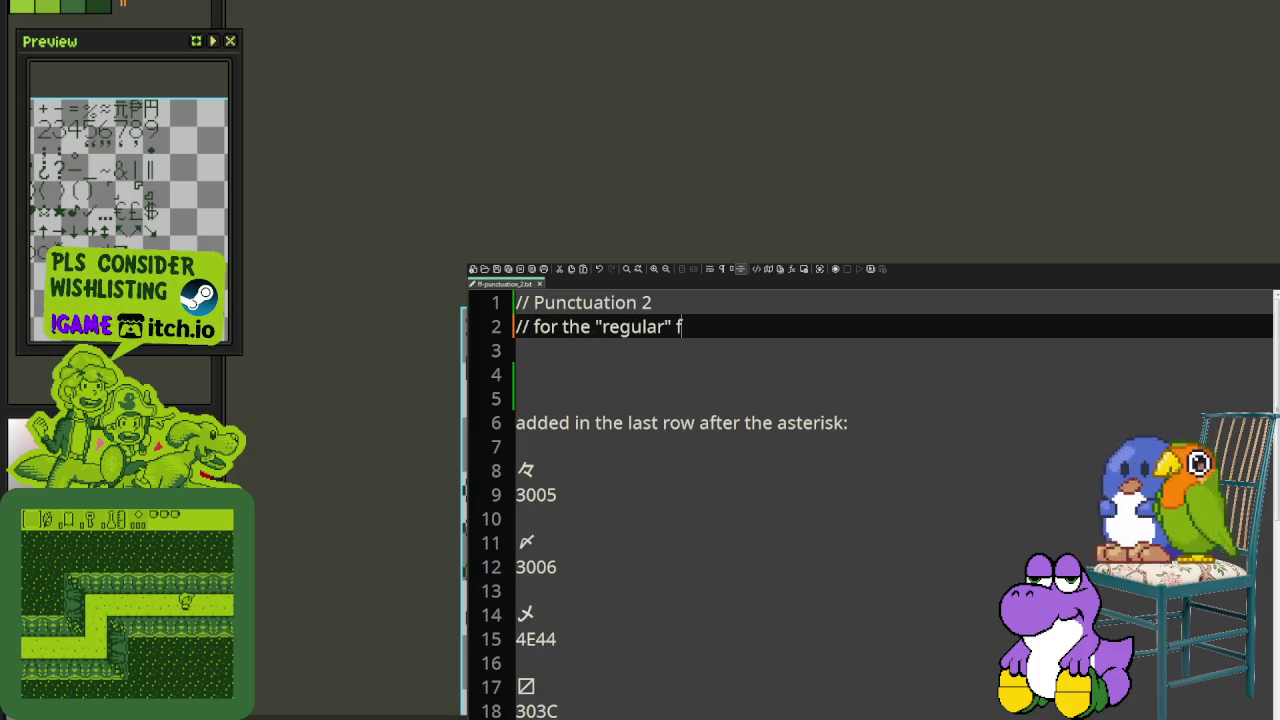
type("ont size")
key("Return")
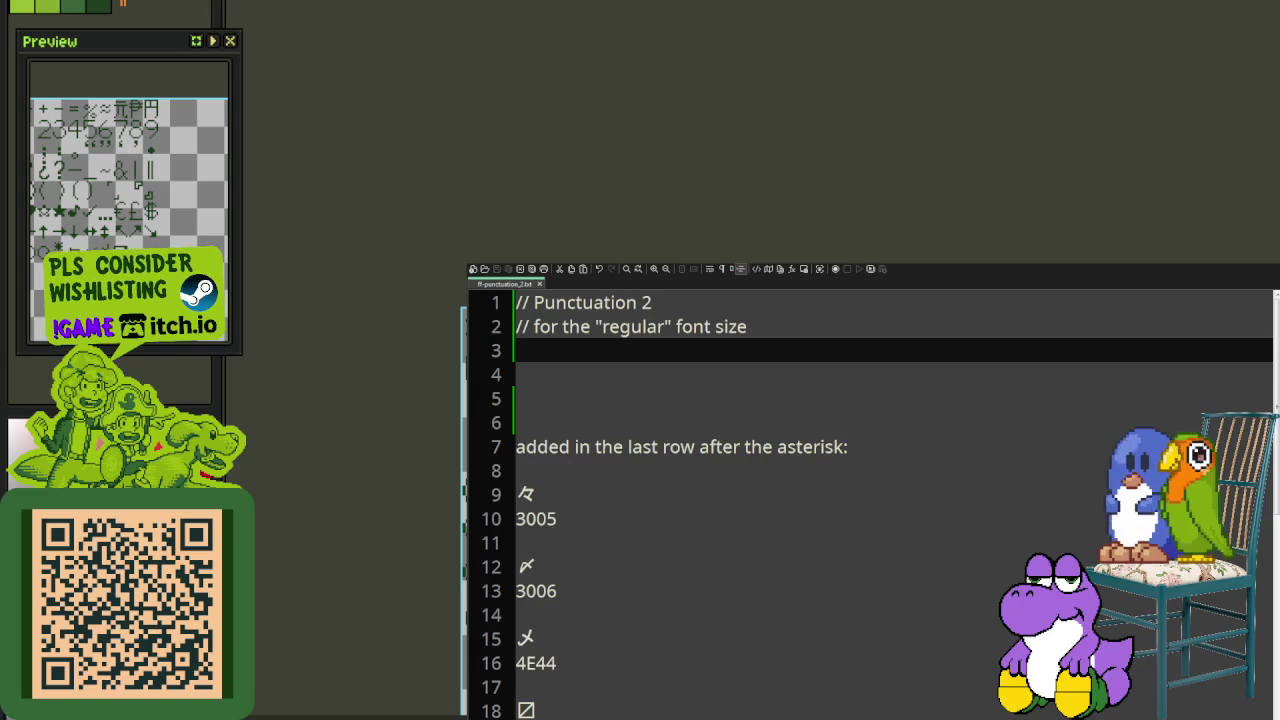
key("Return")
type("×")
key("ctrl+s")
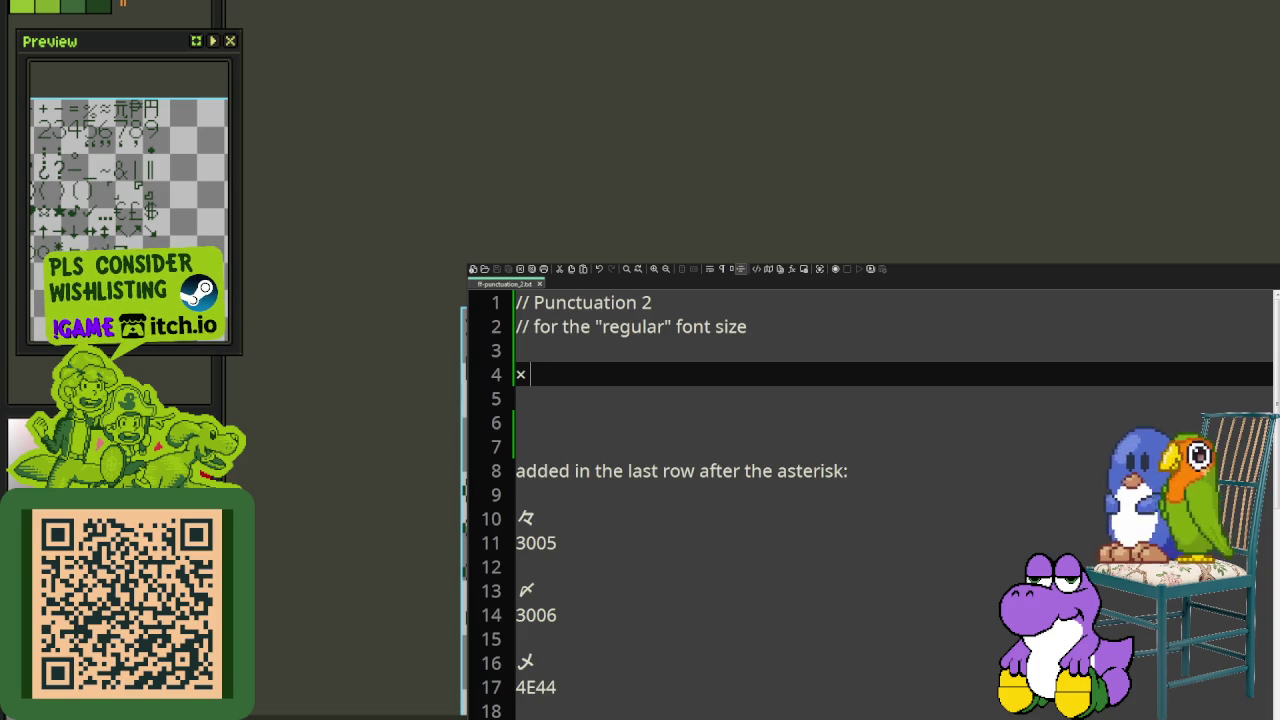
Step: Append ÷ + - after ×, save, then add = % to the symbol line
type("÷")
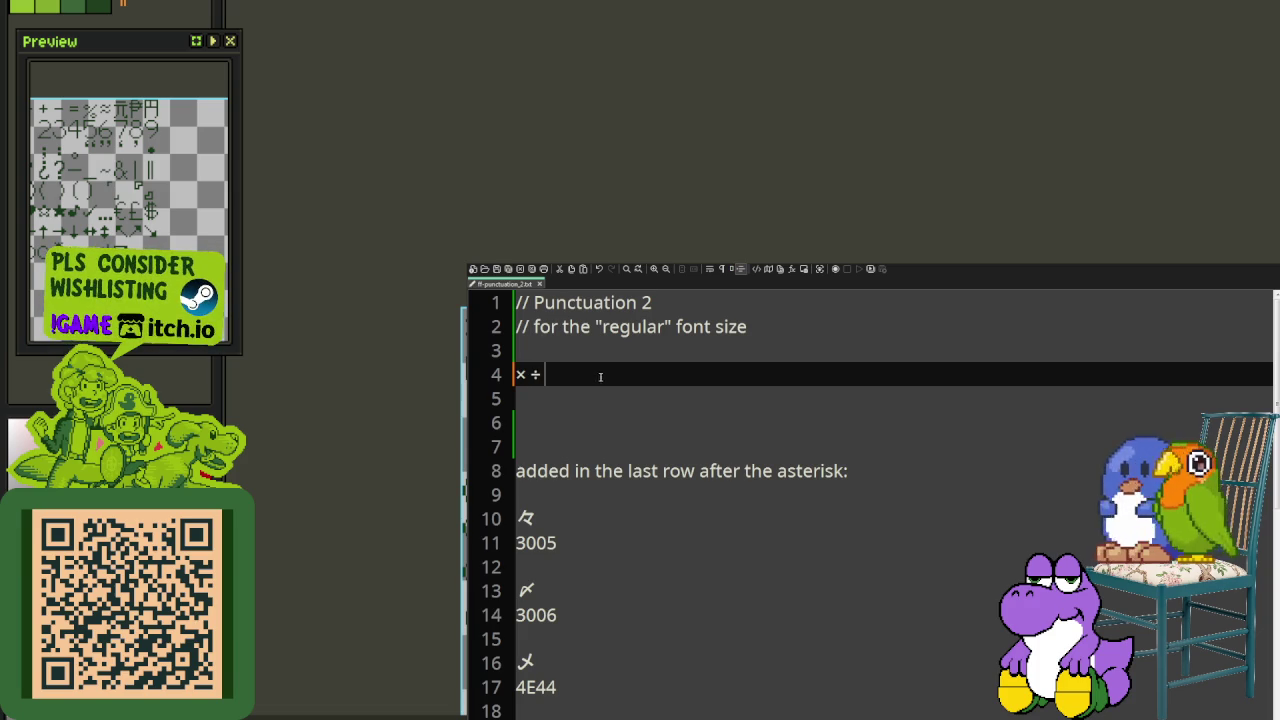
type(" + ")
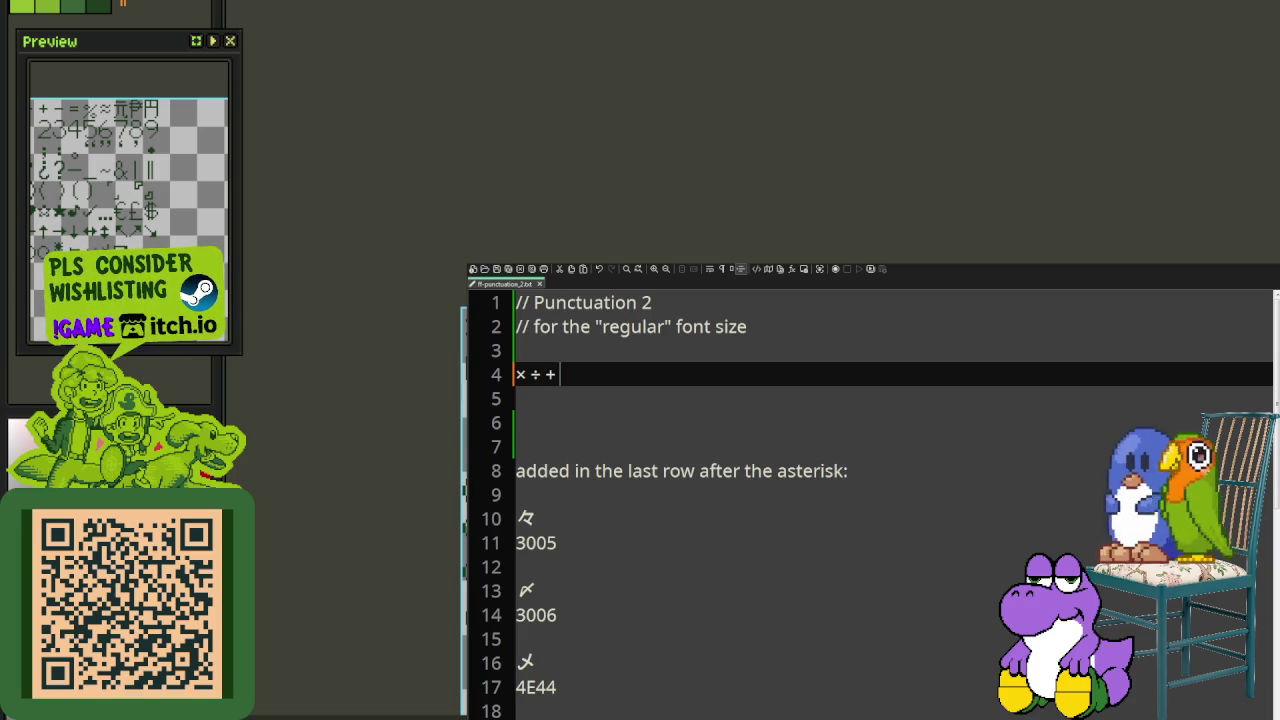
type("-")
key("ctrl+s")
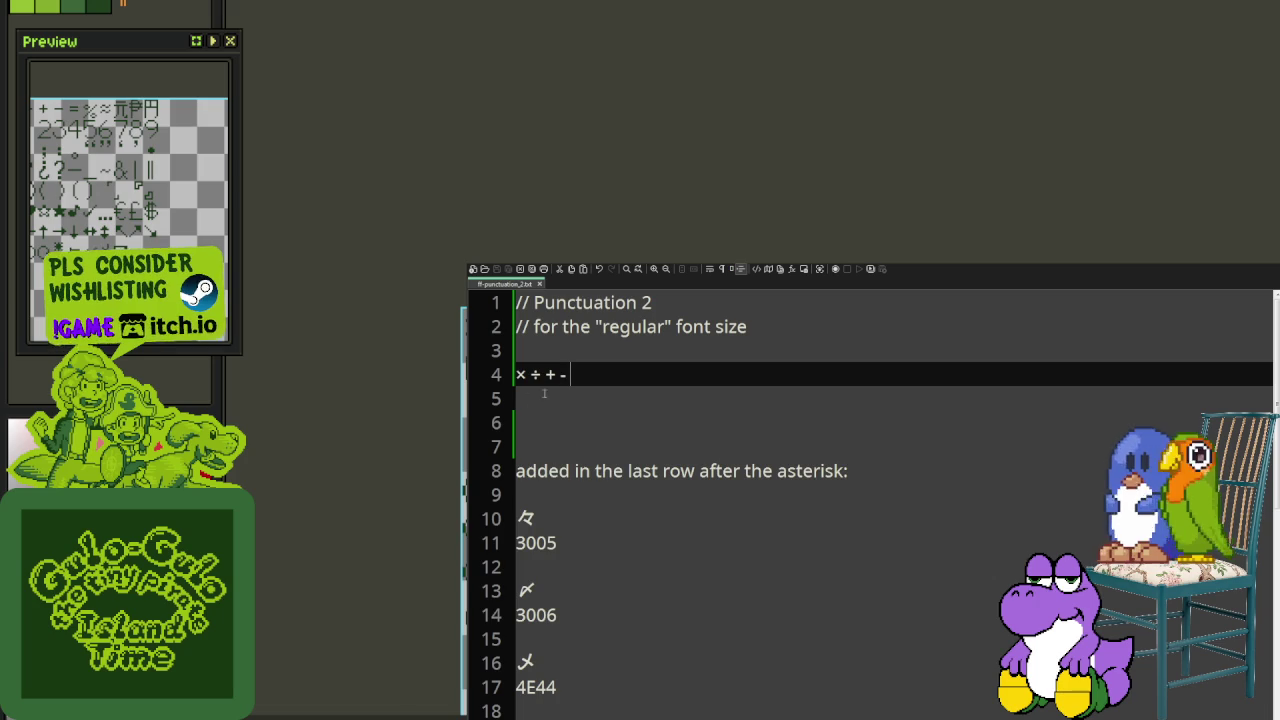
type("=")
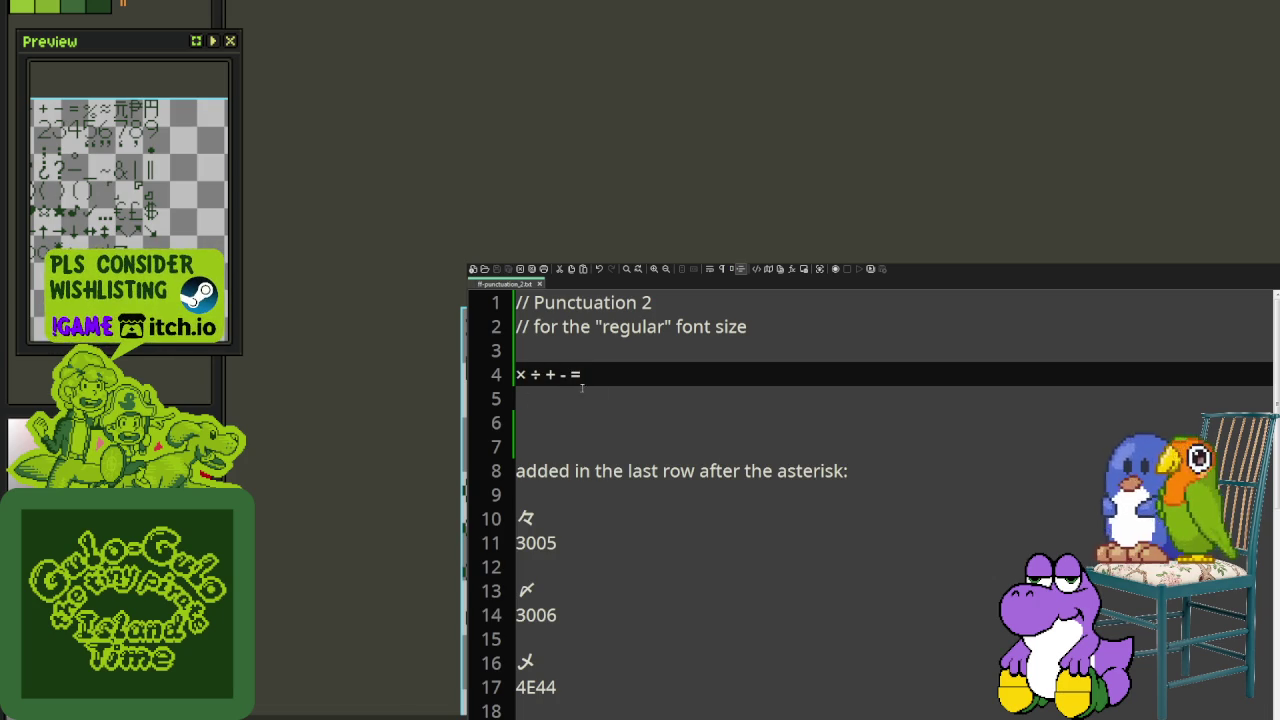
type(" %")
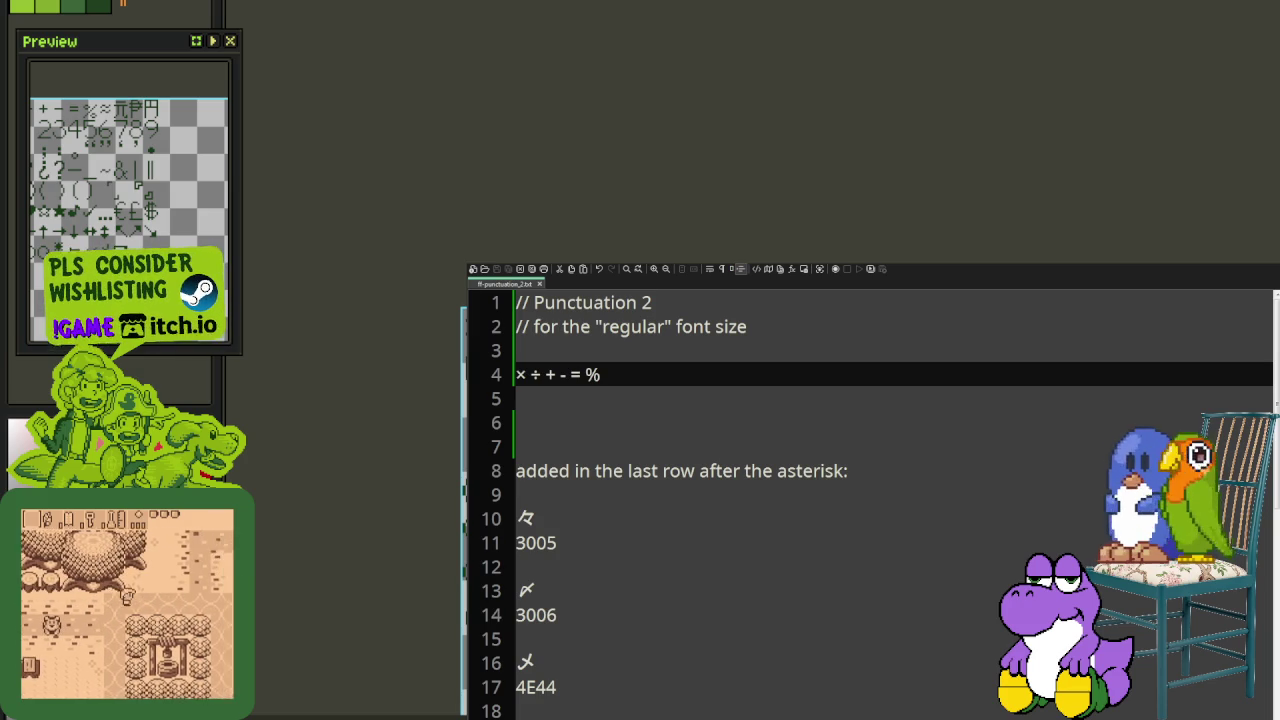
Step: Append ≈ 元 ₱ 円 to line 4 and start an empty line below it
type(" ≈")
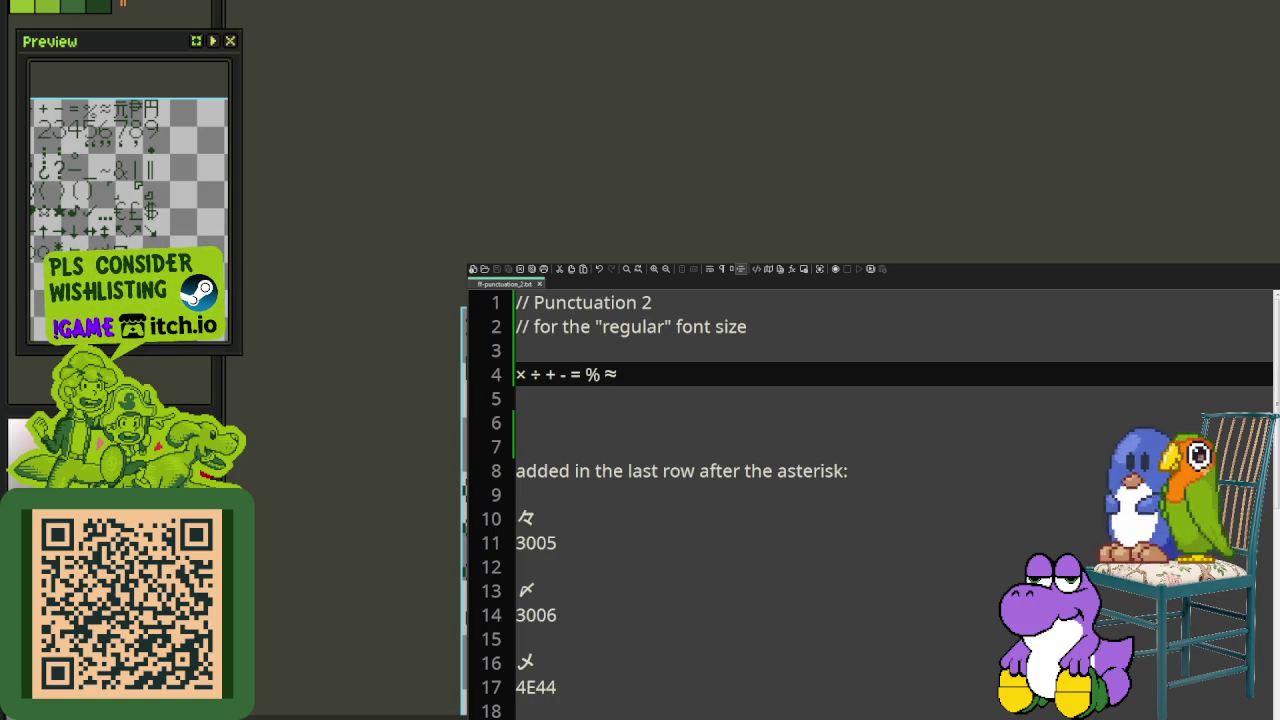
type(" 元")
type(" 円")
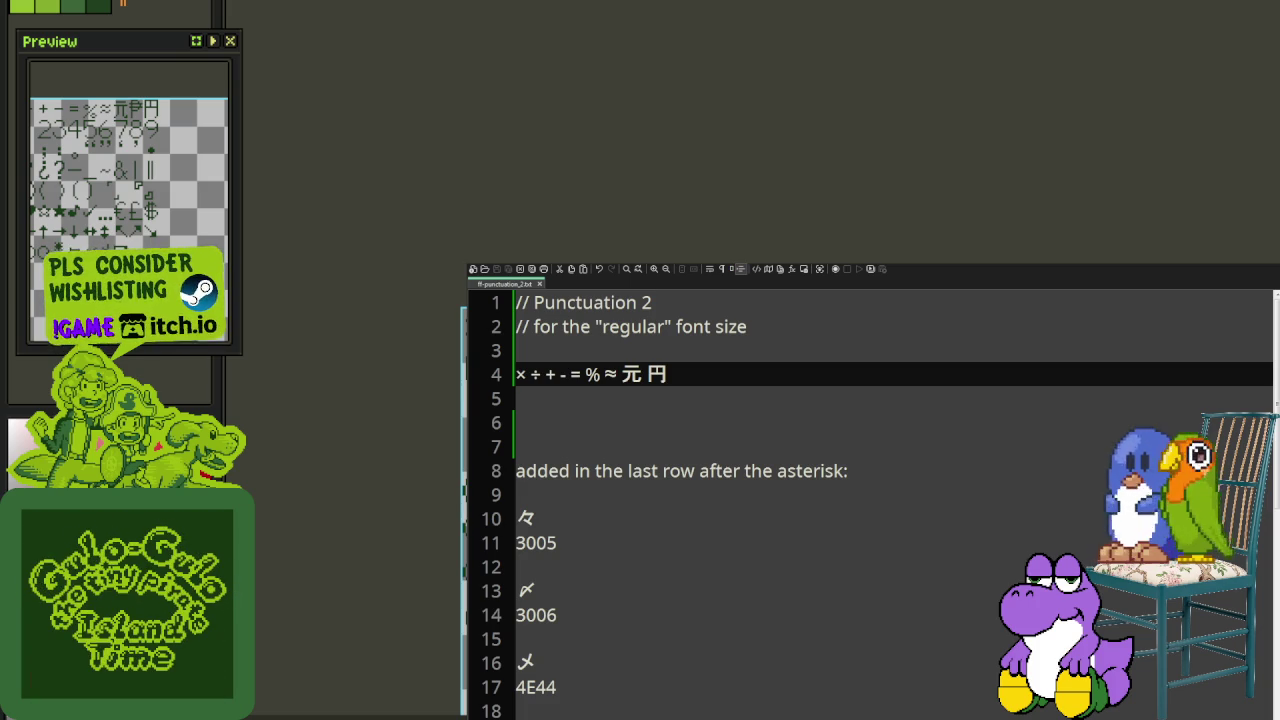
key("Left")
type("₱")
key("End")
key("Return")
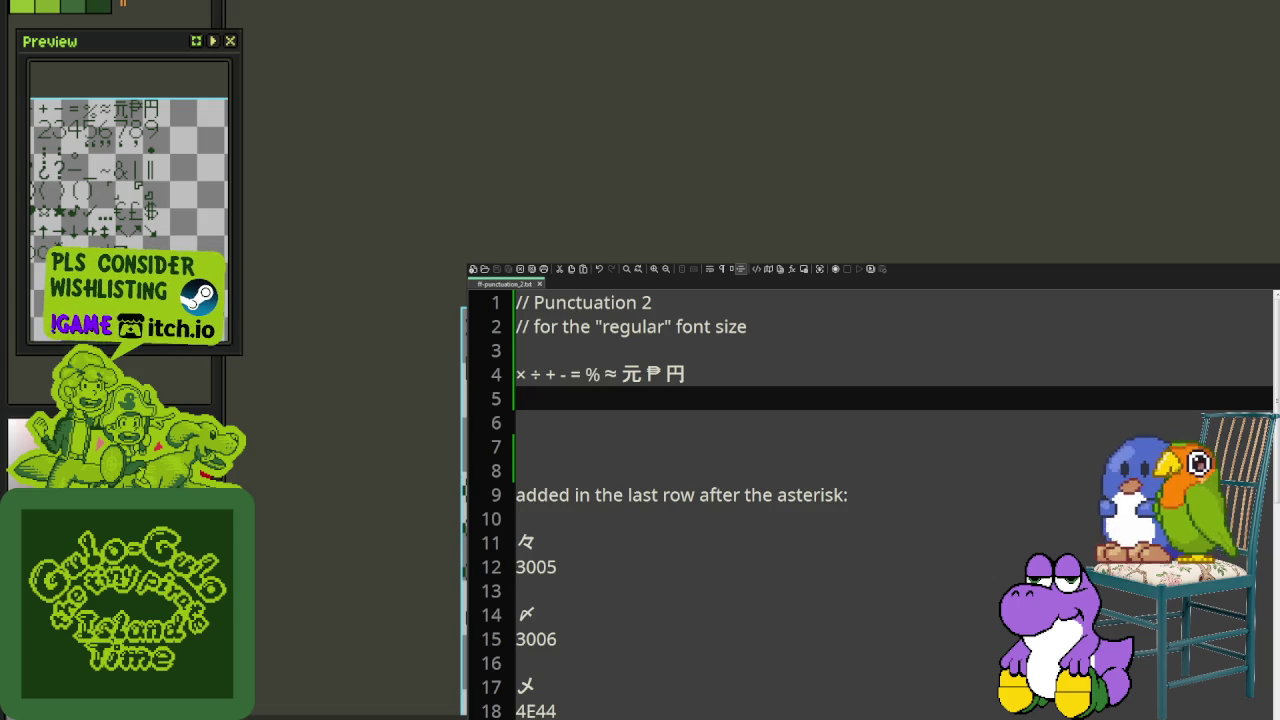
Step: Type digits 0–9 on line 5 and ', . ; : 。' on line 6
type("01")
key("BackSpace")
type("1 2 3")
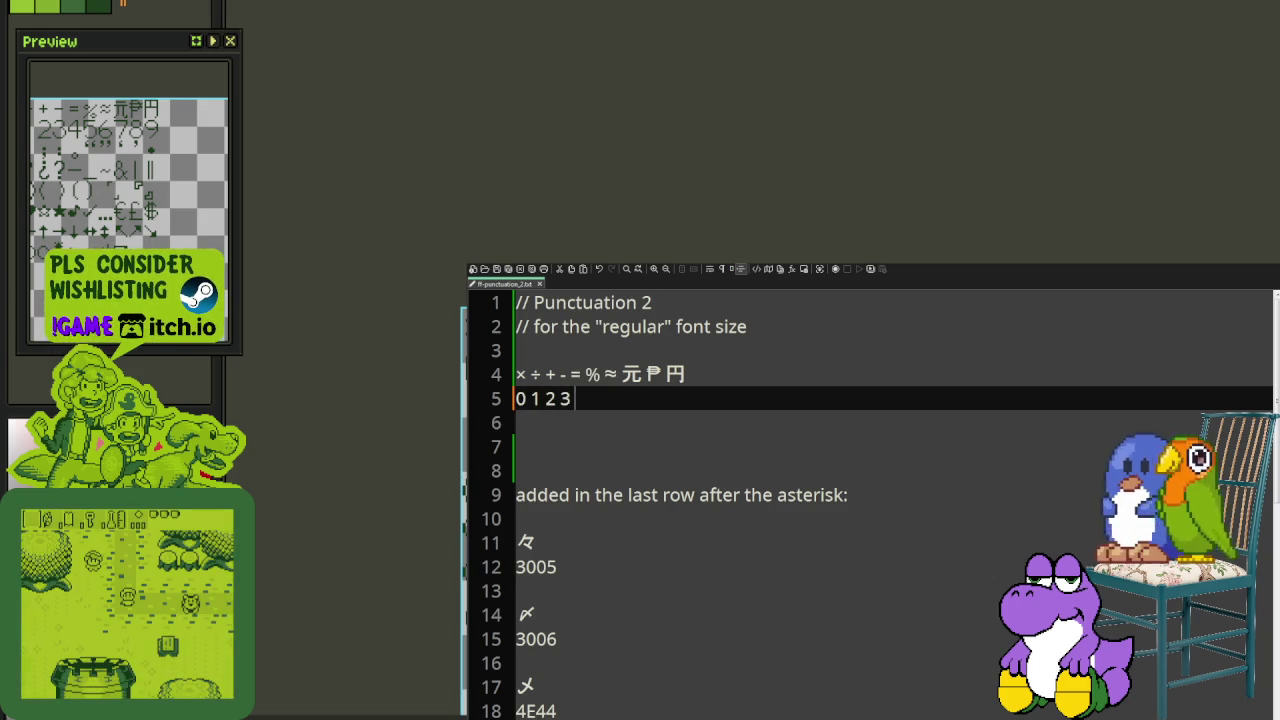
type(" 4 5 6 7")
type("8 ")
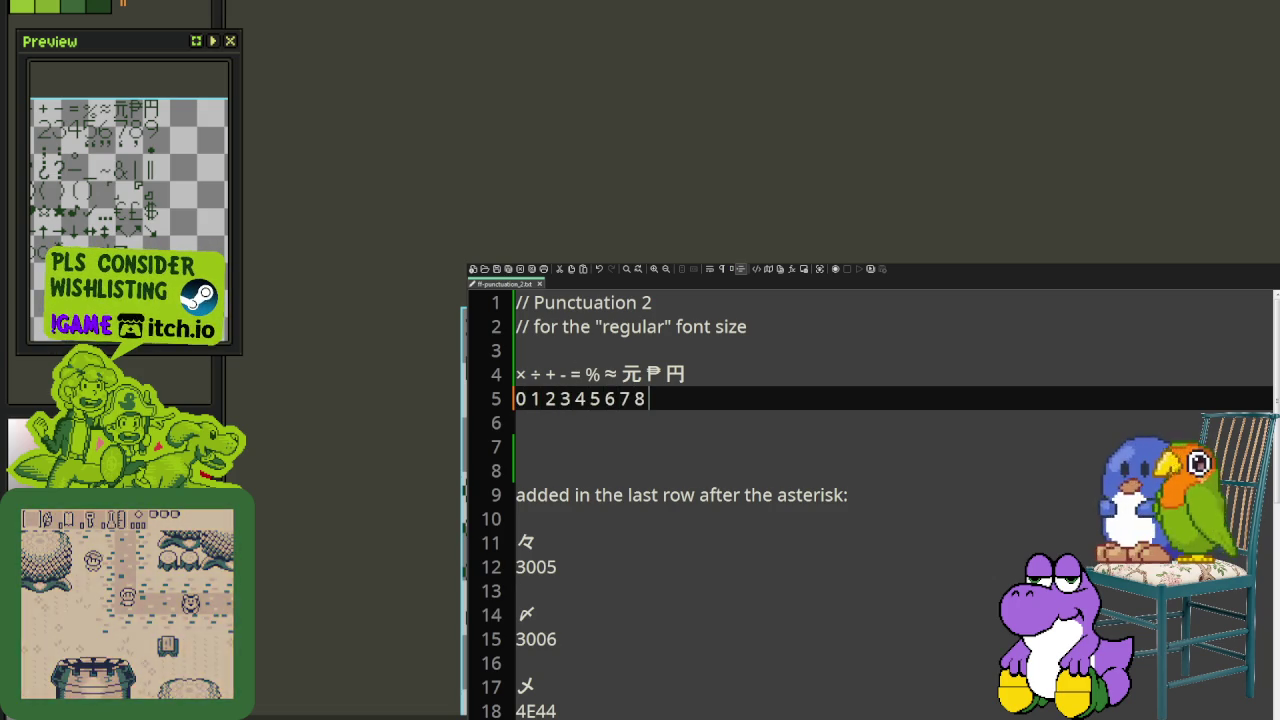
type("9")
key("Return")
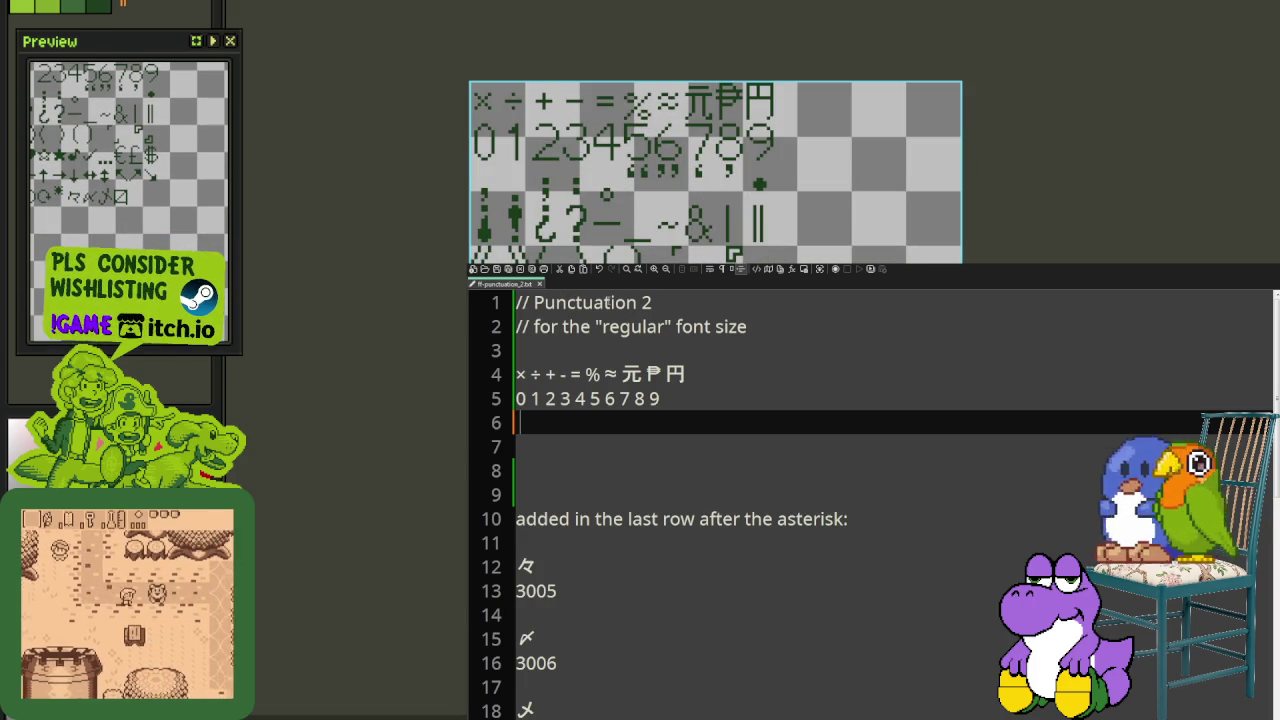
type(", . ;")
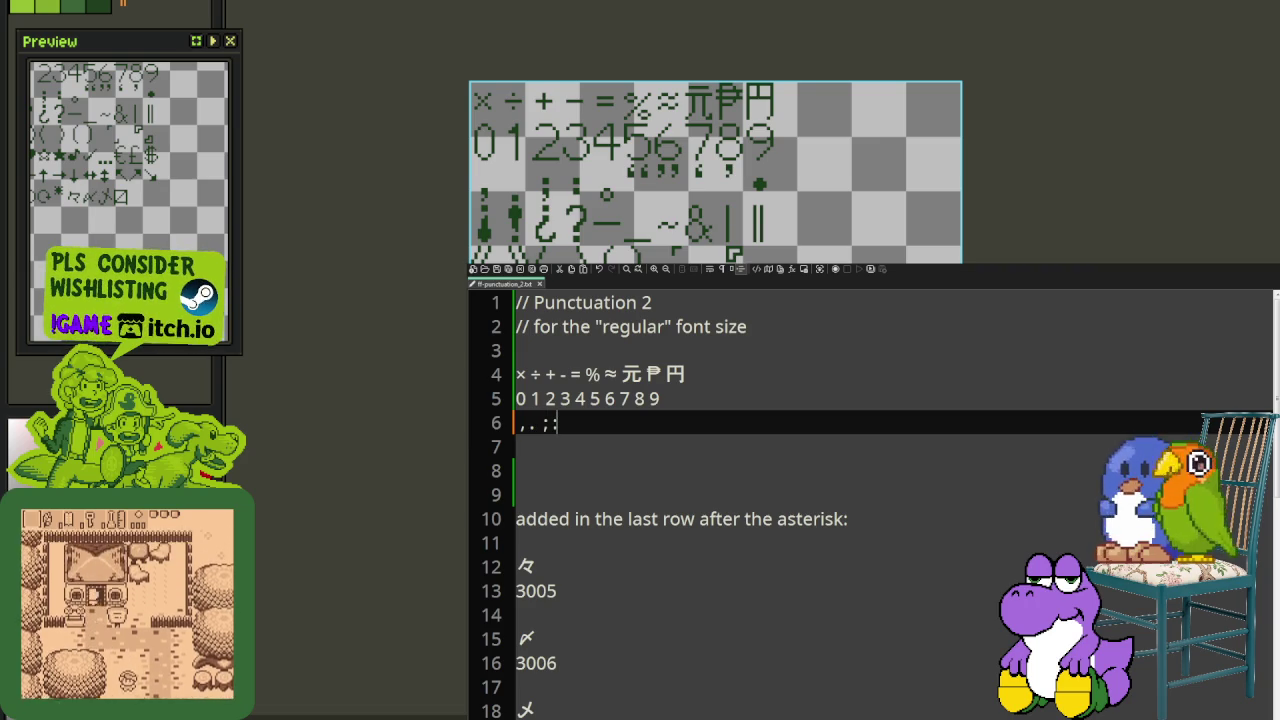
type(" :")
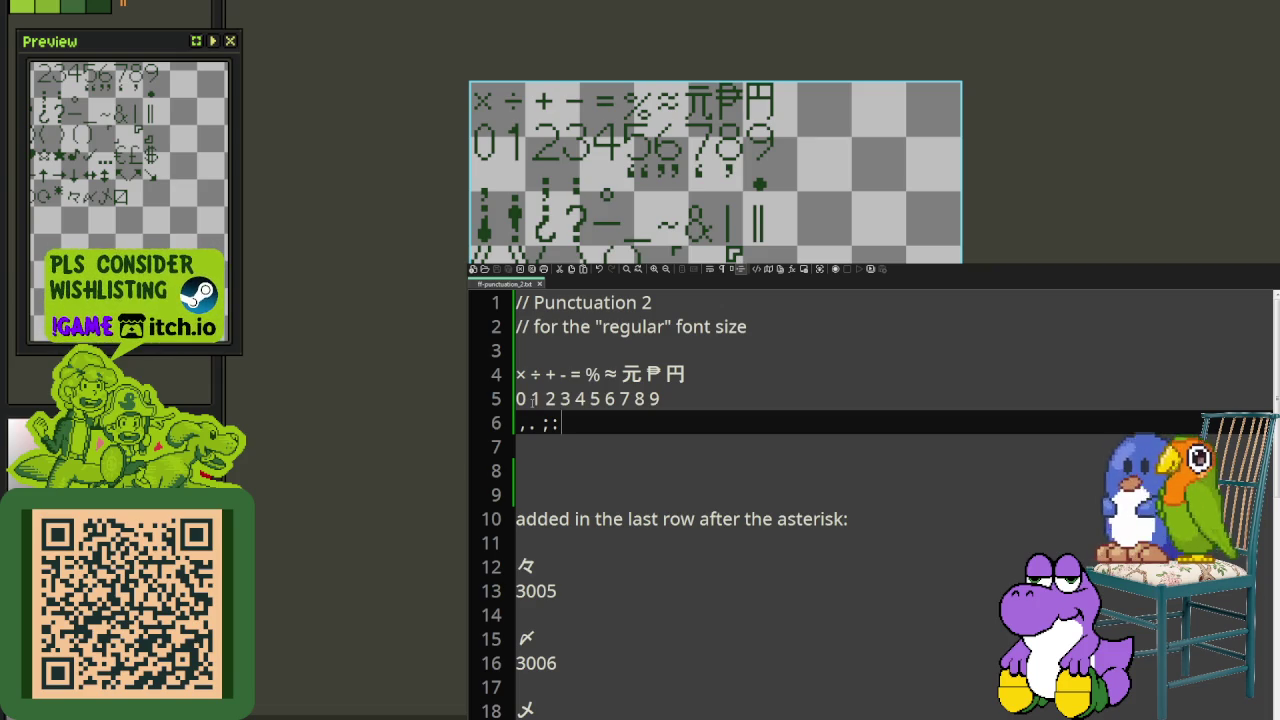
type("。")
Step: Extend line 6 with curly quotes “ ”, the prime ′ and the closing apostrophe ’
type("\"")
key("BackSpace")
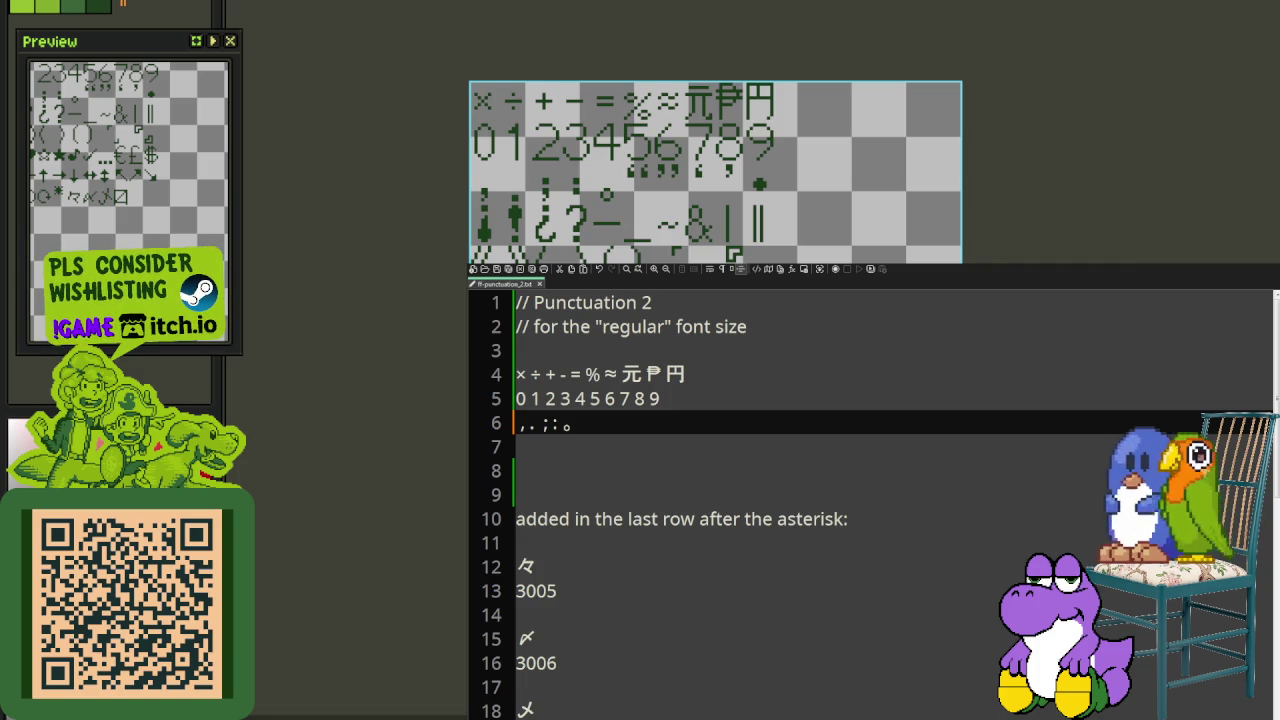
type("“")
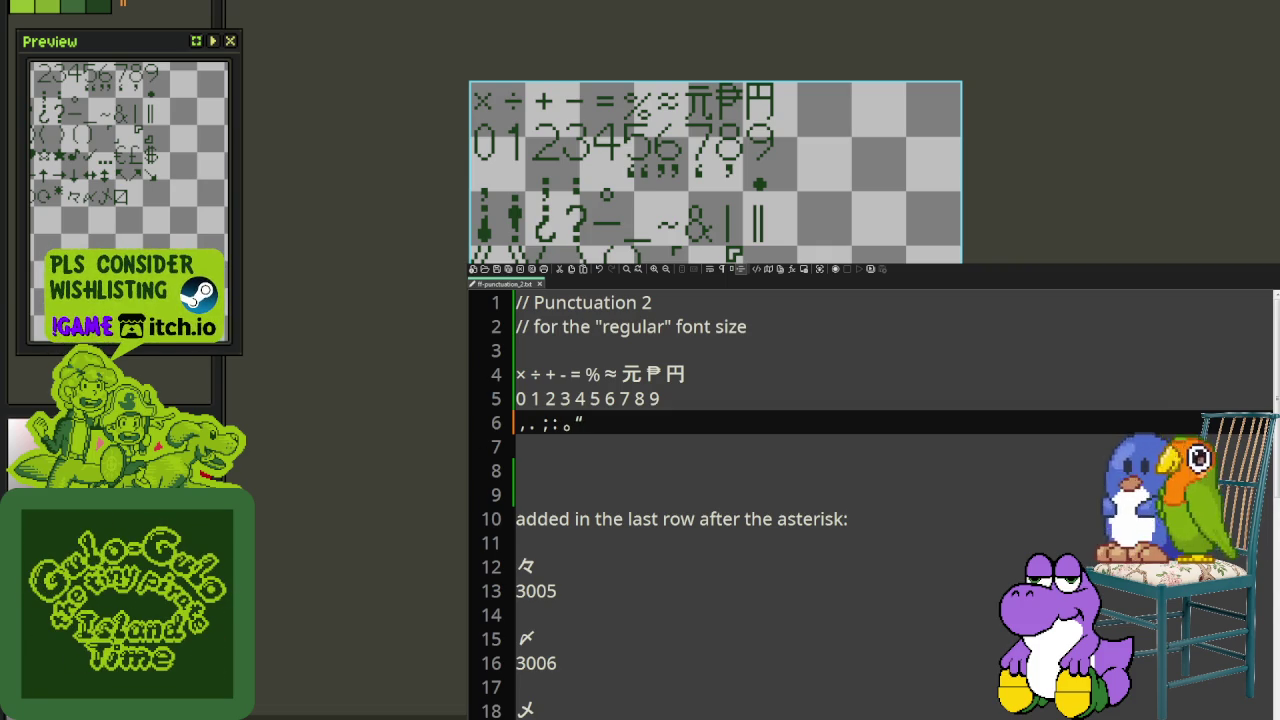
type("”")
key("BackSpace")
type("”")
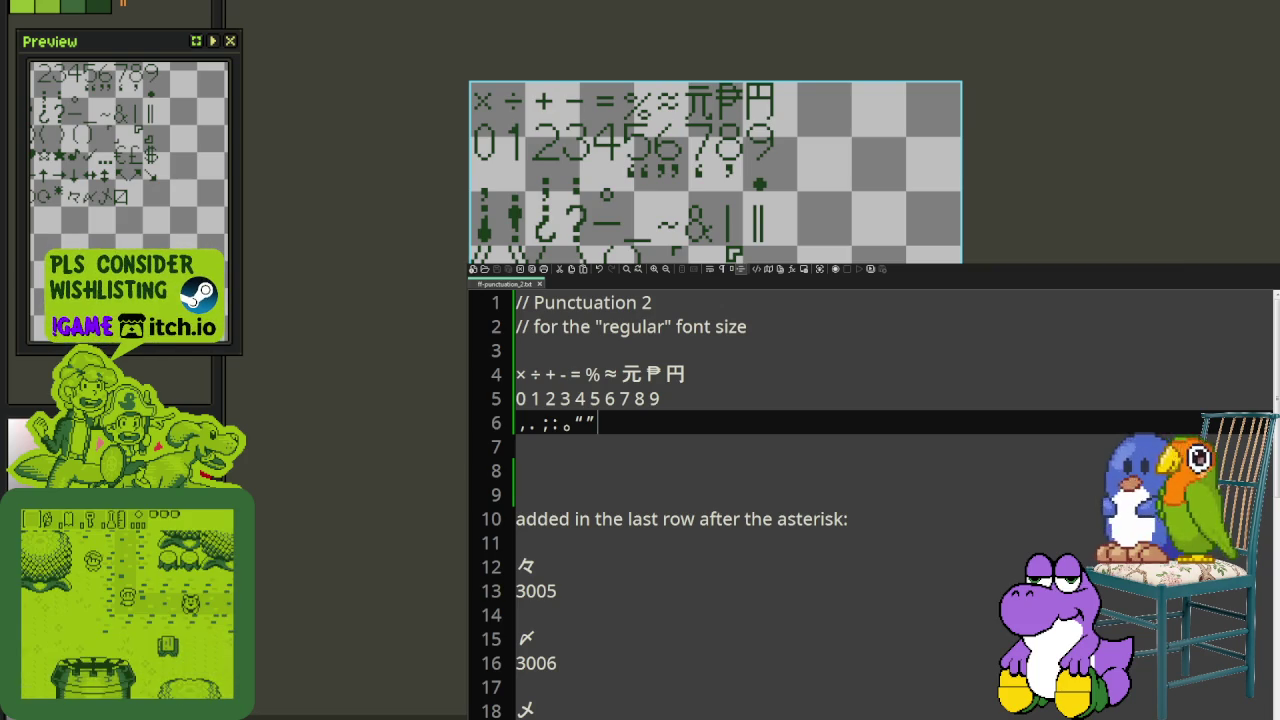
type("′")
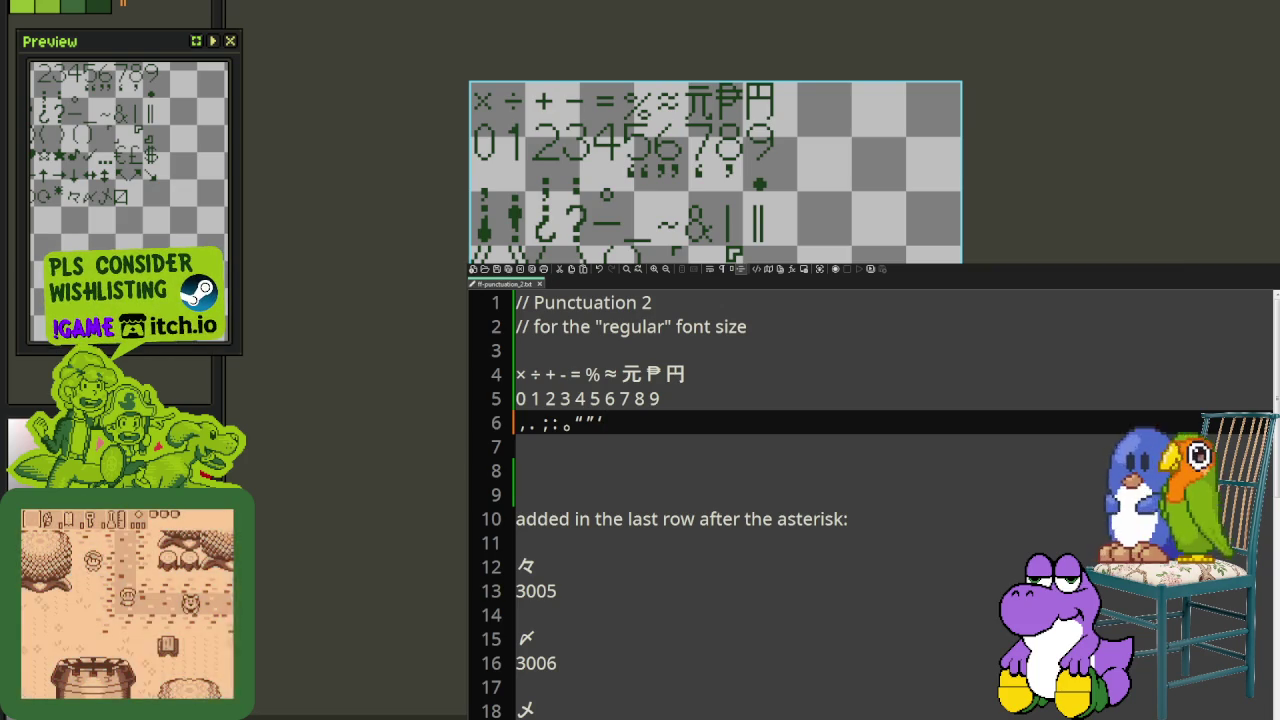
type("’")
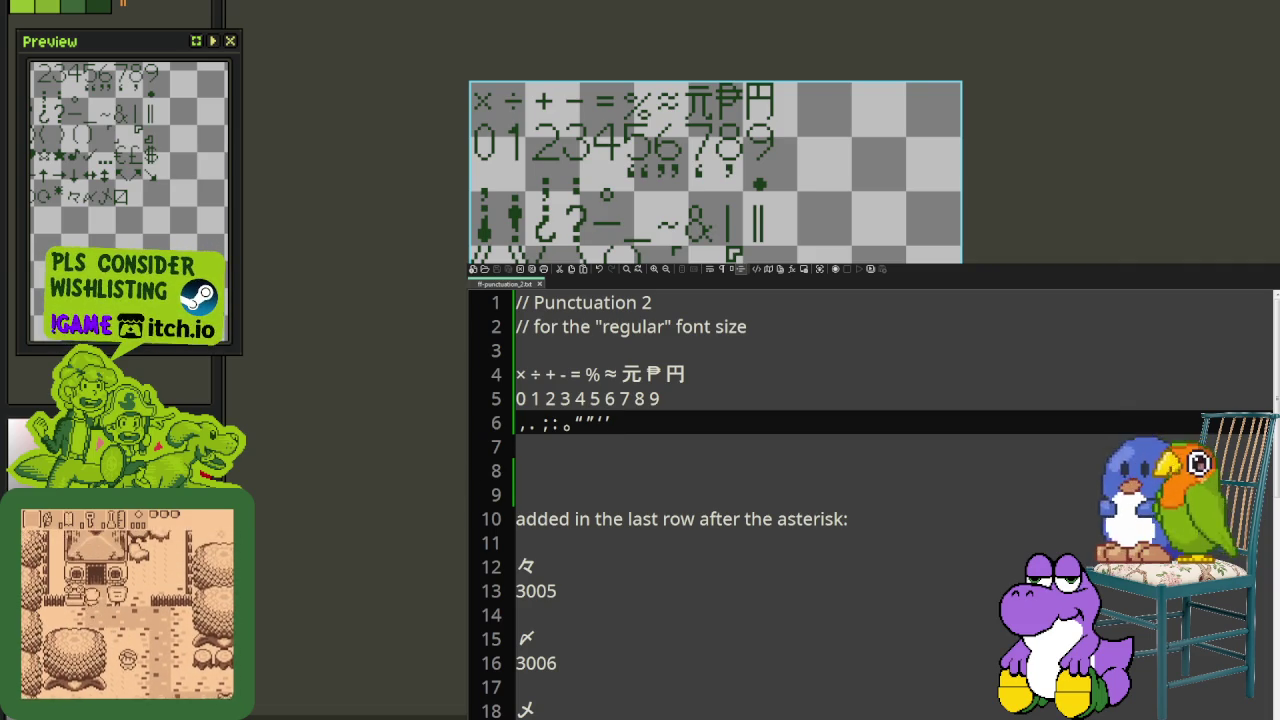
scroll(627, 180, "up", 1)
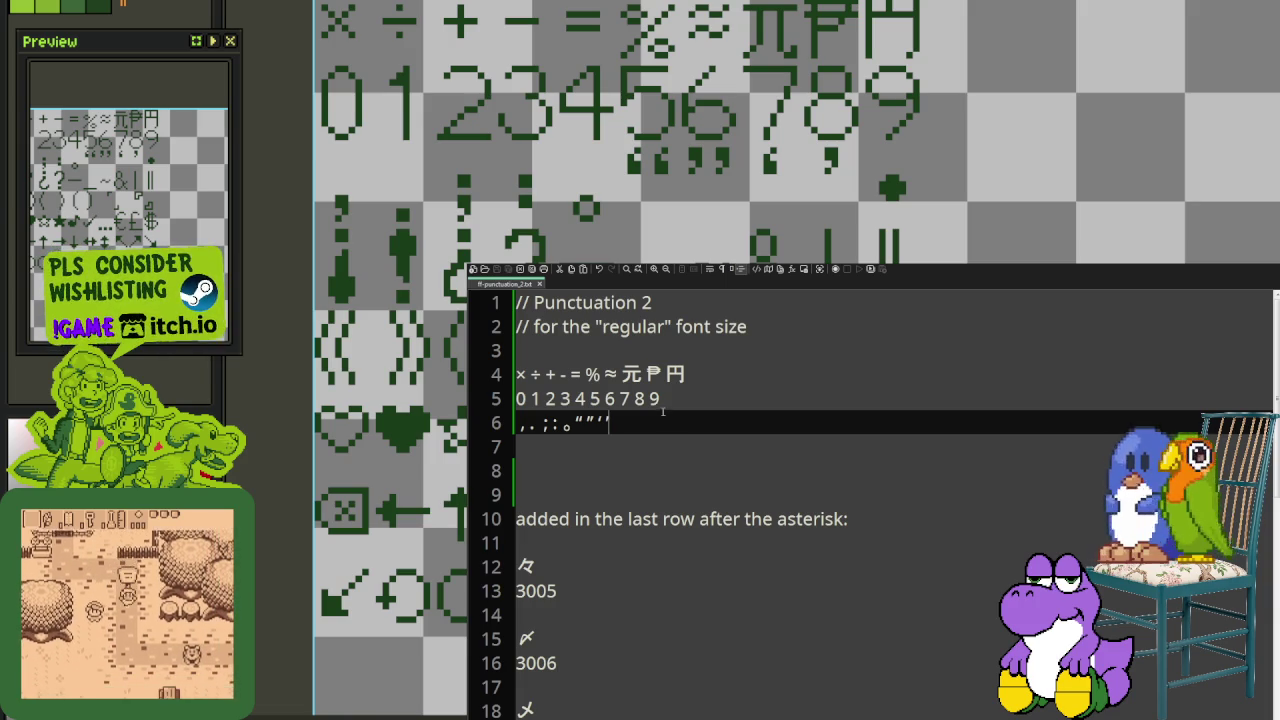
Step: End line 6 with ・, put ¡ ! ¿ on new line 7, and zoom the canvas out
type("・")
key("Return")
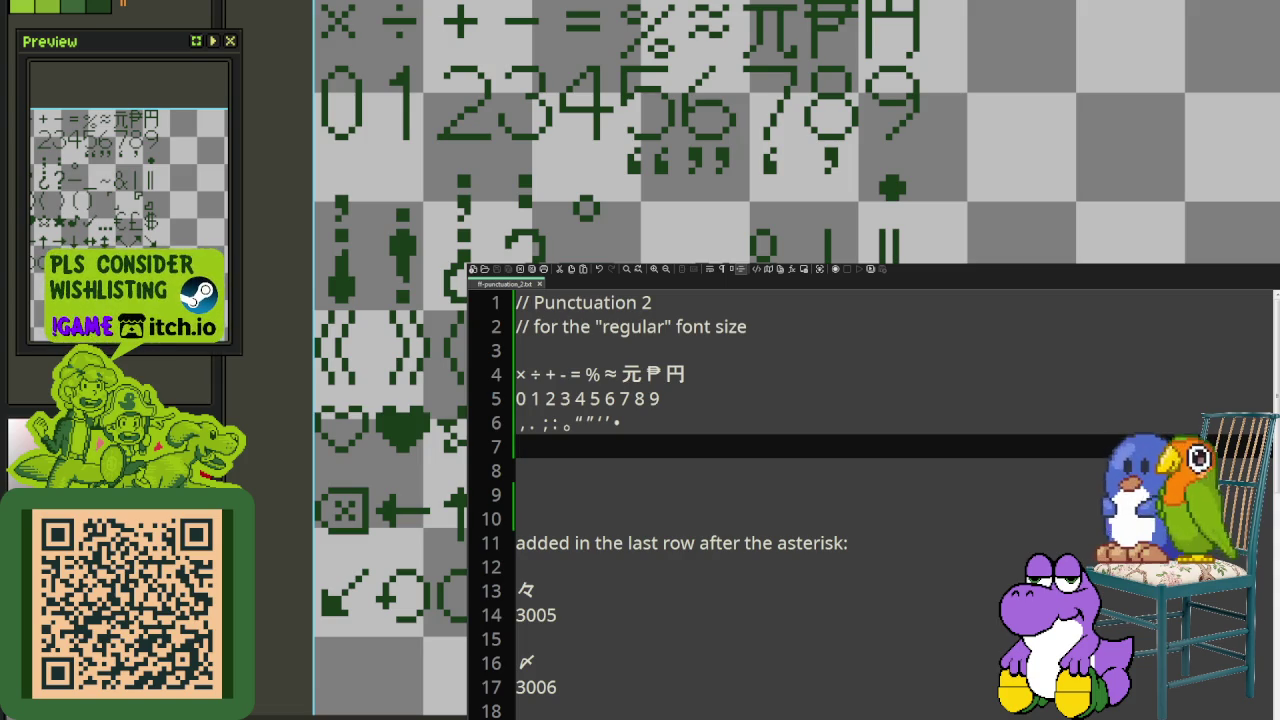
type("¡")
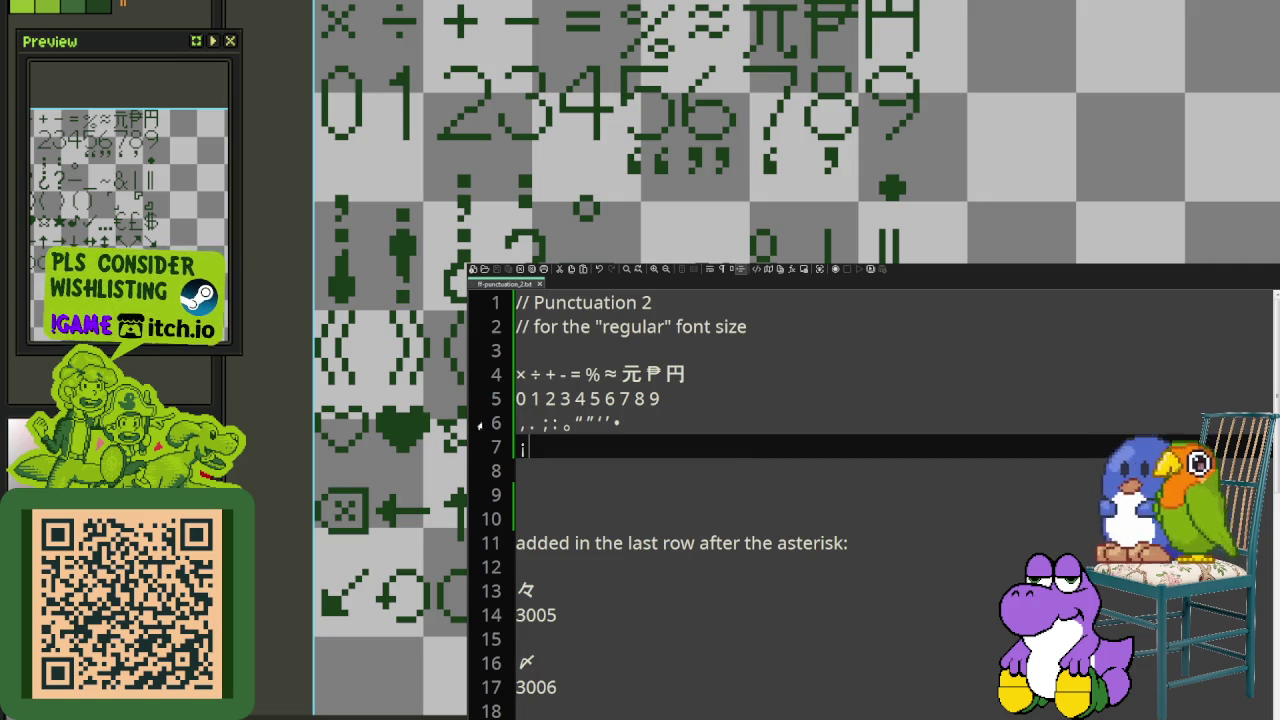
type("!")
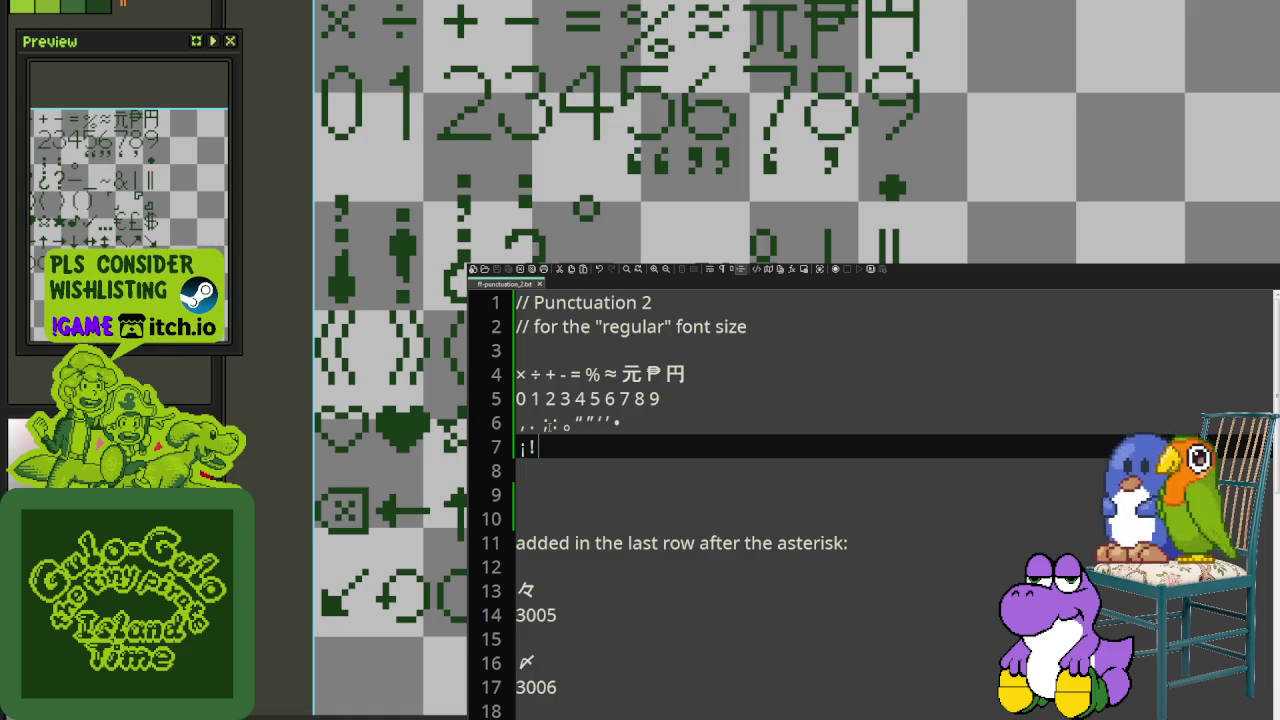
type("¿")
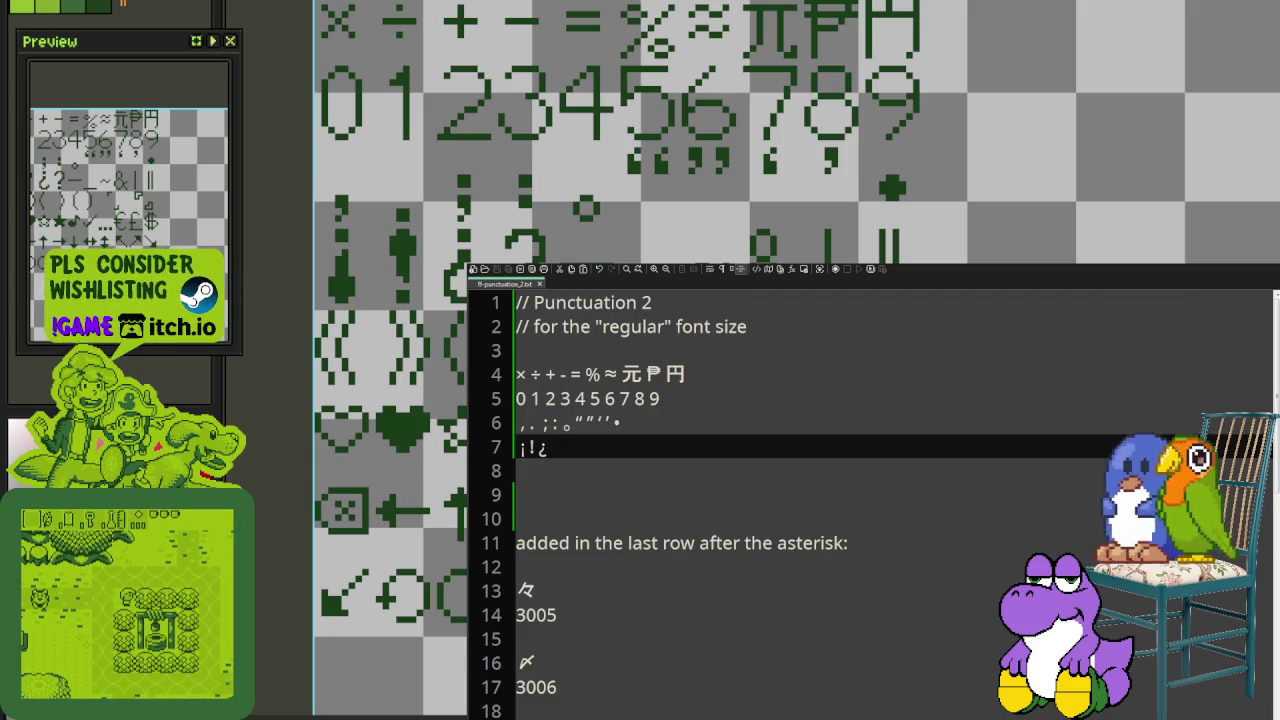
key("minus")
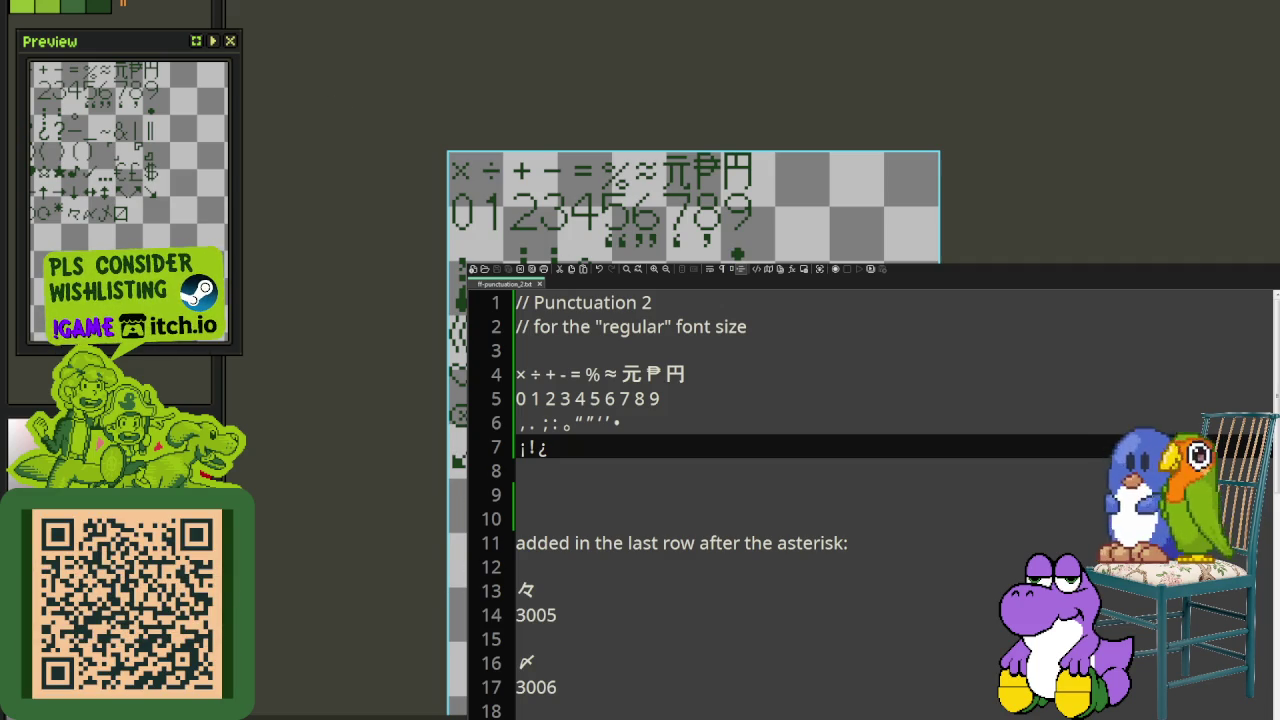
Step: Switch away from Notepad++ with Alt+Tab to reveal the font canvas
key("alt+Tab")
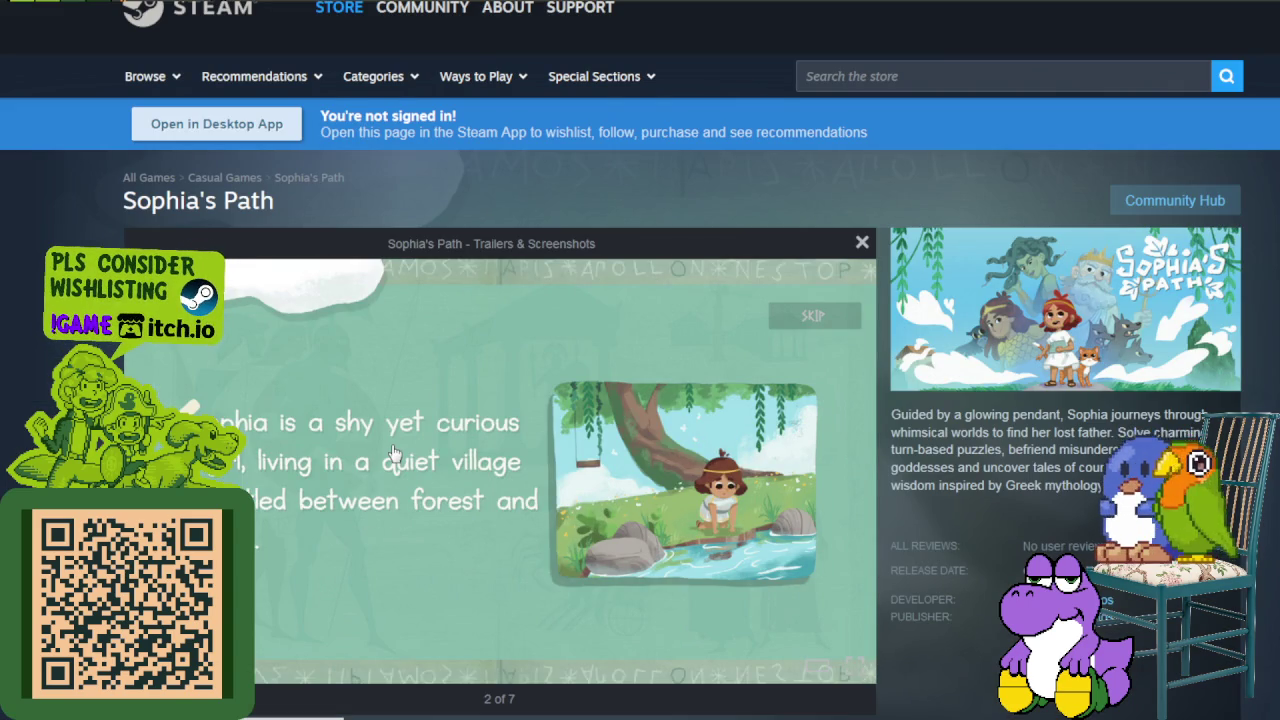
scroll(330, 600, "down", 2)
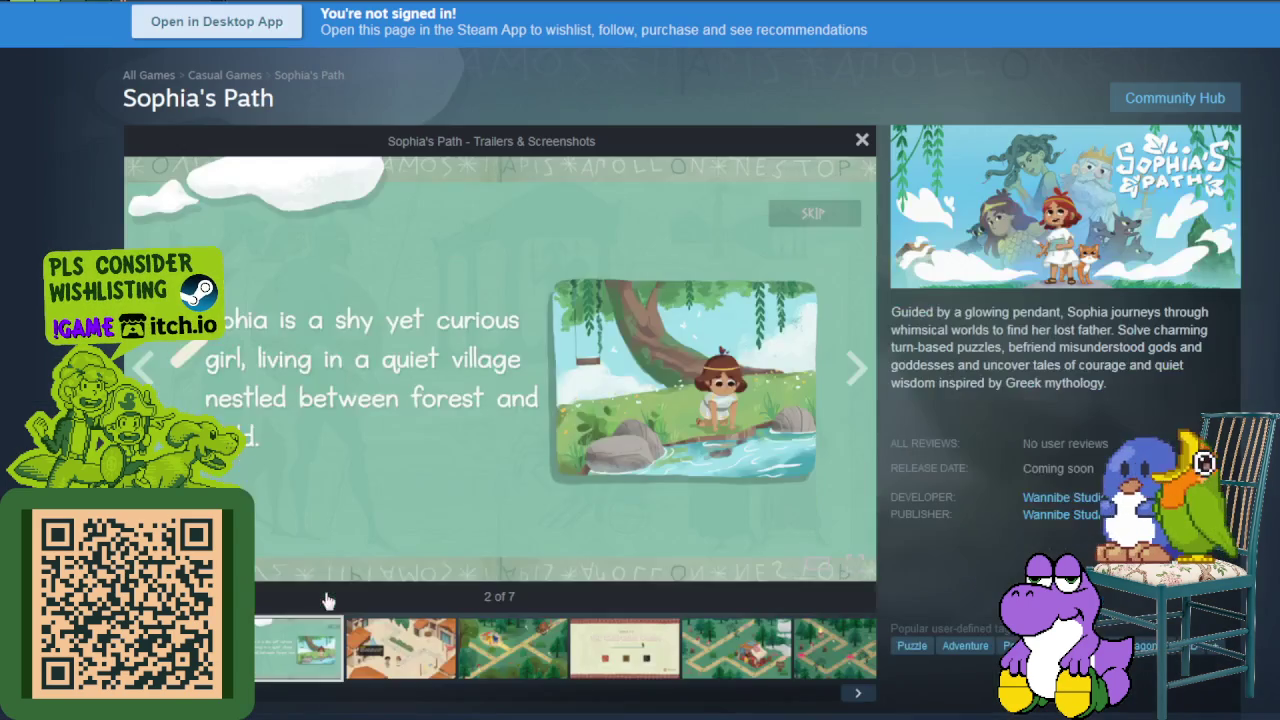
left_click(300, 648)
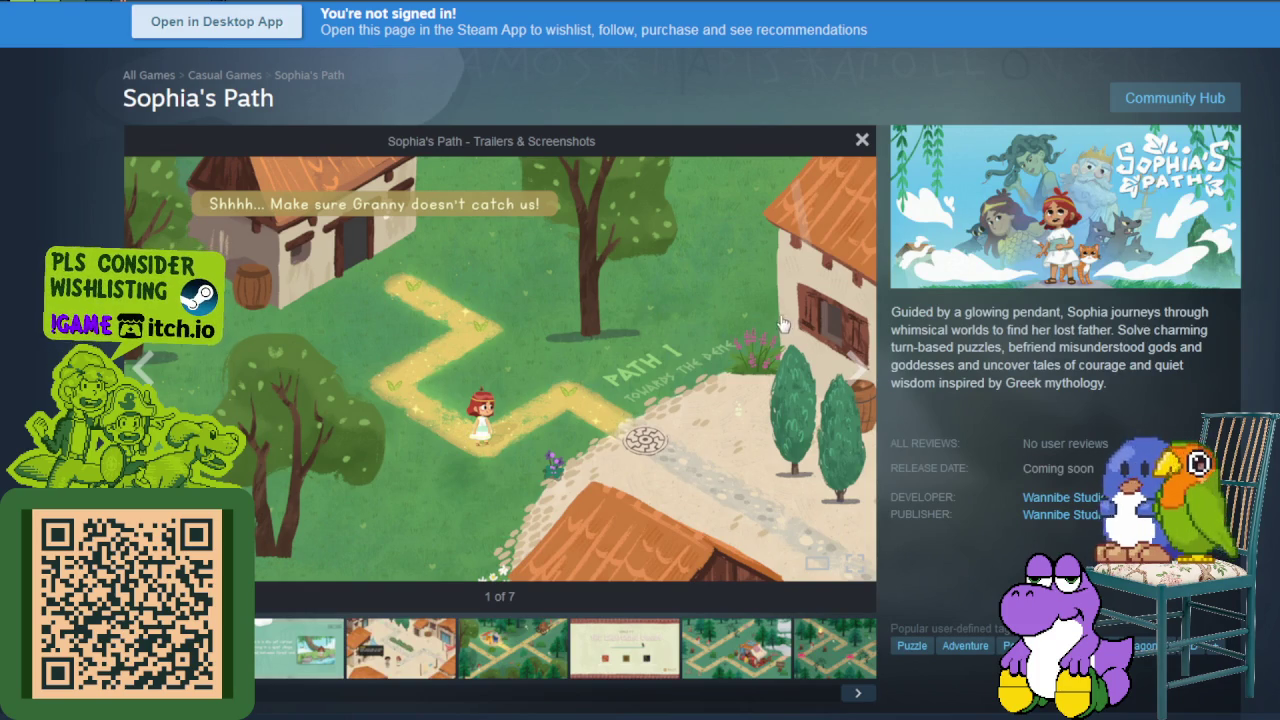
scroll(700, 340, "up", 2)
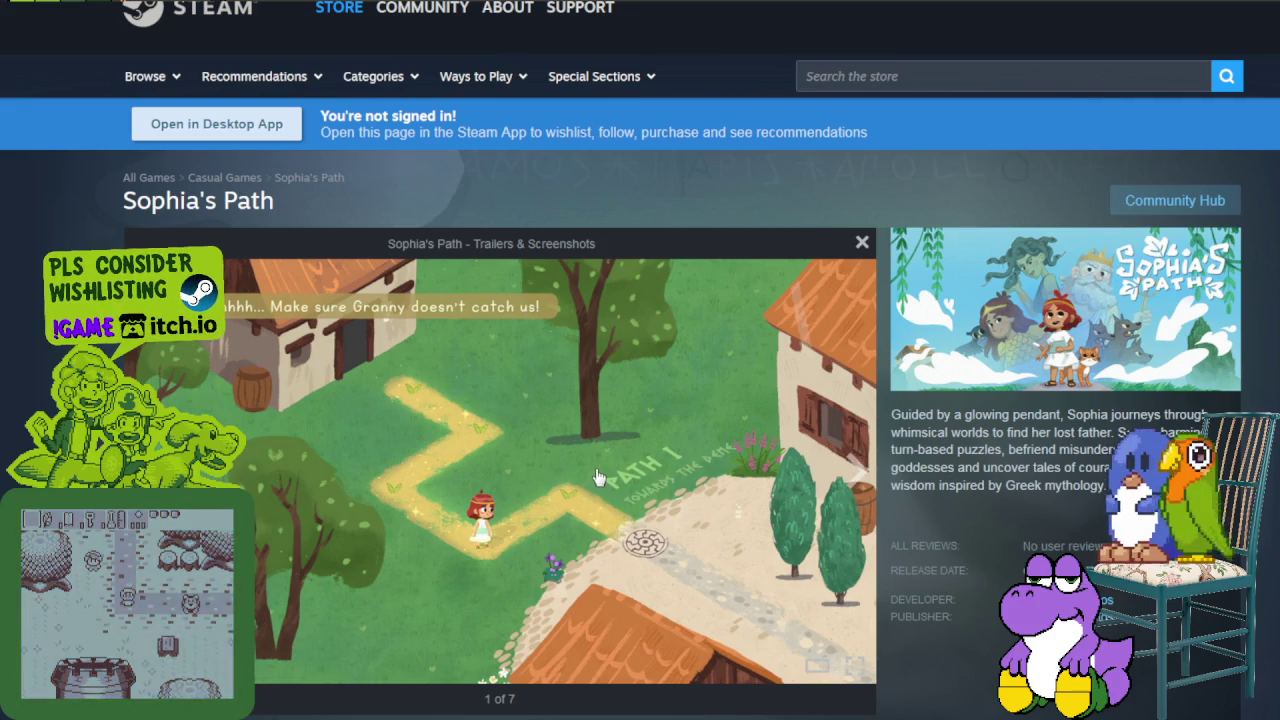
left_click(856, 470)
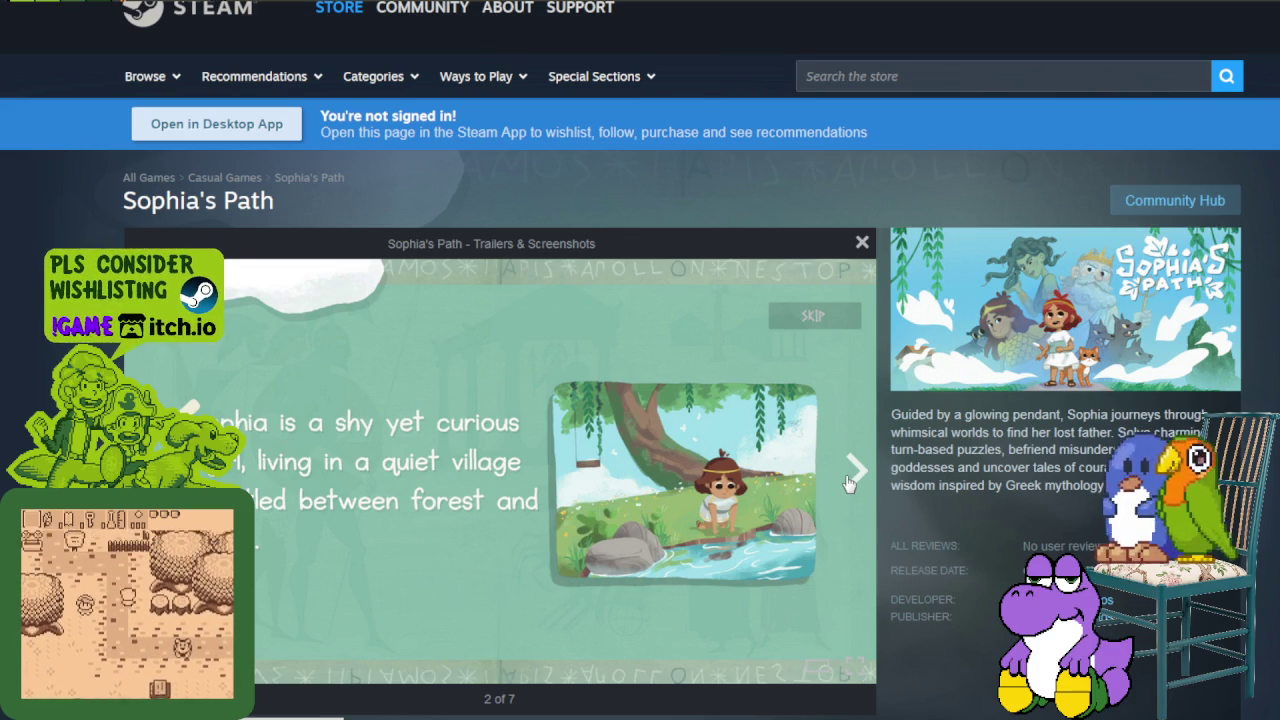
left_click(848, 480)
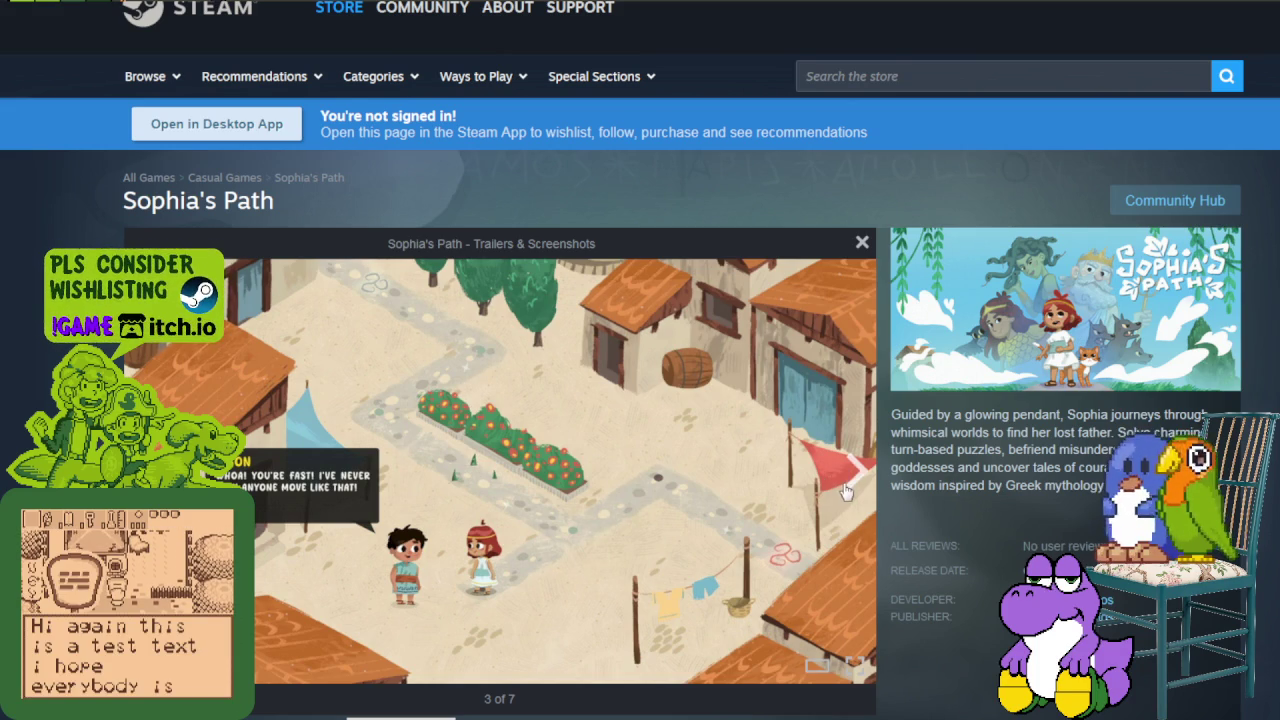
left_click(857, 476)
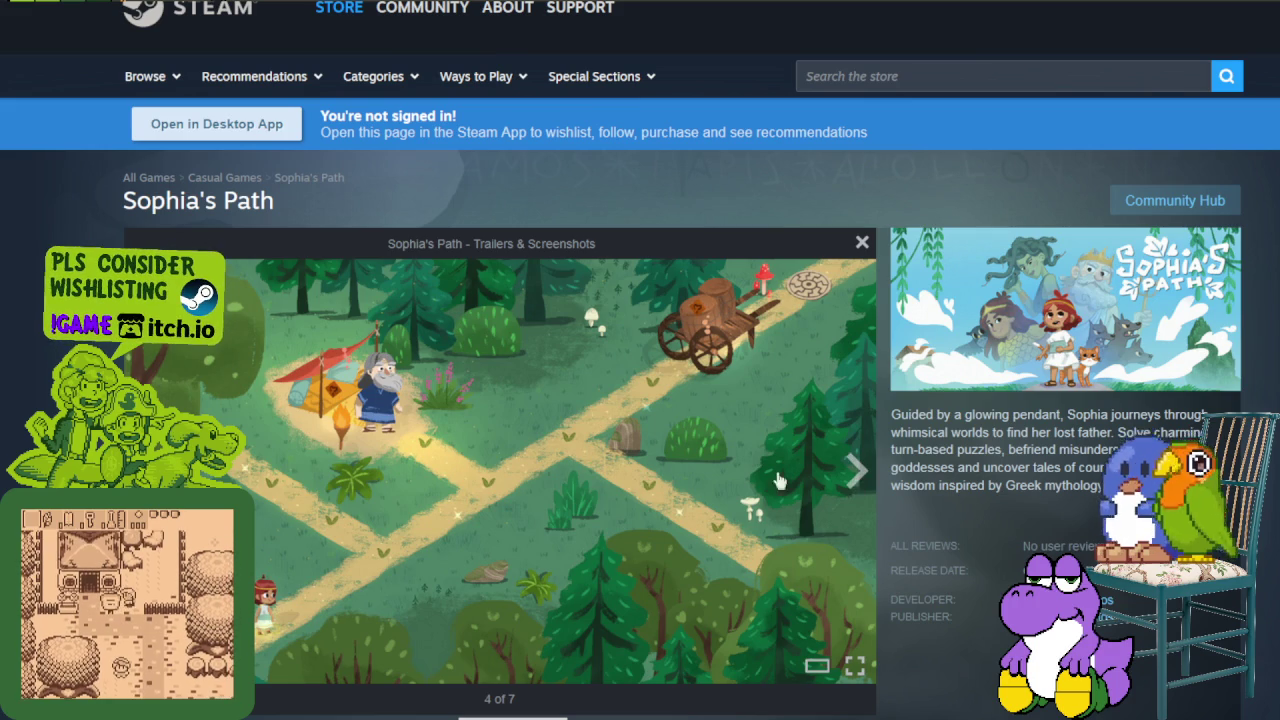
left_click(856, 476)
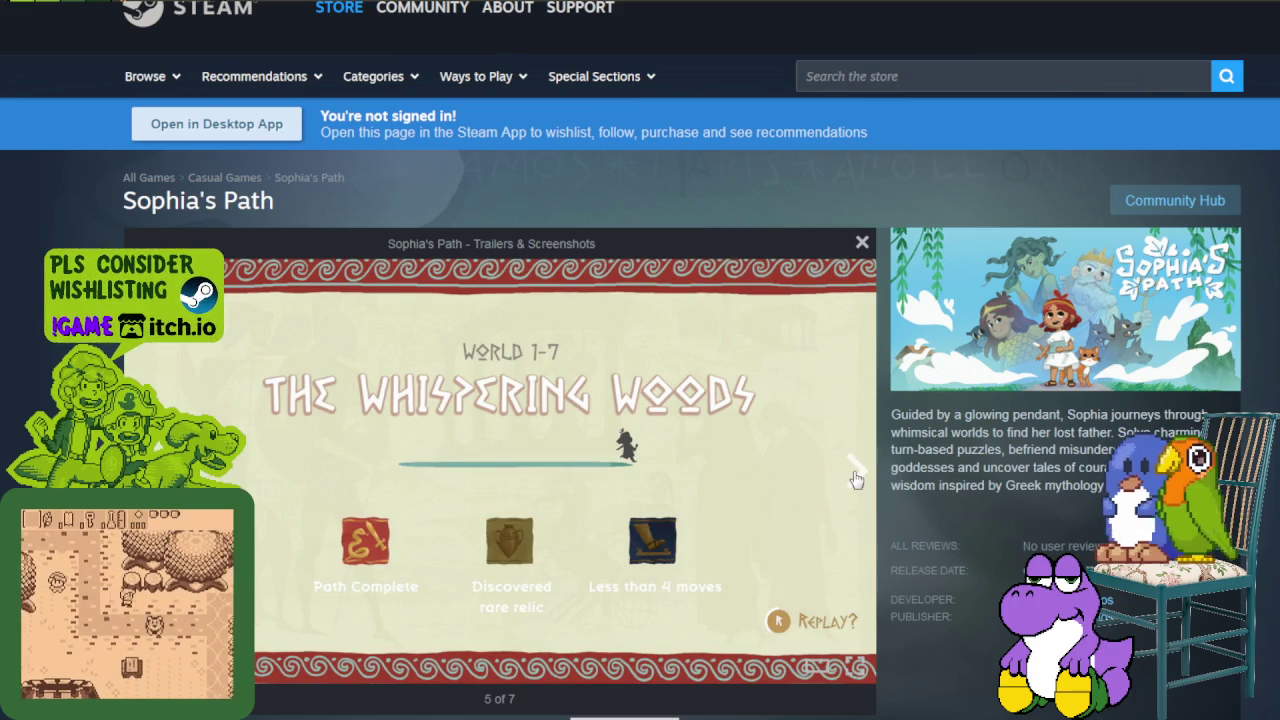
left_click(856, 478)
left_click(856, 478)
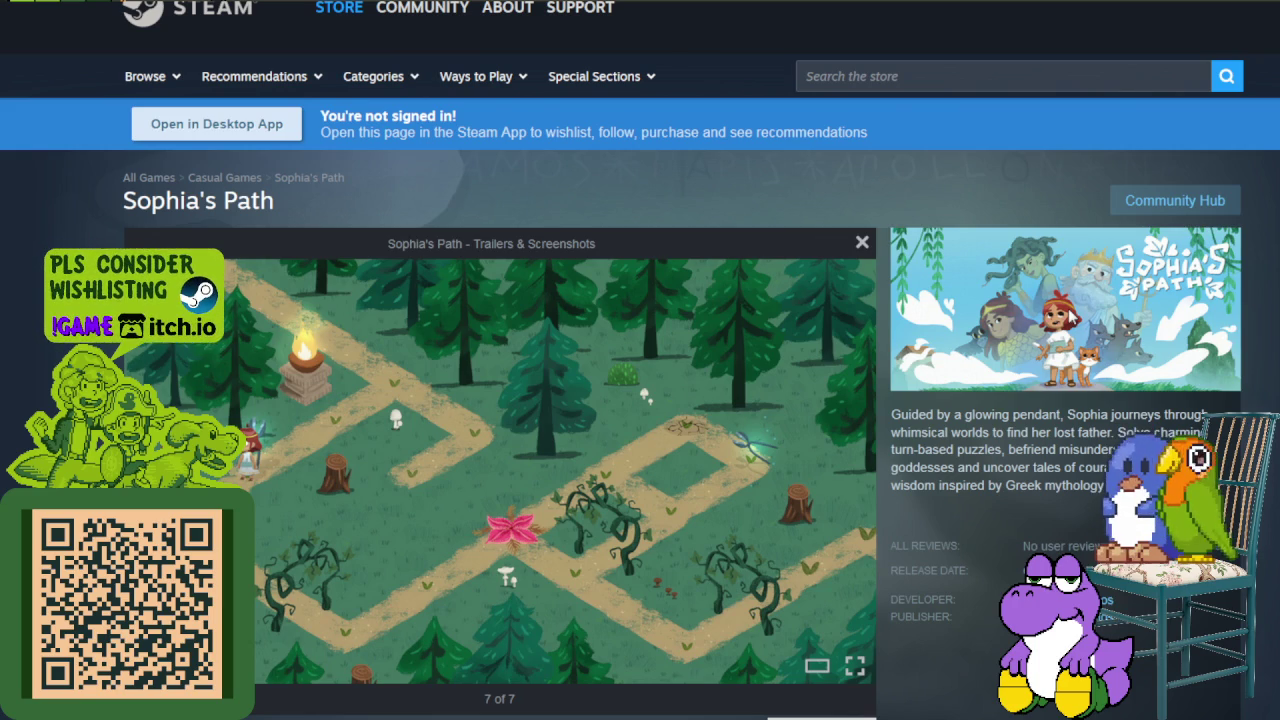
key("Right")
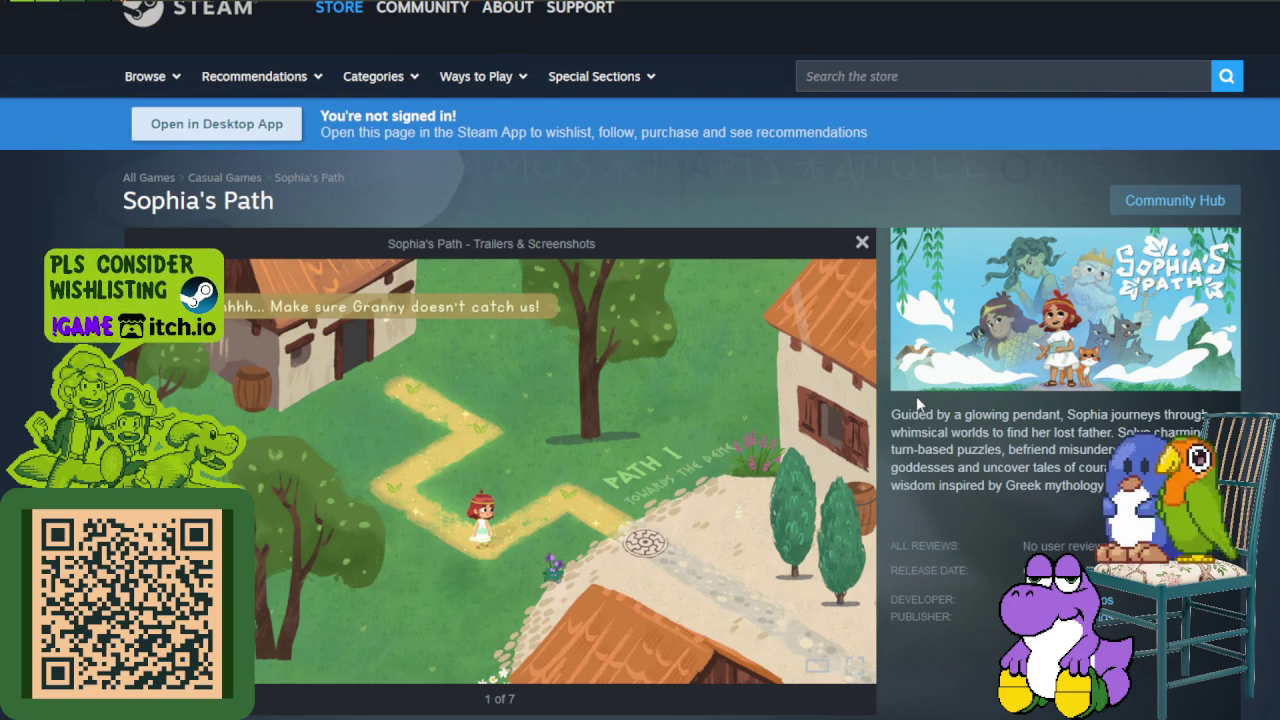
key("Right")
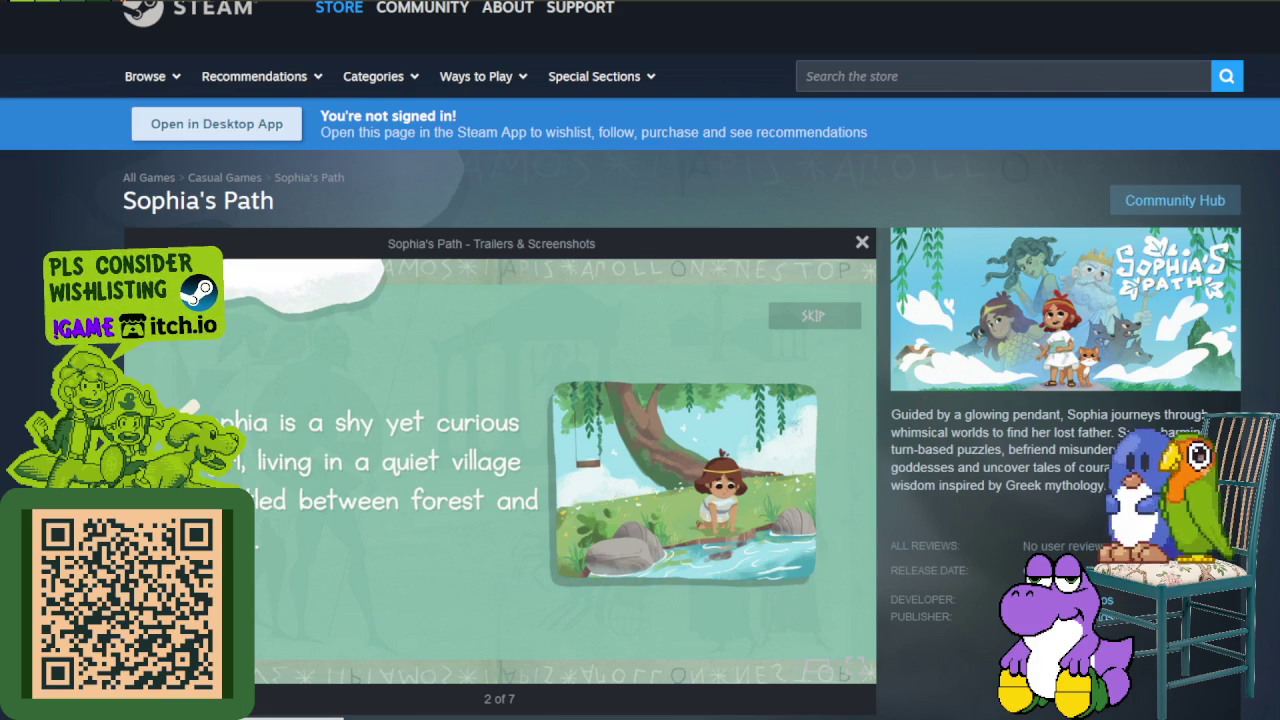
Step: Search the Steam store for 'gulo' and open the Gulo-Gulo the Tiny Pirate: Island Time page
left_click(989, 76)
type("gulo")
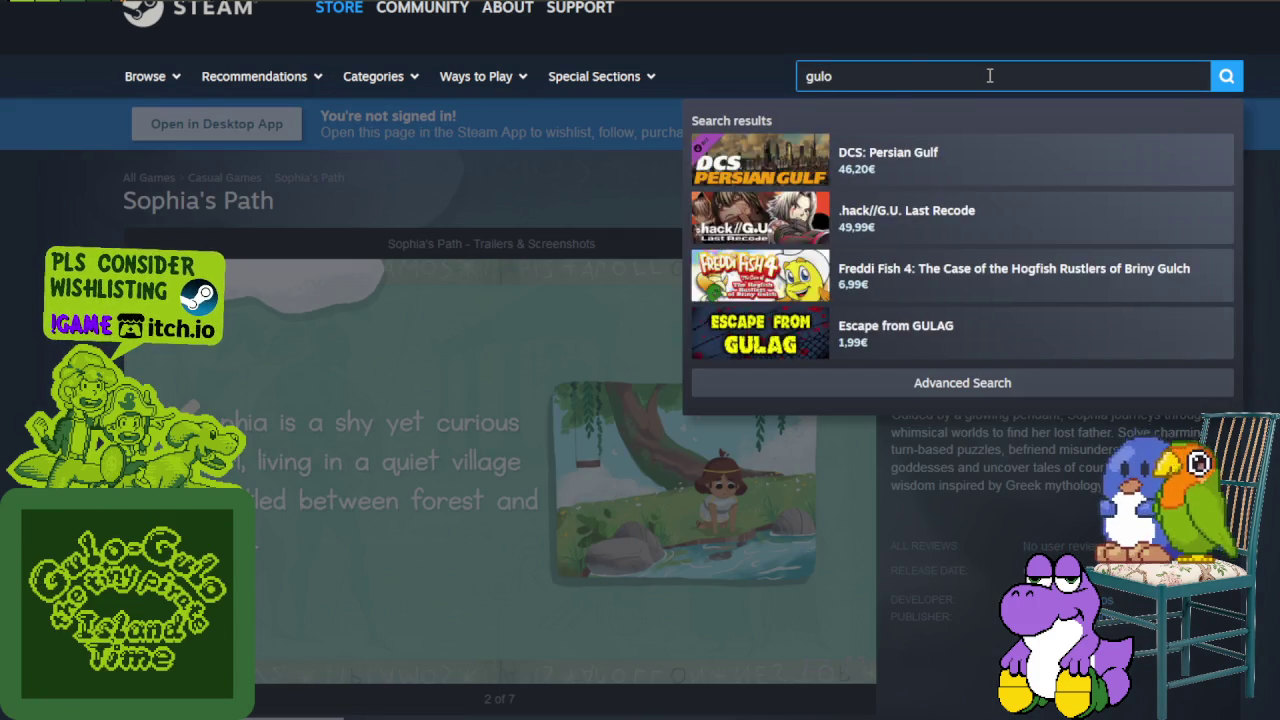
left_click(943, 167)
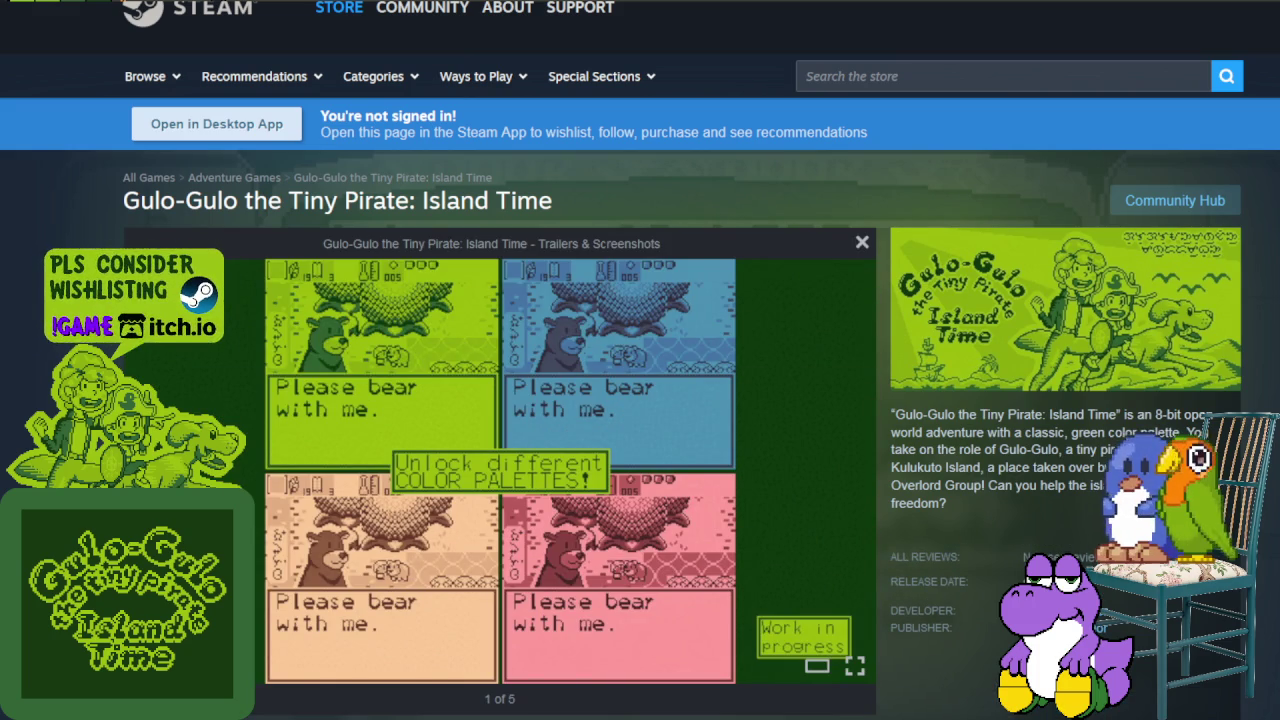
Step: Page through its screenshots: palettes, dialogue, languages, dungeon room and tree-stump scene
key("Right")
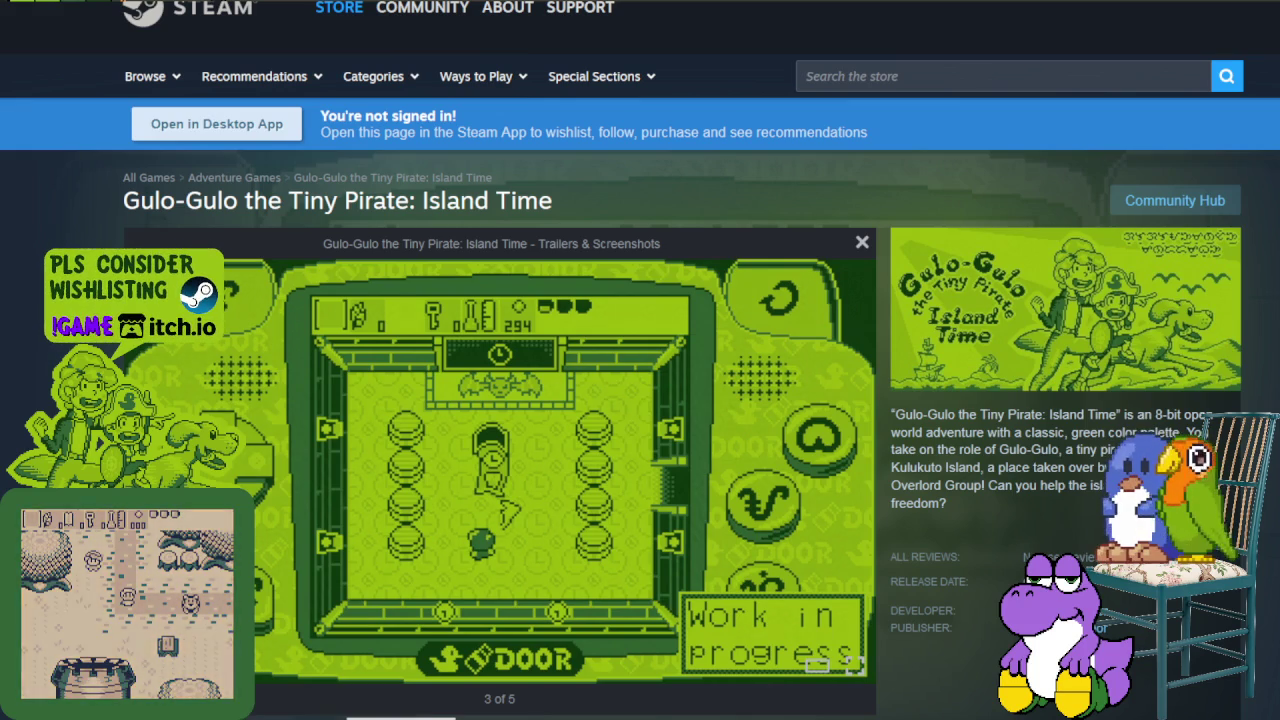
key("Right")
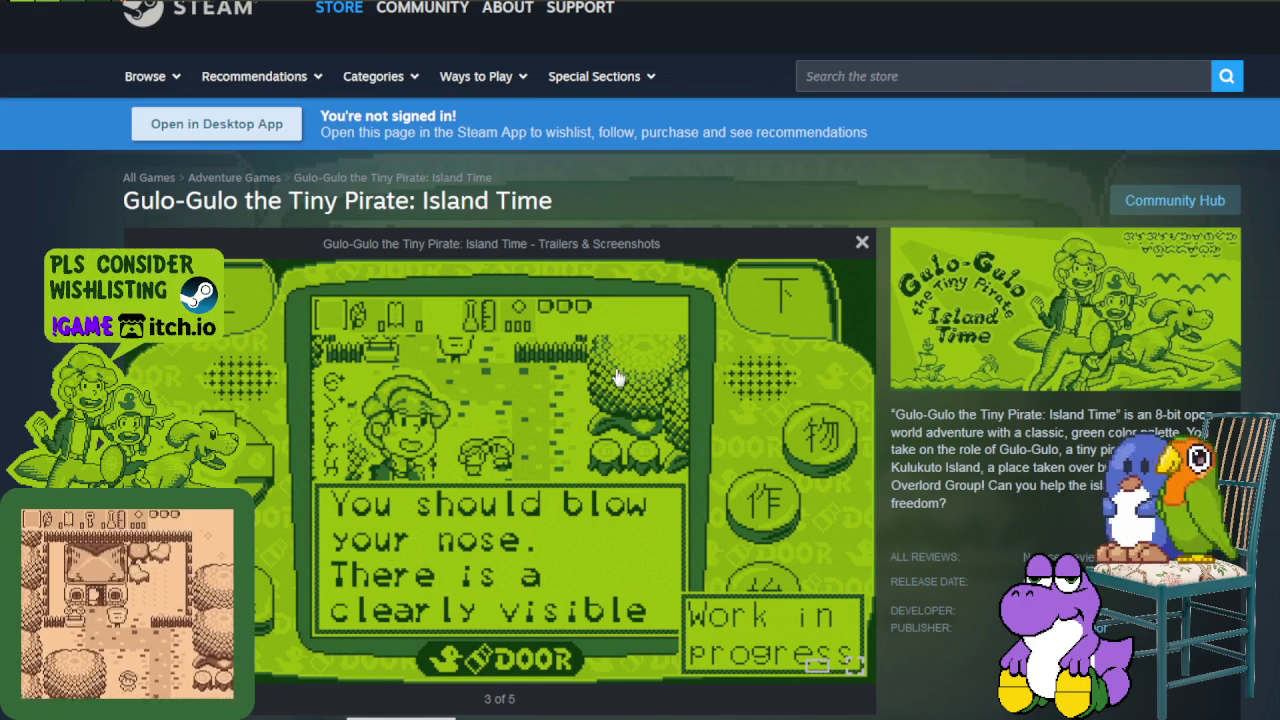
left_click(854, 474)
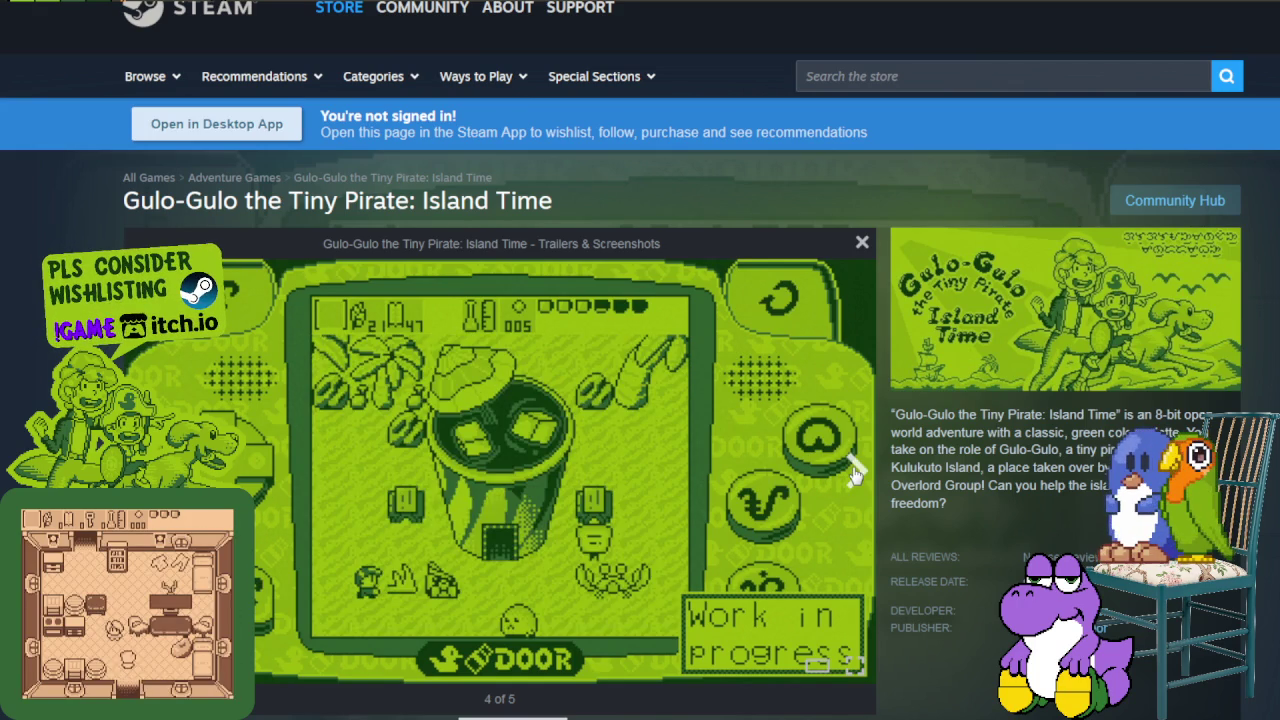
left_click(854, 474)
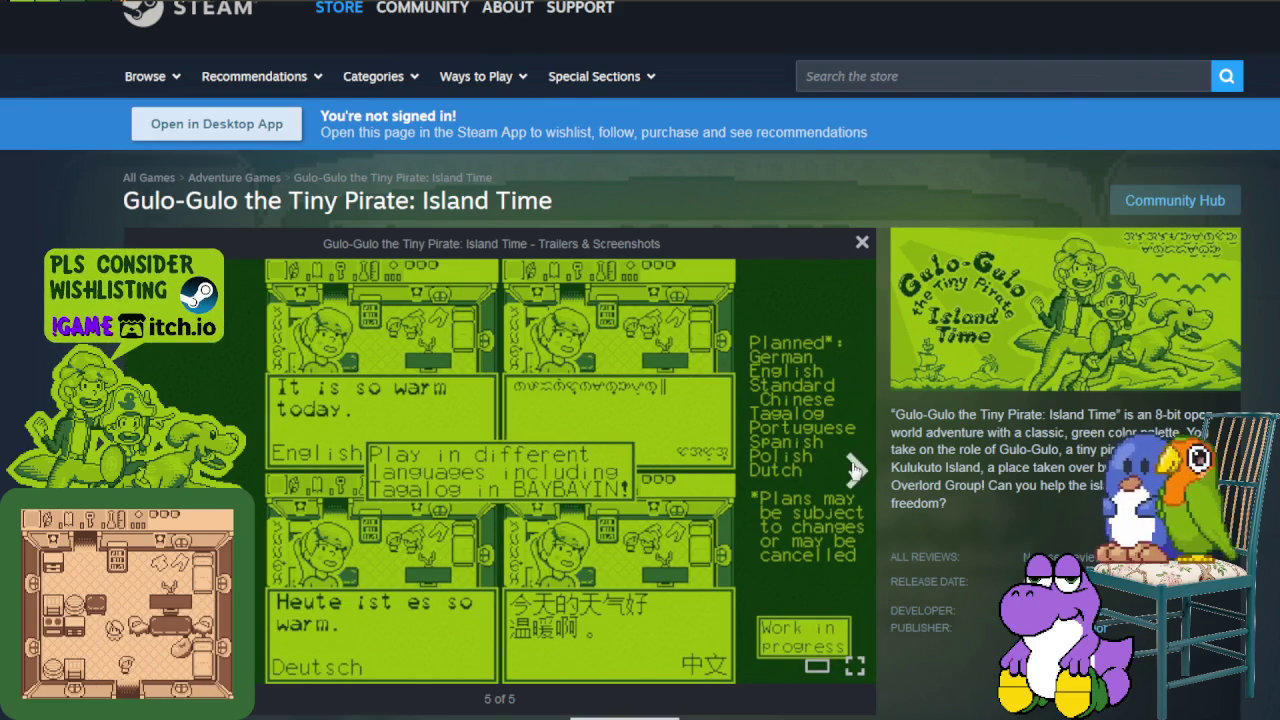
left_click(854, 470)
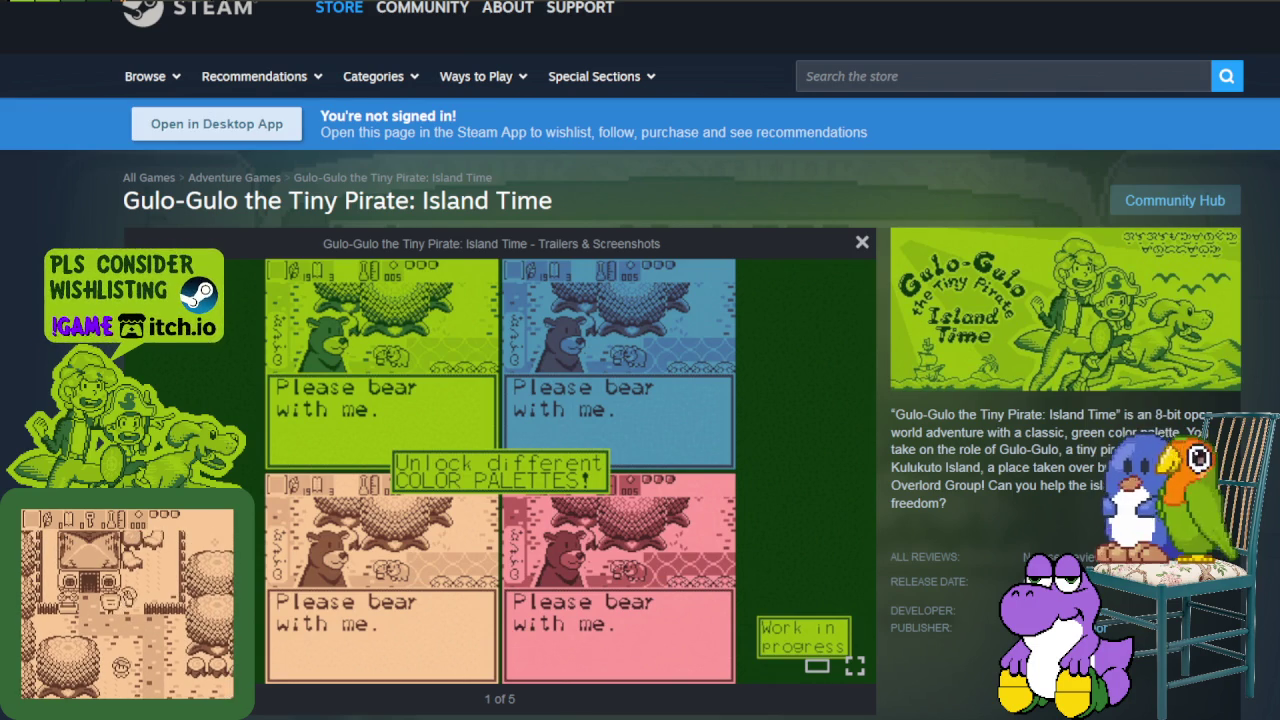
key("Right")
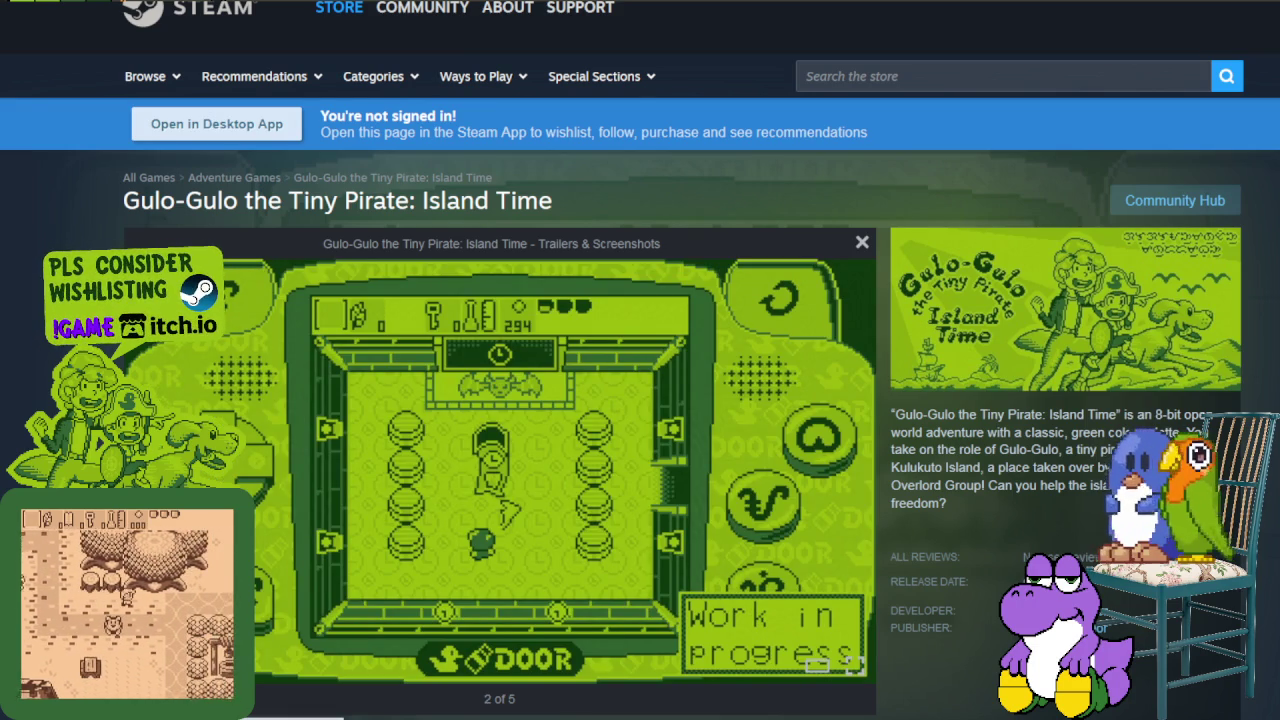
key("Right")
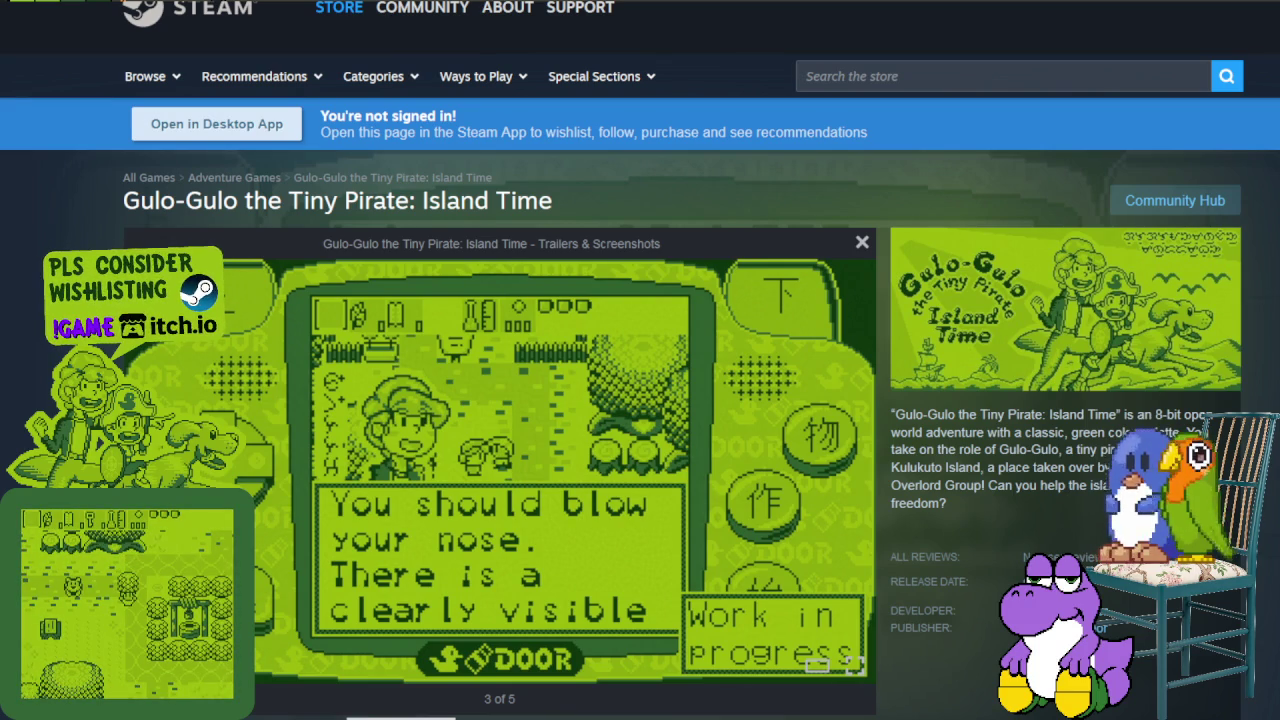
key("Right")
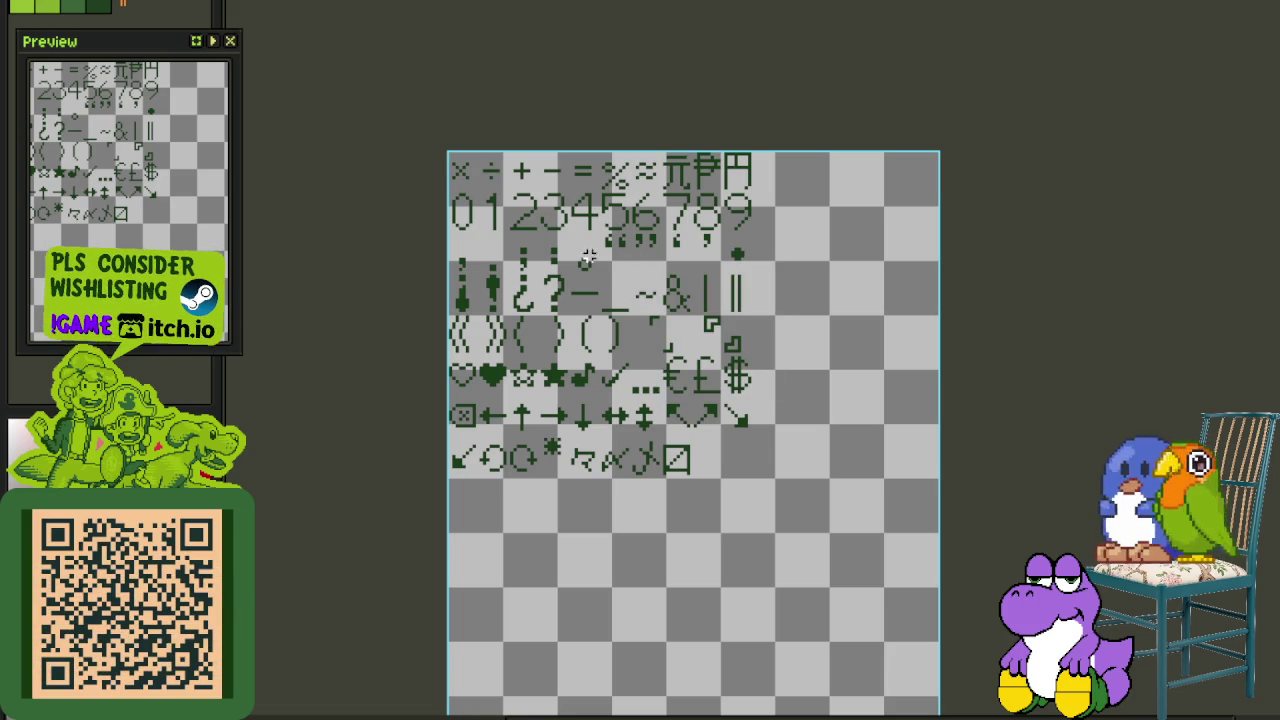
Step: Briefly show and enlarge the layer timeline, then hide it again
key("Tab")
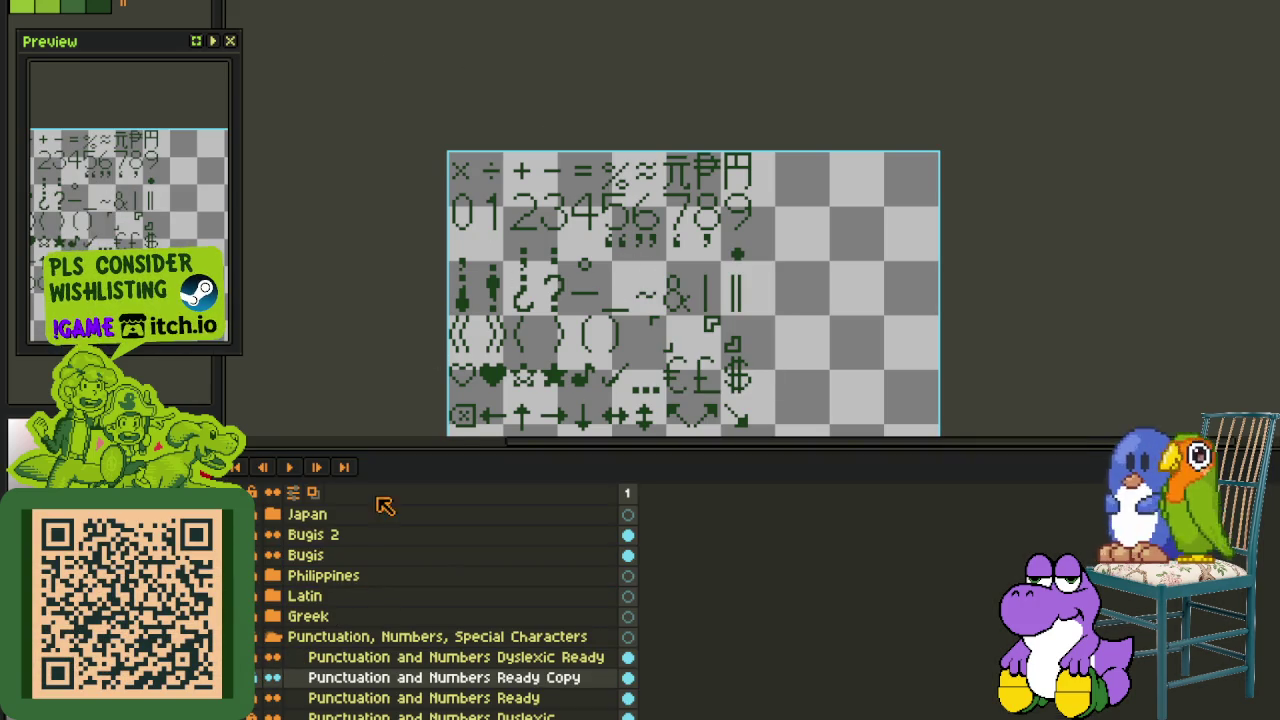
left_click_drag(395, 447, 395, 286)
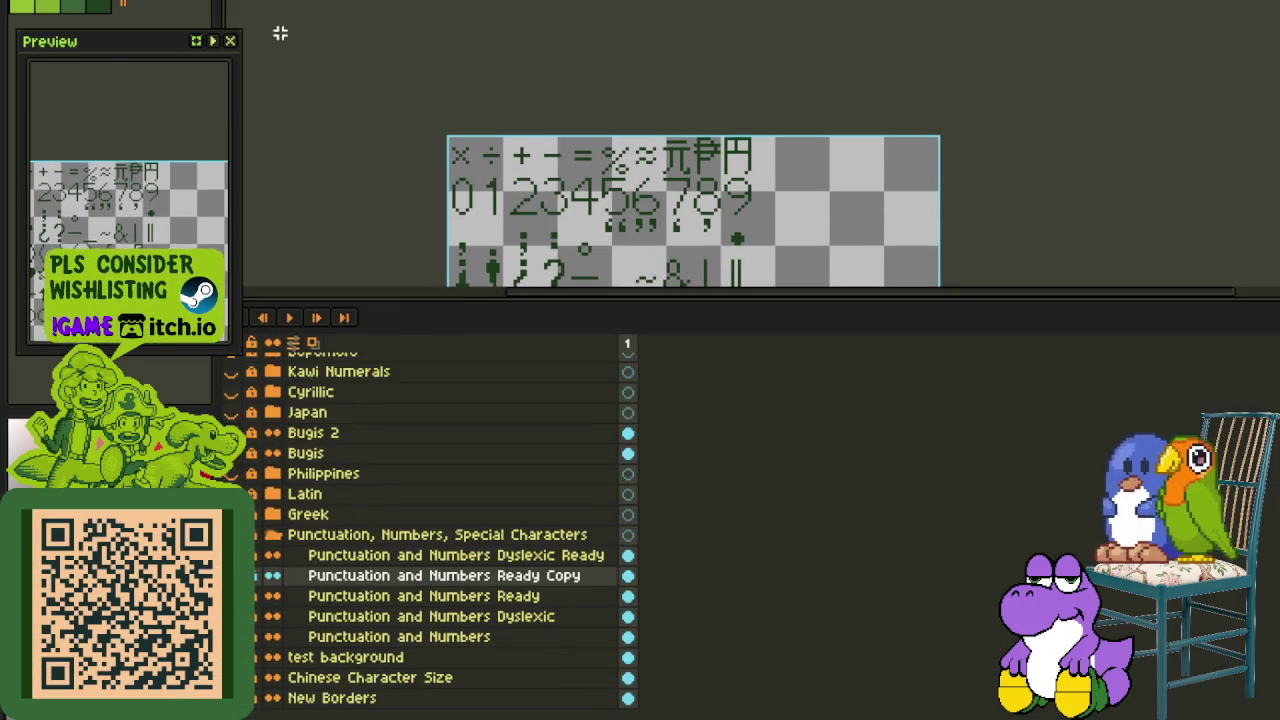
key("Tab")
Step: On the UI mockup sheet, zoom in and marquee-select two sound bar boxes
key("ctrl+Tab")
scroll(755, 250, "up", 2)
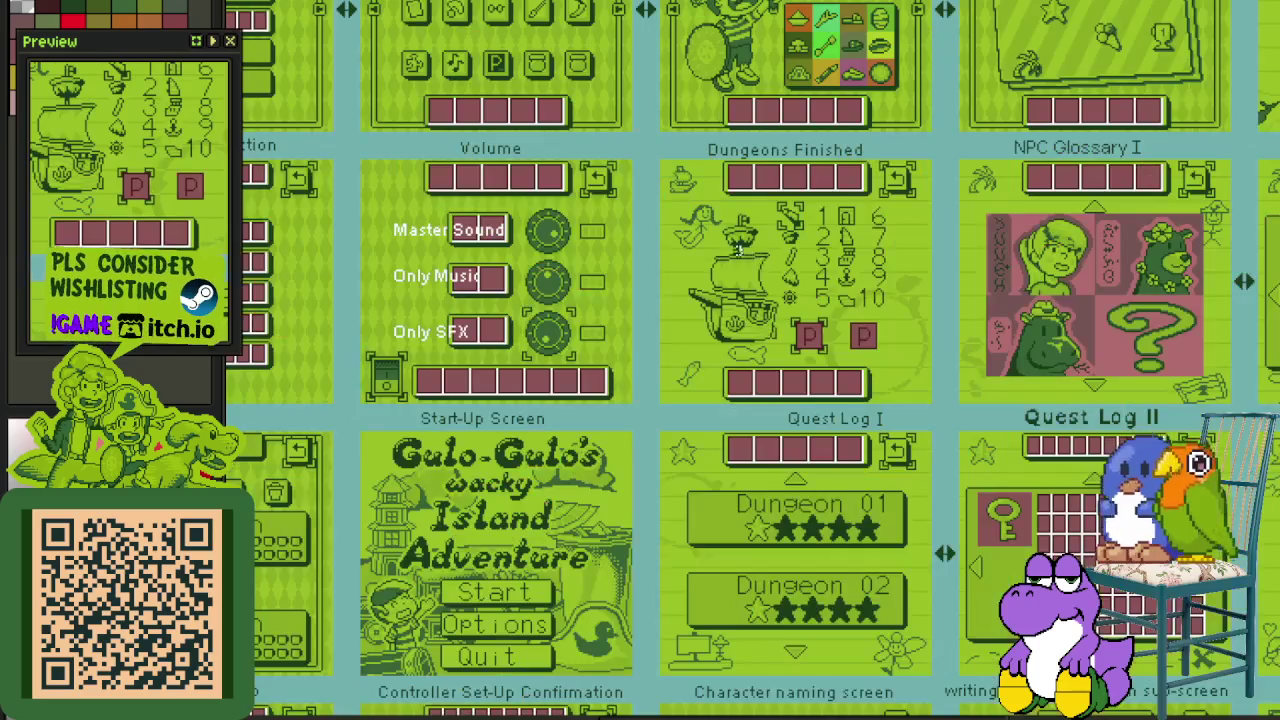
scroll(600, 255, "down", 1)
scroll(370, 258, "up", 3)
scroll(370, 258, "up", 2)
scroll(370, 258, "up", 1)
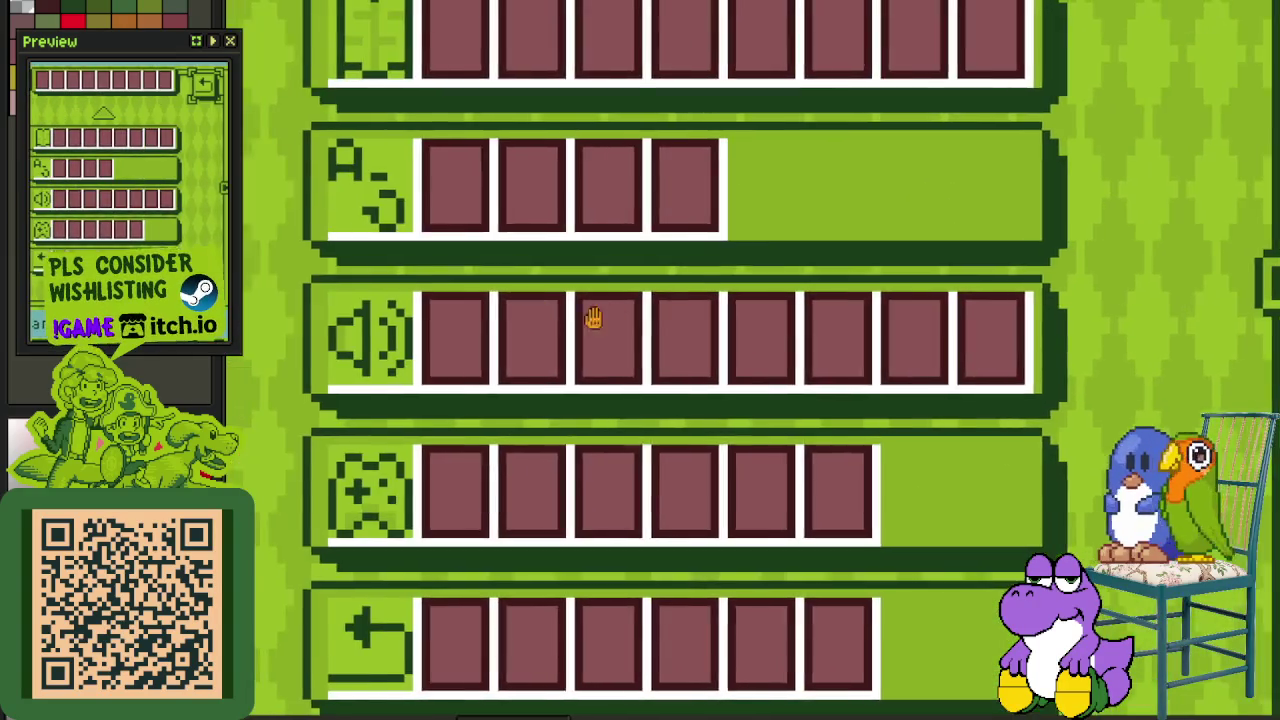
scroll(414, 294, "up", 1)
left_click_drag(402, 290, 620, 430)
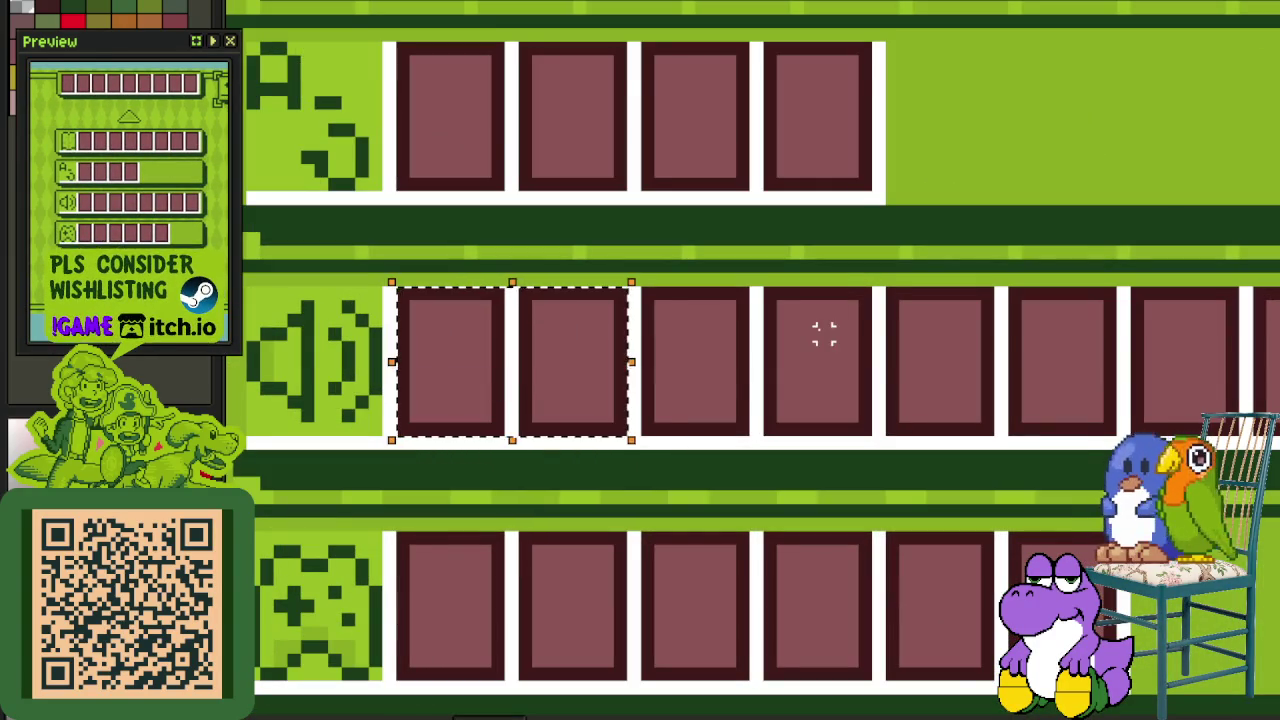
scroll(823, 334, "down", 1)
scroll(771, 323, "down", 1)
scroll(771, 323, "up", 1)
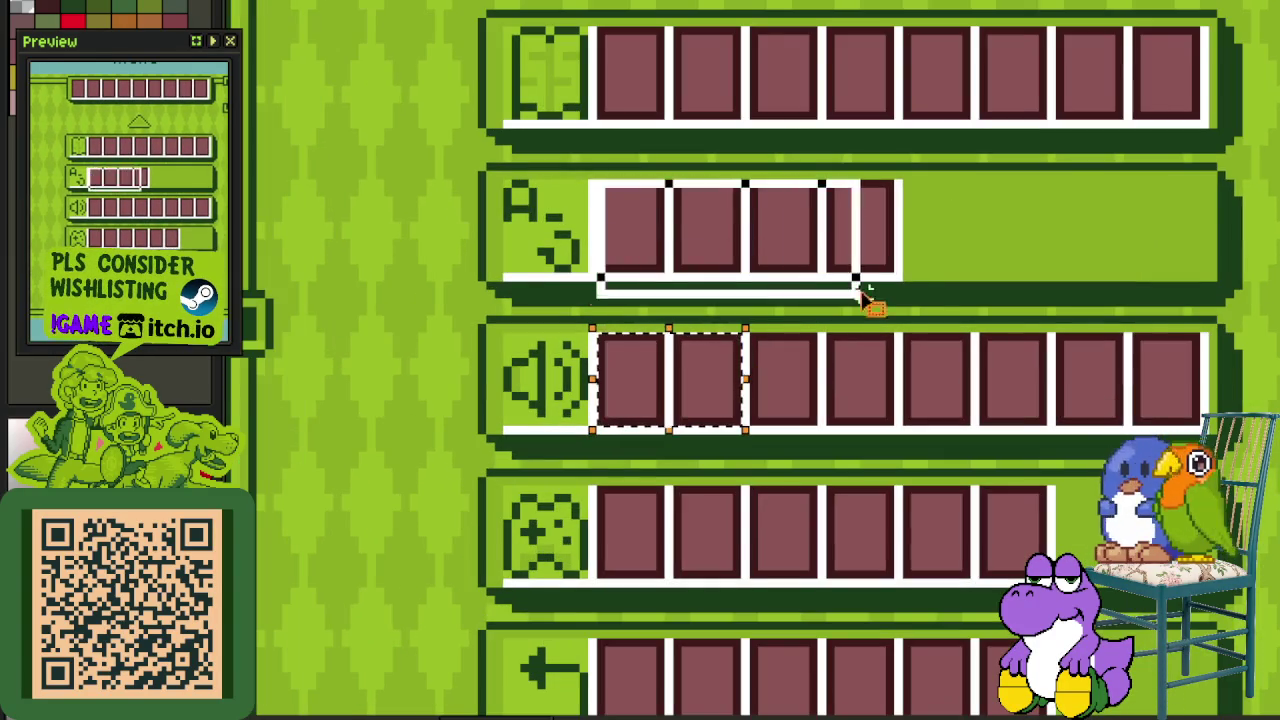
scroll(583, 193, "down", 1)
scroll(557, 371, "down", 2)
scroll(1005, 482, "up", 1)
Step: Highlight the Dungeons Finished icons, pirate and gear area, and Gear Screen bottom slot row
left_click_drag(999, 543, 706, 376)
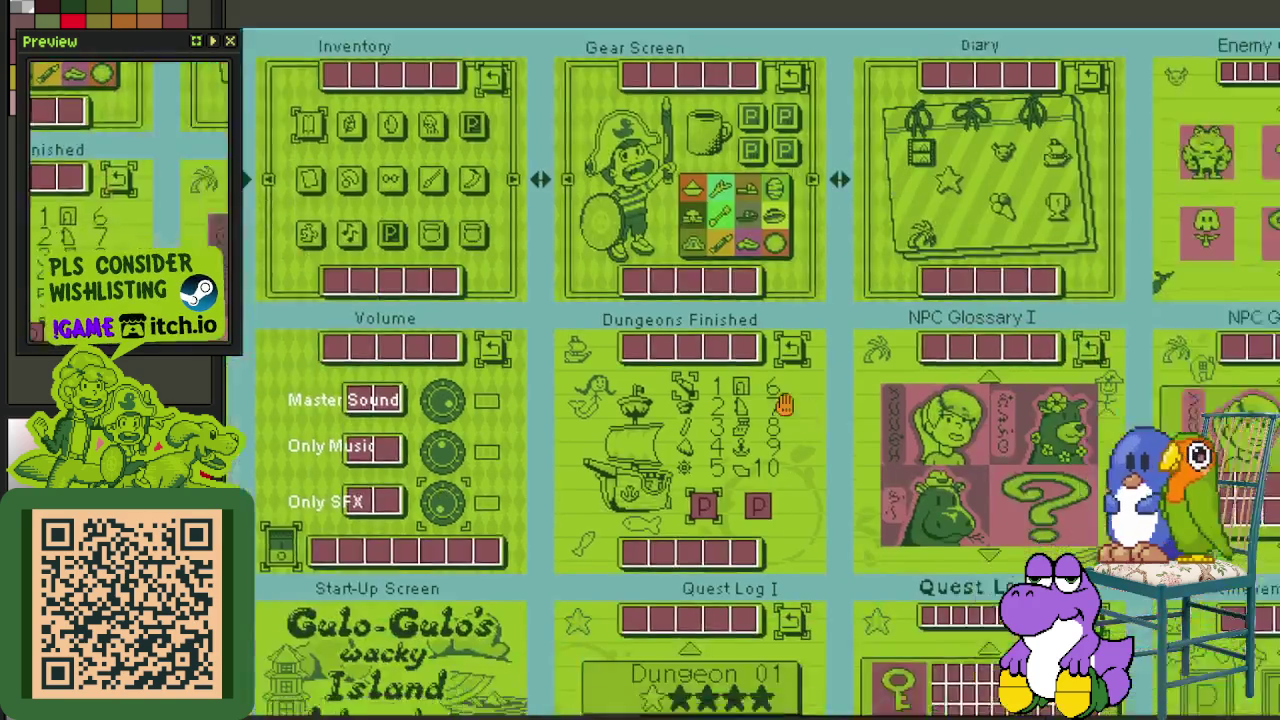
scroll(465, 362, "up", 1)
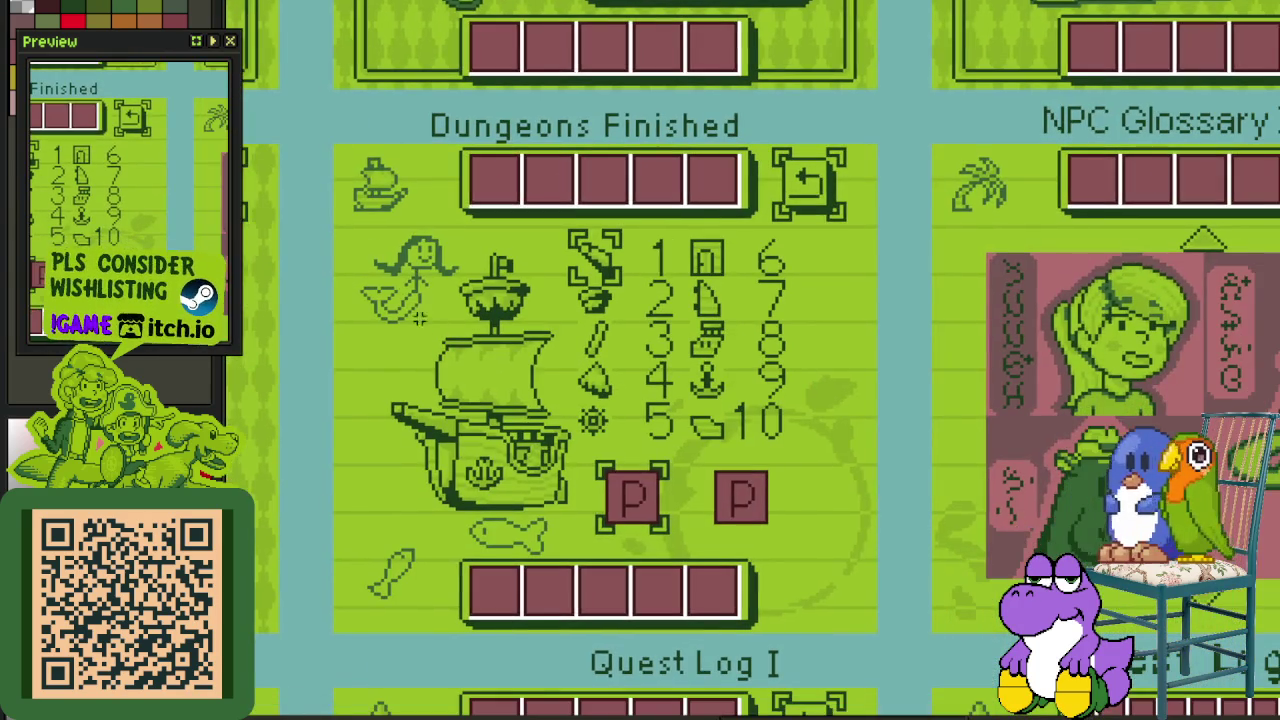
left_click_drag(343, 203, 850, 527)
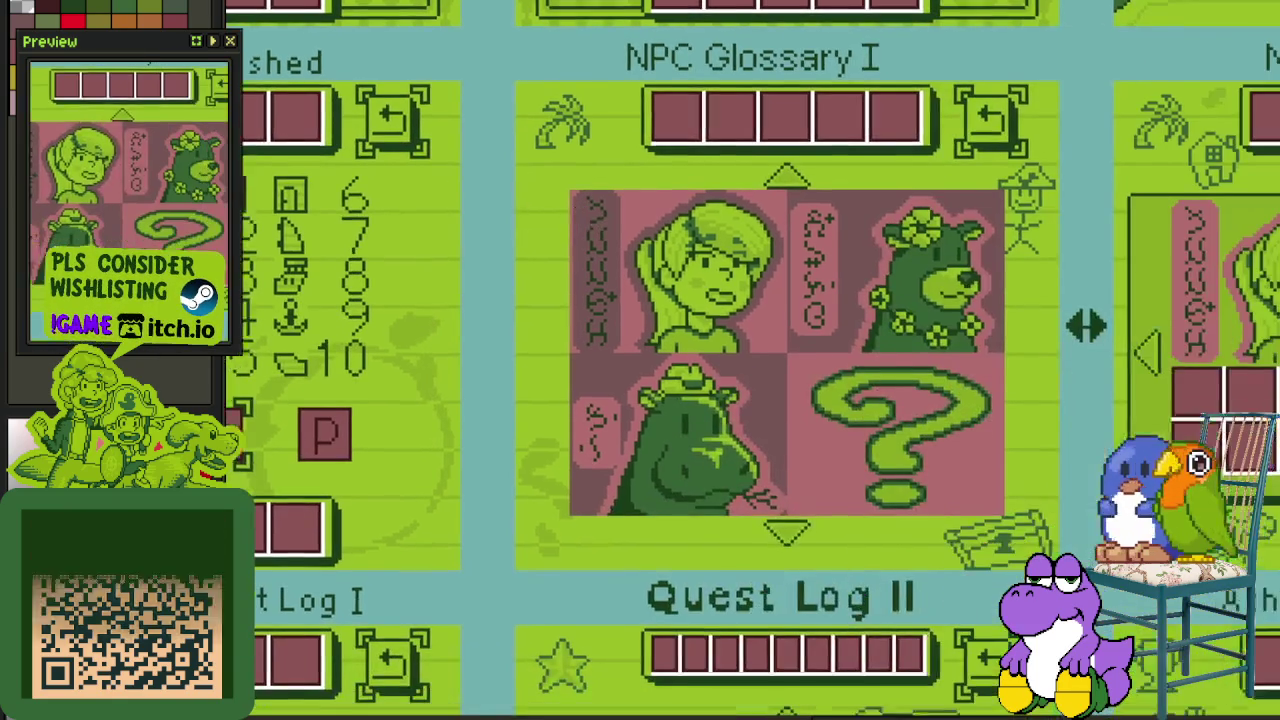
scroll(918, 512, "down", 3)
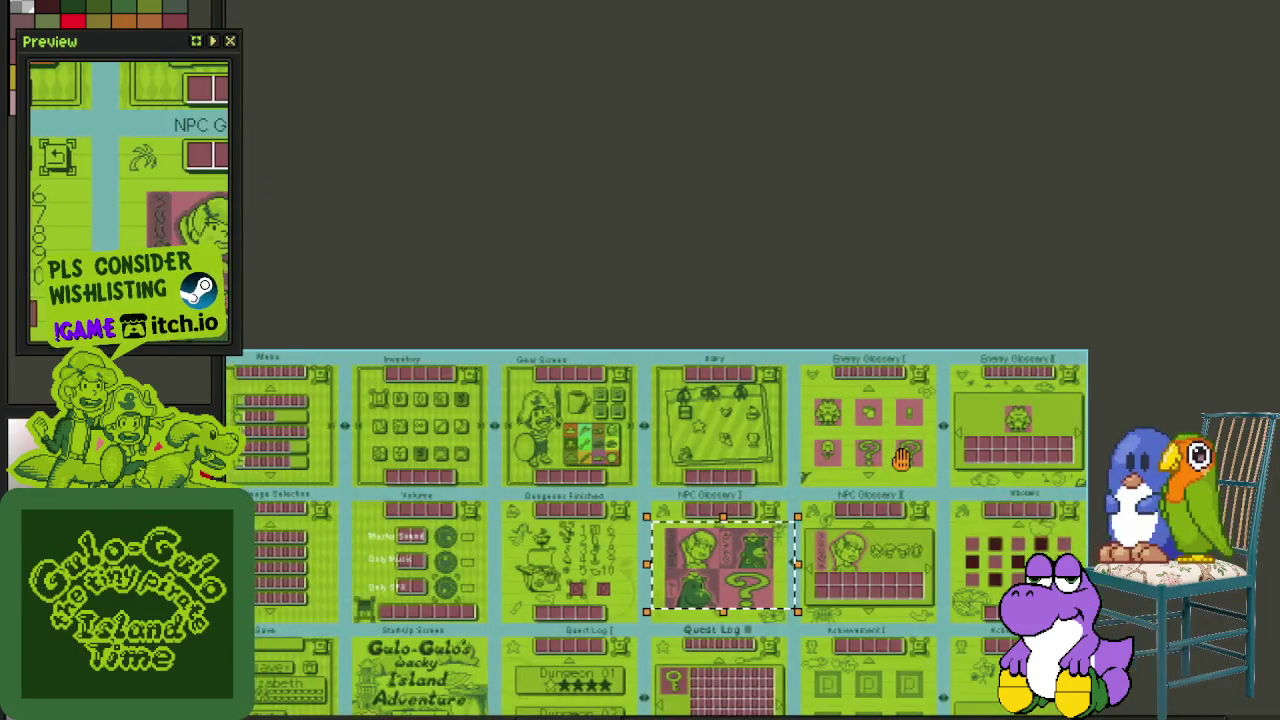
scroll(700, 400, "up", 3)
scroll(700, 400, "up", 2)
left_click_drag(401, 123, 1000, 560)
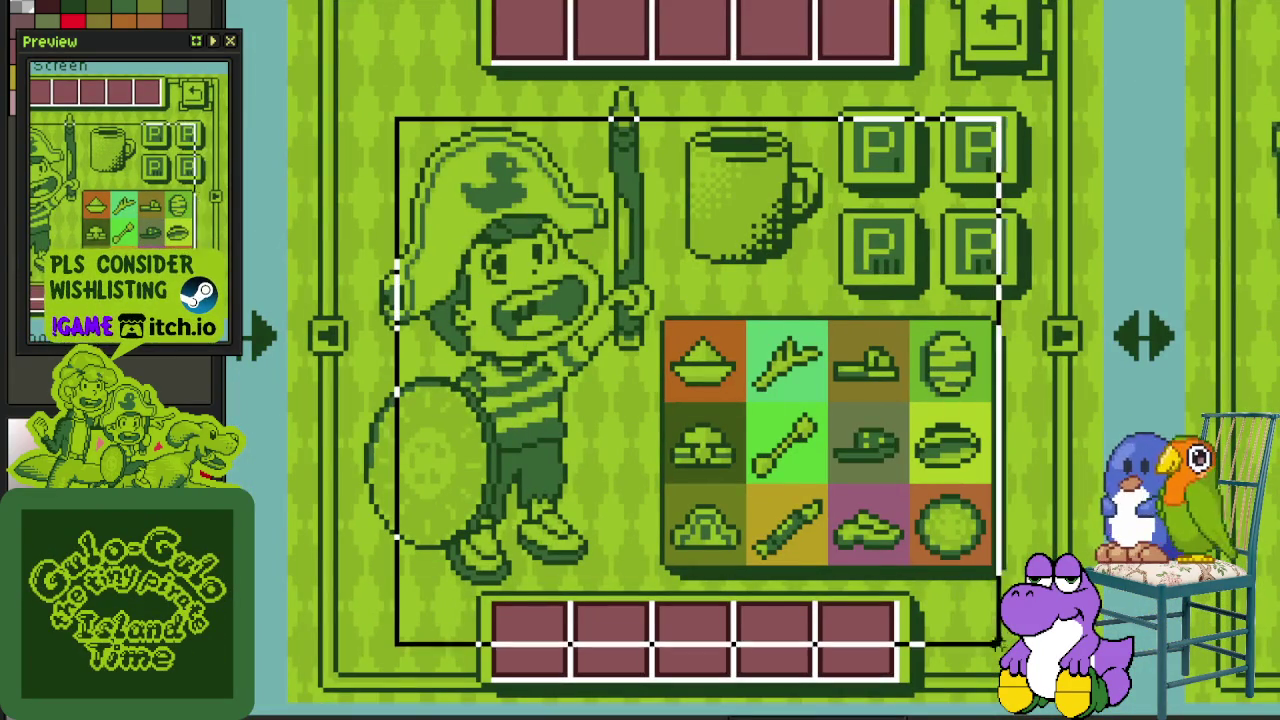
left_click_drag(545, 590, 860, 712)
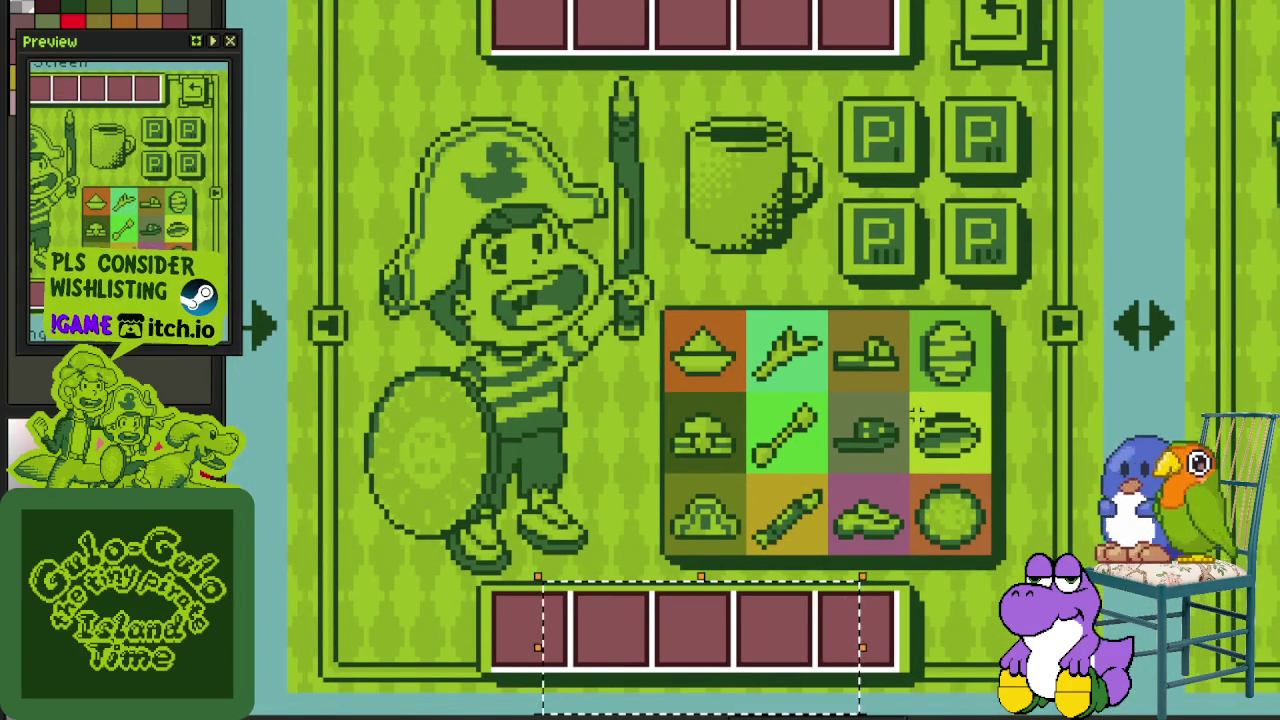
scroll(860, 712, "down", 2)
scroll(700, 400, "down", 1)
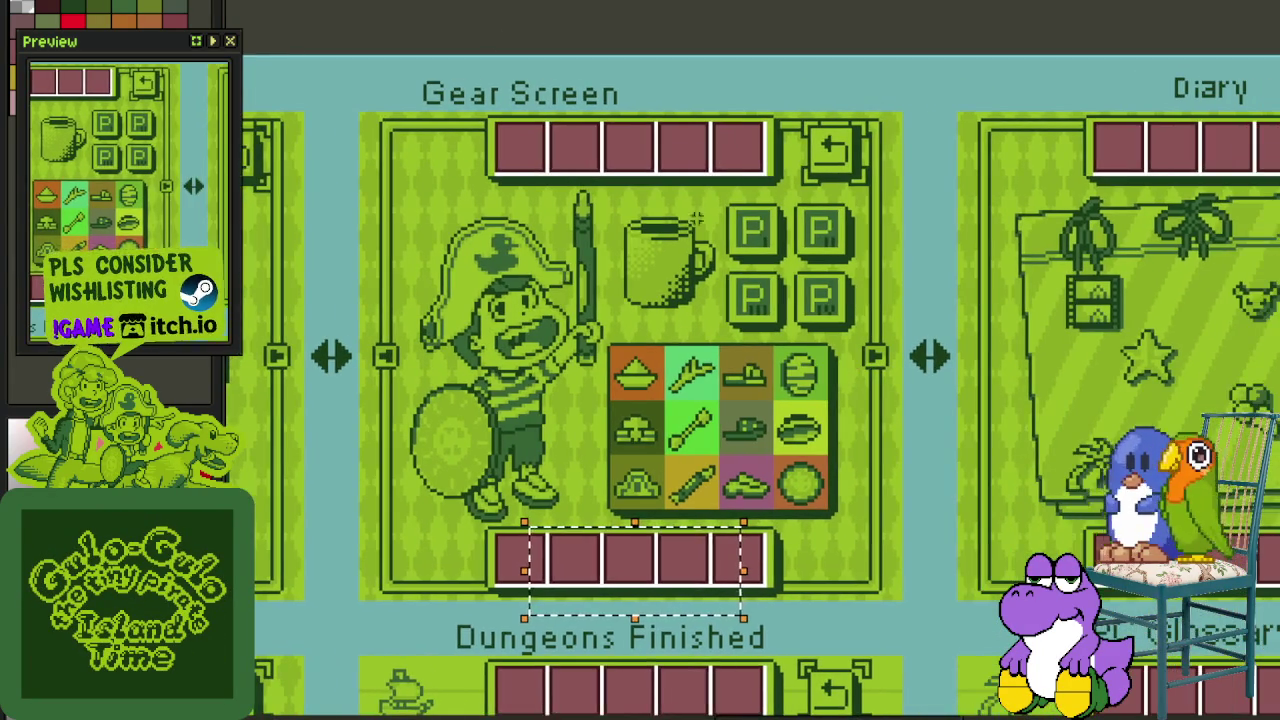
Step: On the overworld map, select the Studio, Cap House and Soda House rooms
key("ctrl+Tab")
key("ctrl+Tab")
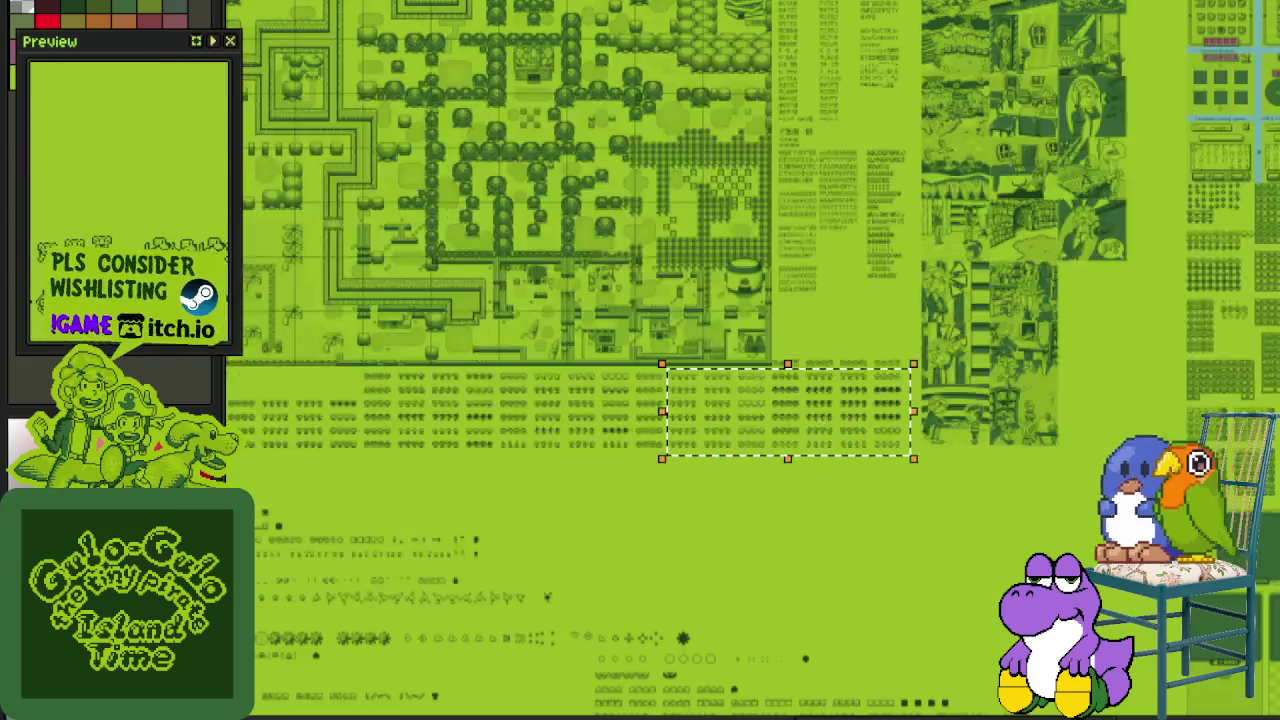
key("ctrl+Tab")
scroll(696, 463, "up", 2)
scroll(696, 463, "up", 2)
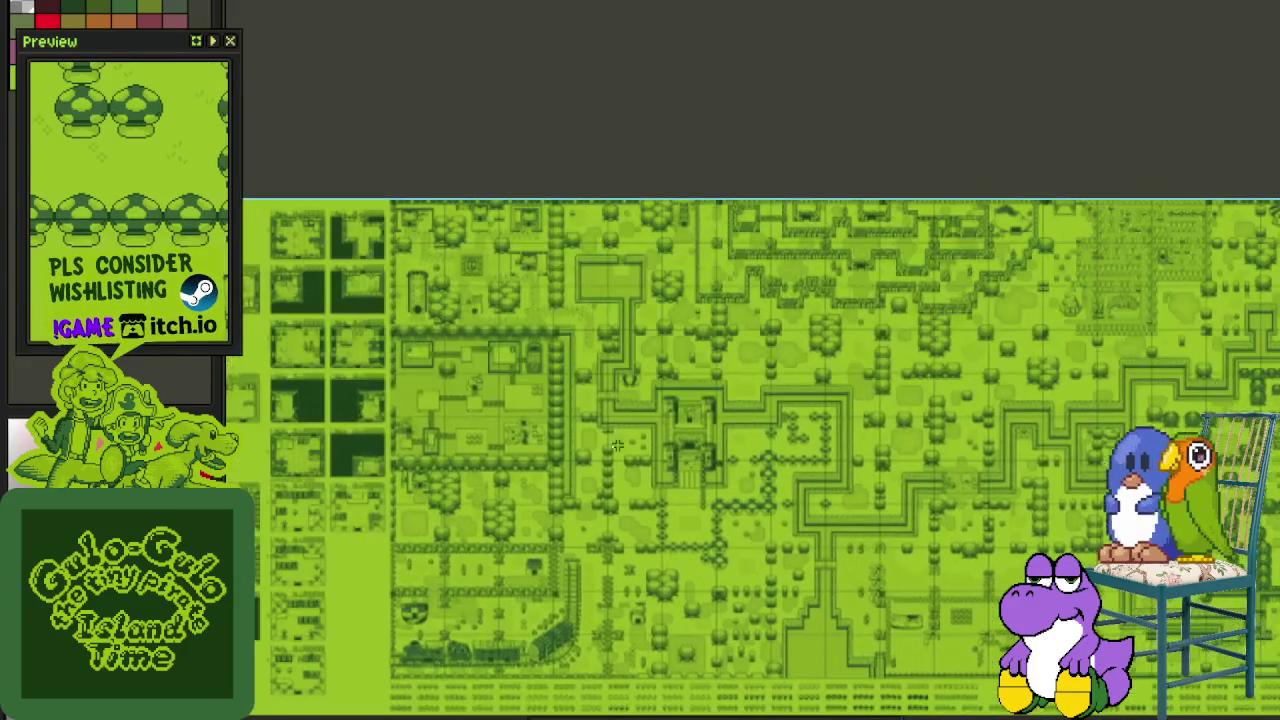
scroll(519, 474, "left", 5)
scroll(519, 474, "left", 3)
scroll(435, 200, "up", 3)
scroll(435, 200, "up", 1)
left_click_drag(435, 200, 1110, 705)
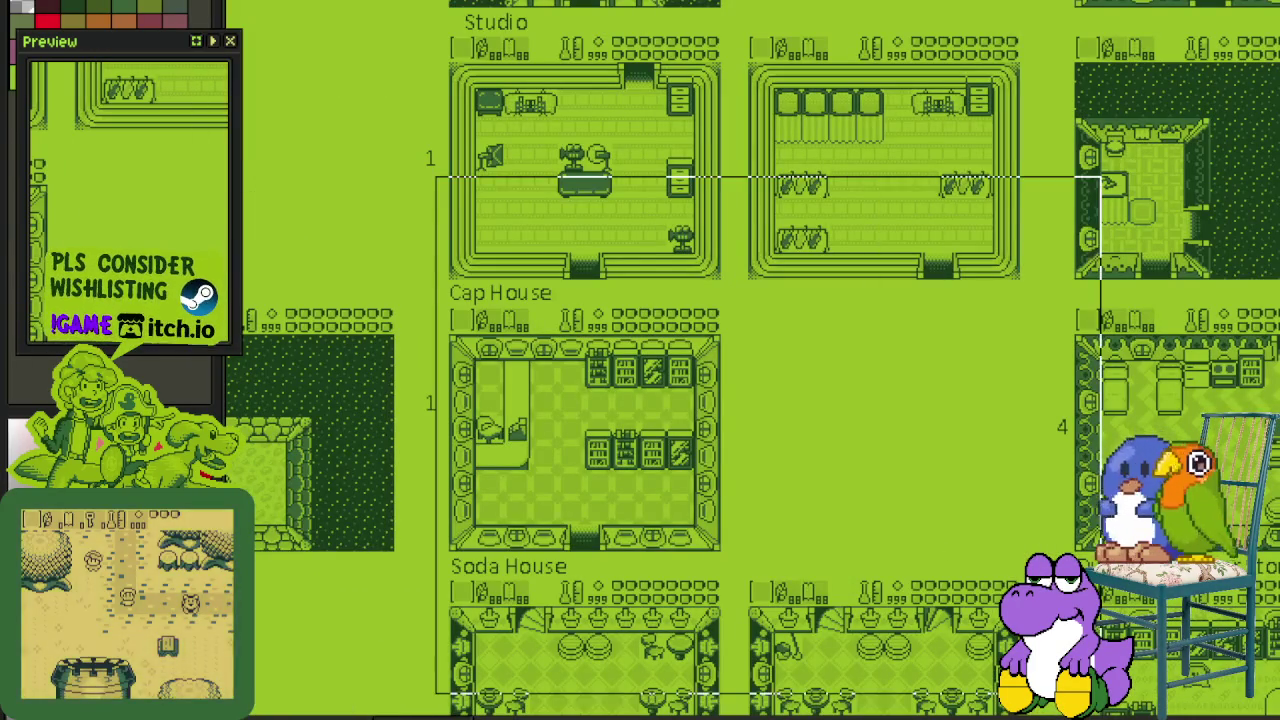
scroll(697, 103, "down", 3)
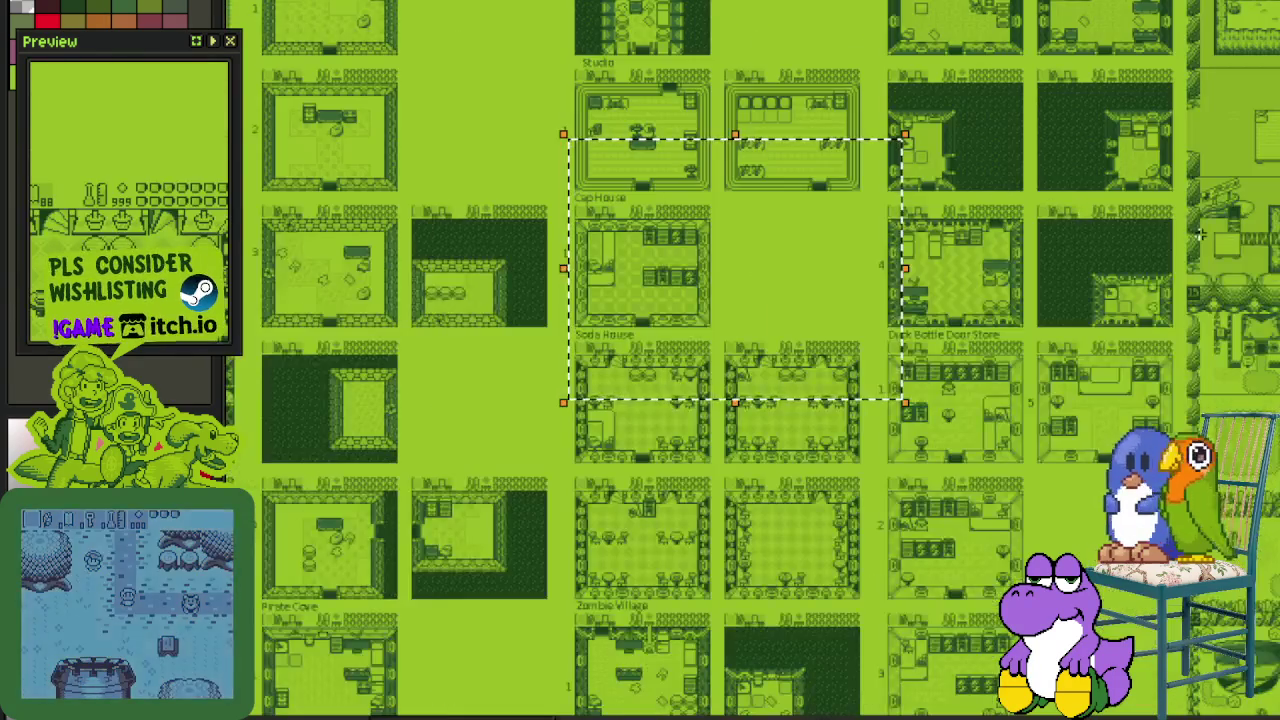
Step: On the tileset sheet, marquee-select a small and then a large block of sprite tiles
key("ctrl+Tab")
scroll(802, 513, "up", 2)
scroll(802, 513, "down", 3)
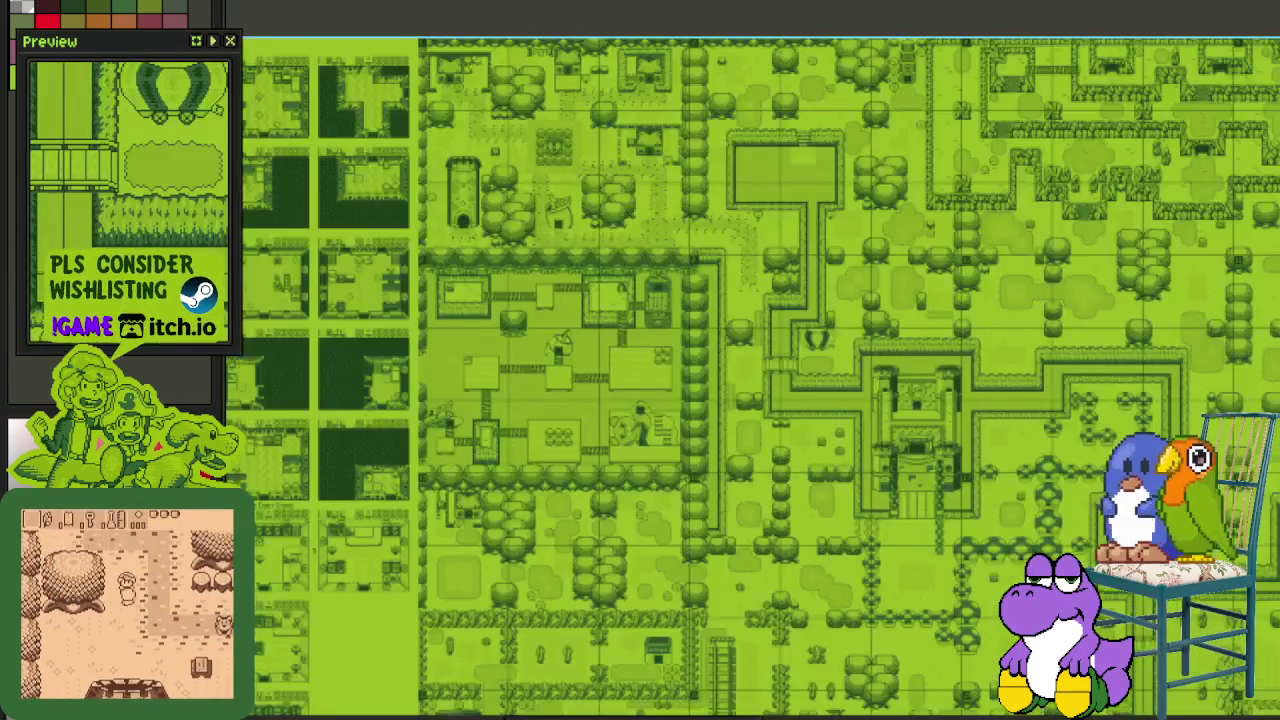
key("ctrl+Tab")
scroll(668, 423, "up", 1)
scroll(668, 423, "up", 1)
scroll(668, 423, "up", 1)
left_click_drag(397, 457, 1006, 163)
scroll(838, 398, "down", 1)
left_click_drag(825, 358, 975, 225)
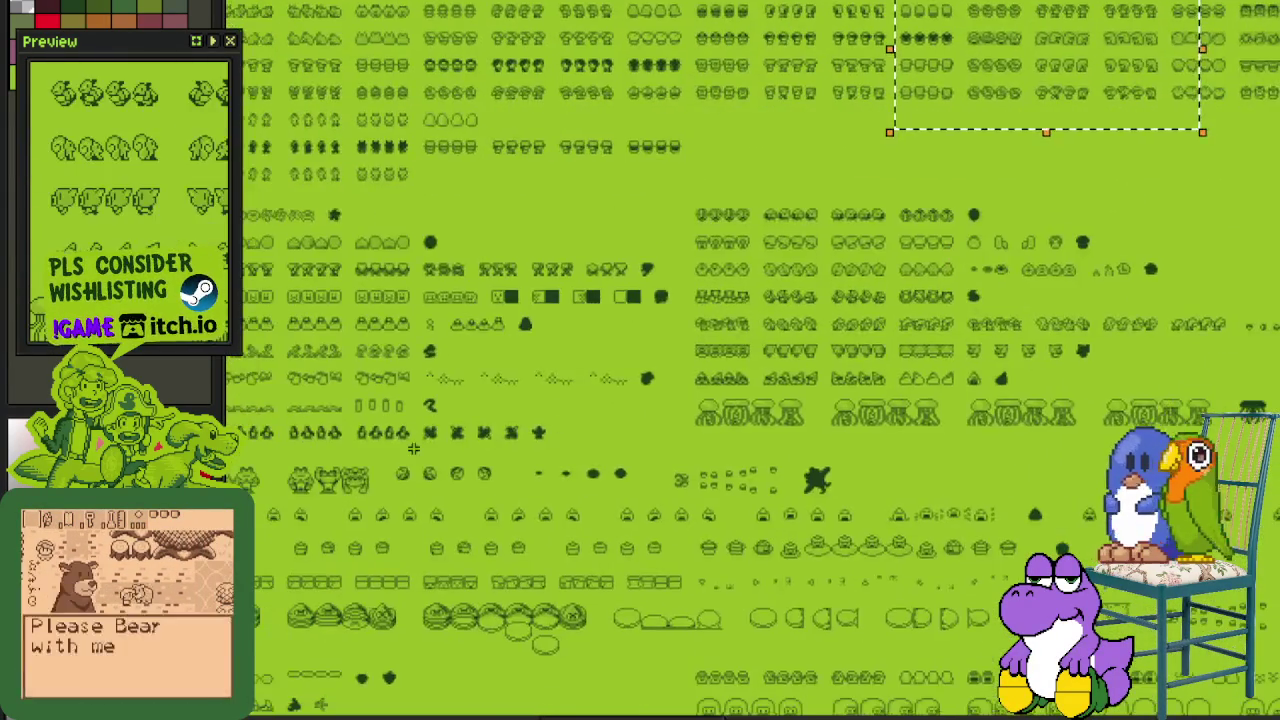
scroll(650, 365, "up", 2)
left_click_drag(373, 537, 1192, 10)
Step: Zoom and scroll across the rest of the tileset sheet
scroll(650, 365, "down", 2)
scroll(694, 271, "down", 5)
scroll(609, 394, "down", 3)
scroll(609, 394, "up", 2)
scroll(875, 474, "down", 2)
scroll(875, 474, "down", 4)
scroll(875, 474, "down", 4)
scroll(875, 474, "right", 3)
scroll(875, 474, "right", 3)
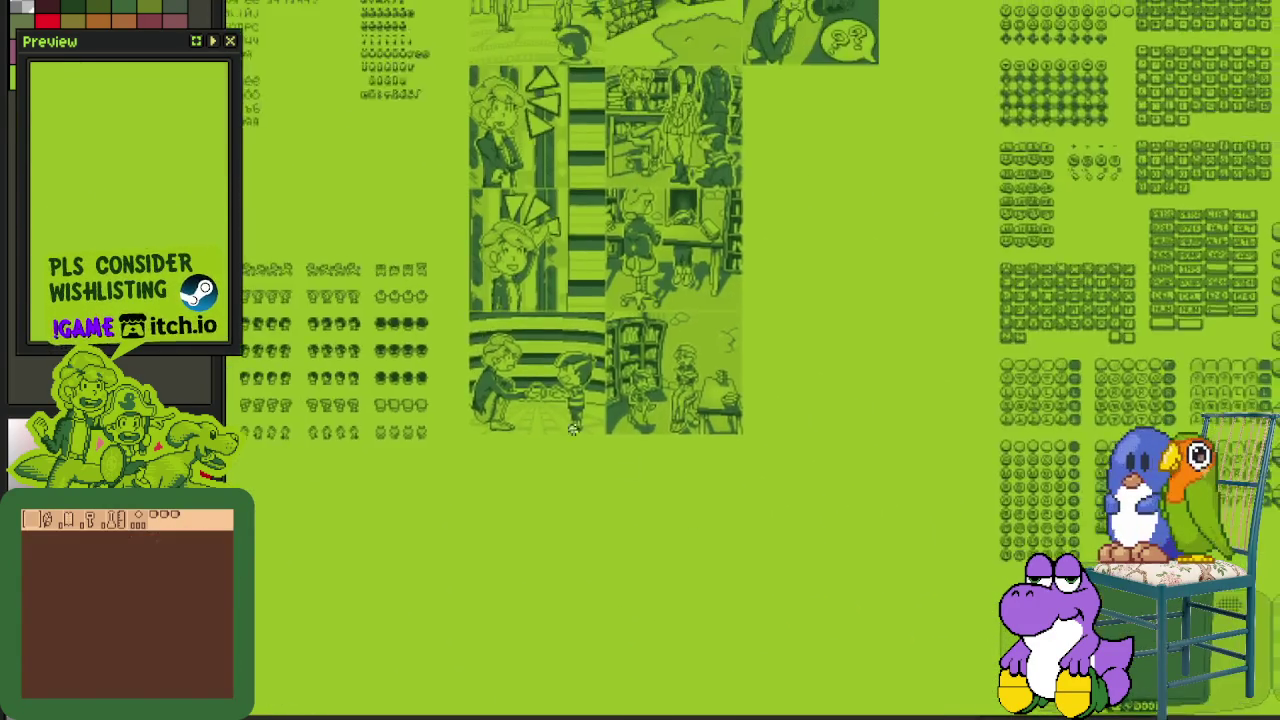
scroll(623, 463, "up", 2)
scroll(623, 463, "down", 3)
scroll(550, 706, "down", 3)
scroll(550, 706, "up", 3)
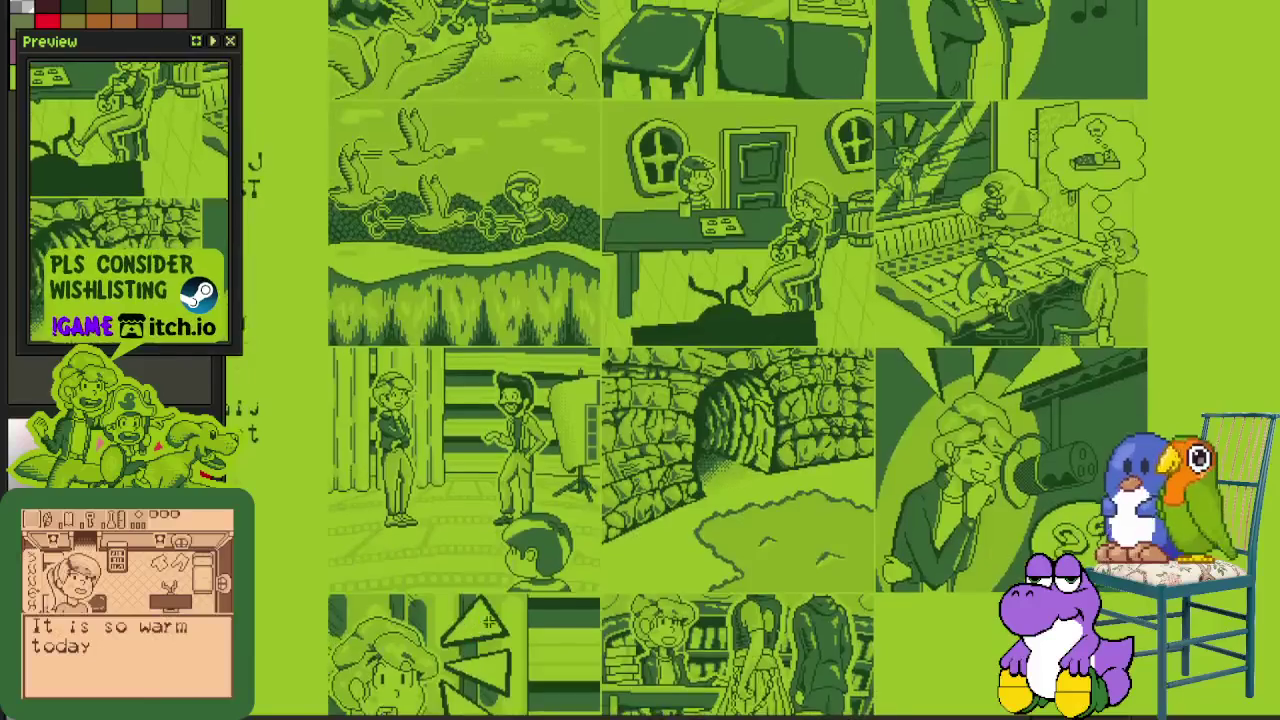
scroll(550, 706, "up", 3)
scroll(545, 660, "down", 2)
scroll(539, 622, "right", 3)
scroll(539, 622, "right", 3)
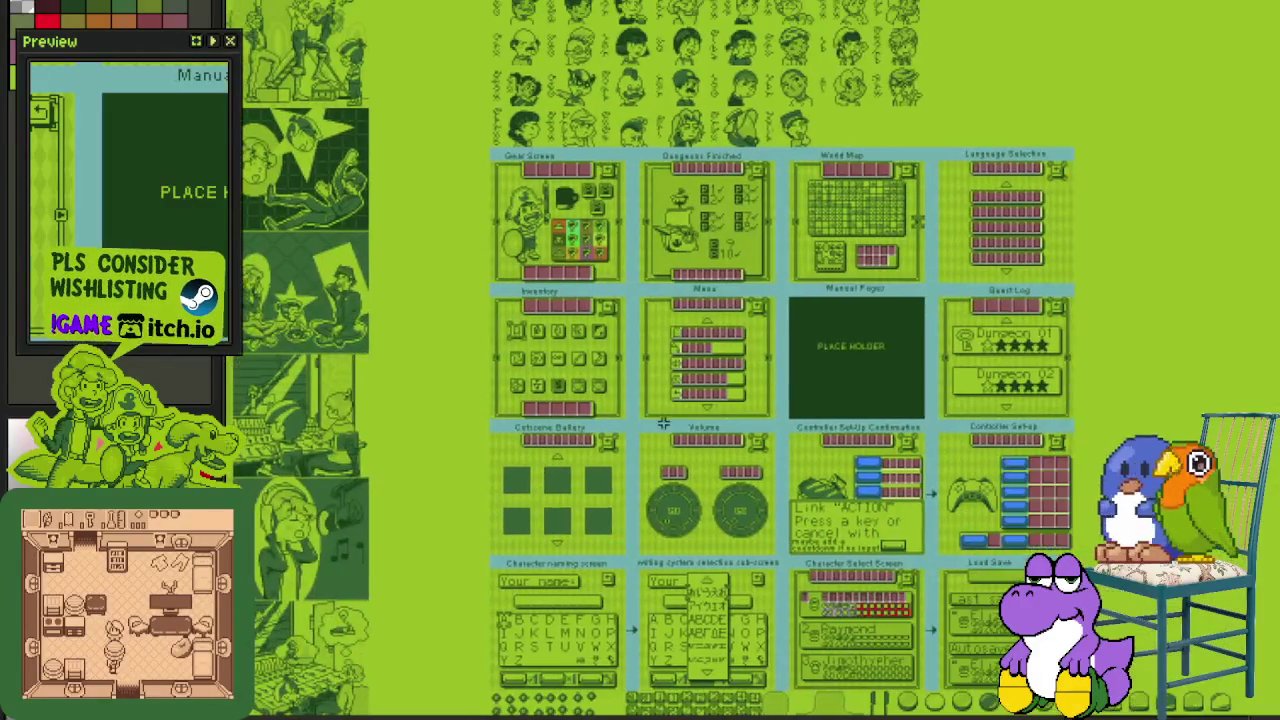
scroll(700, 400, "up", 3)
Step: Open the character portrait sheet with its top rows of portraits in view
left_click(900, 190)
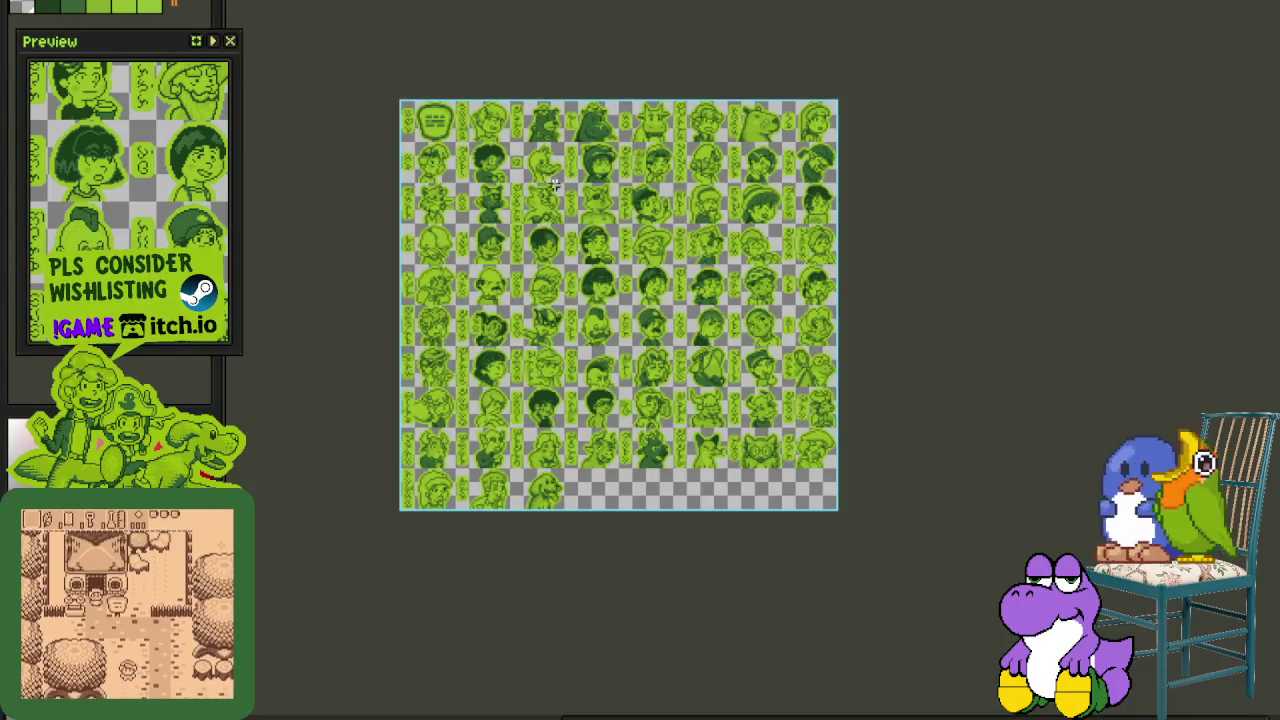
scroll(509, 220, "up", 3)
scroll(514, 260, "up", 1)
left_click_drag(545, 78, 519, 173)
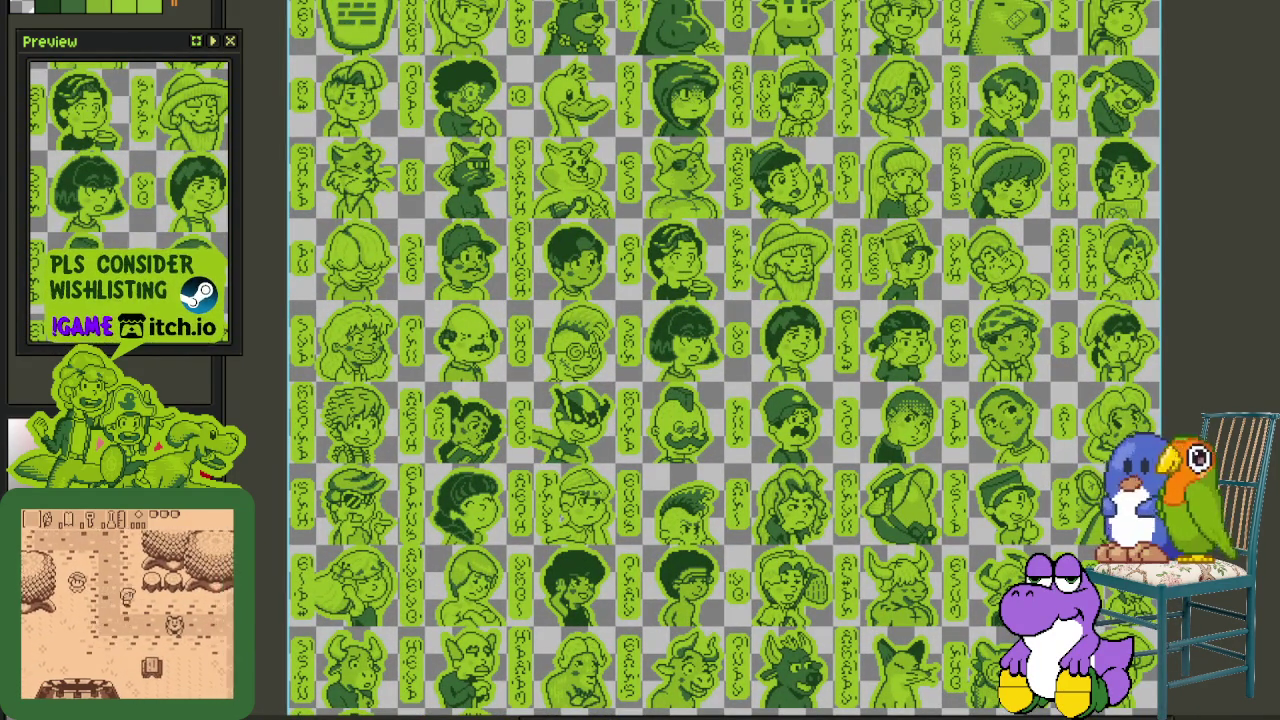
scroll(515, 300, "down", 2)
scroll(958, 443, "down", 1)
scroll(958, 443, "down", 5)
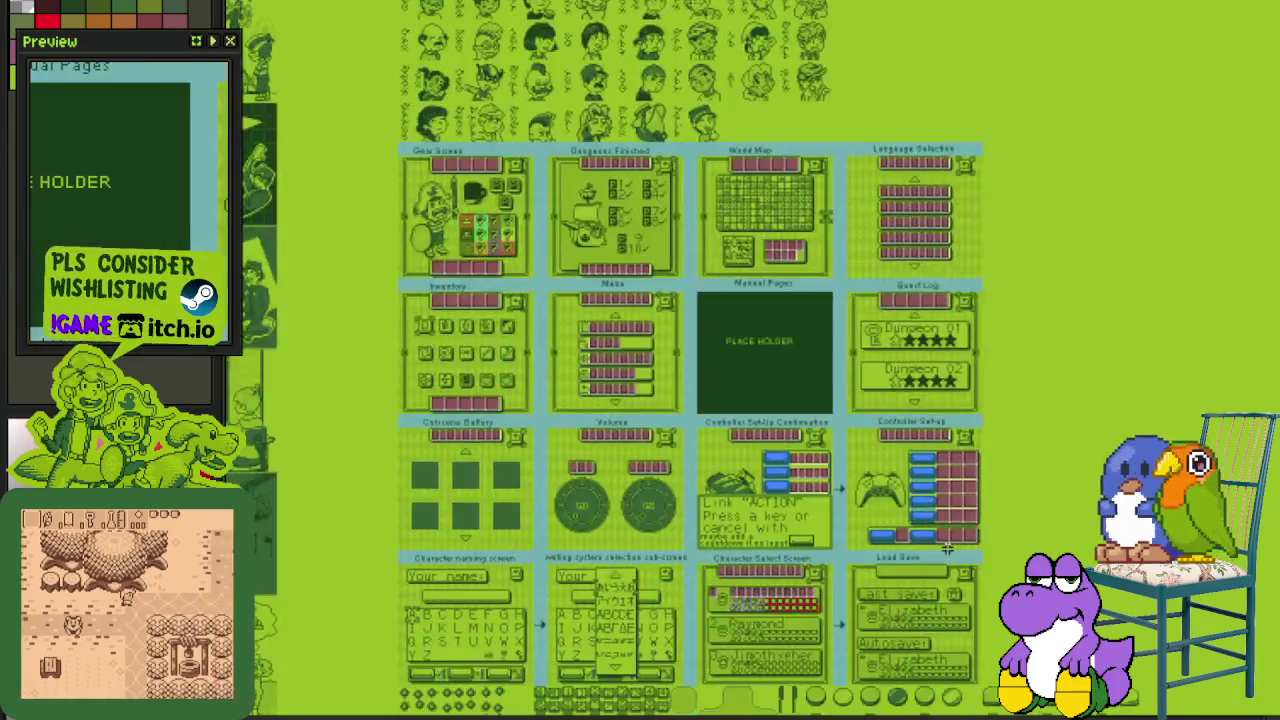
scroll(958, 443, "down", 3)
scroll(958, 443, "down", 1)
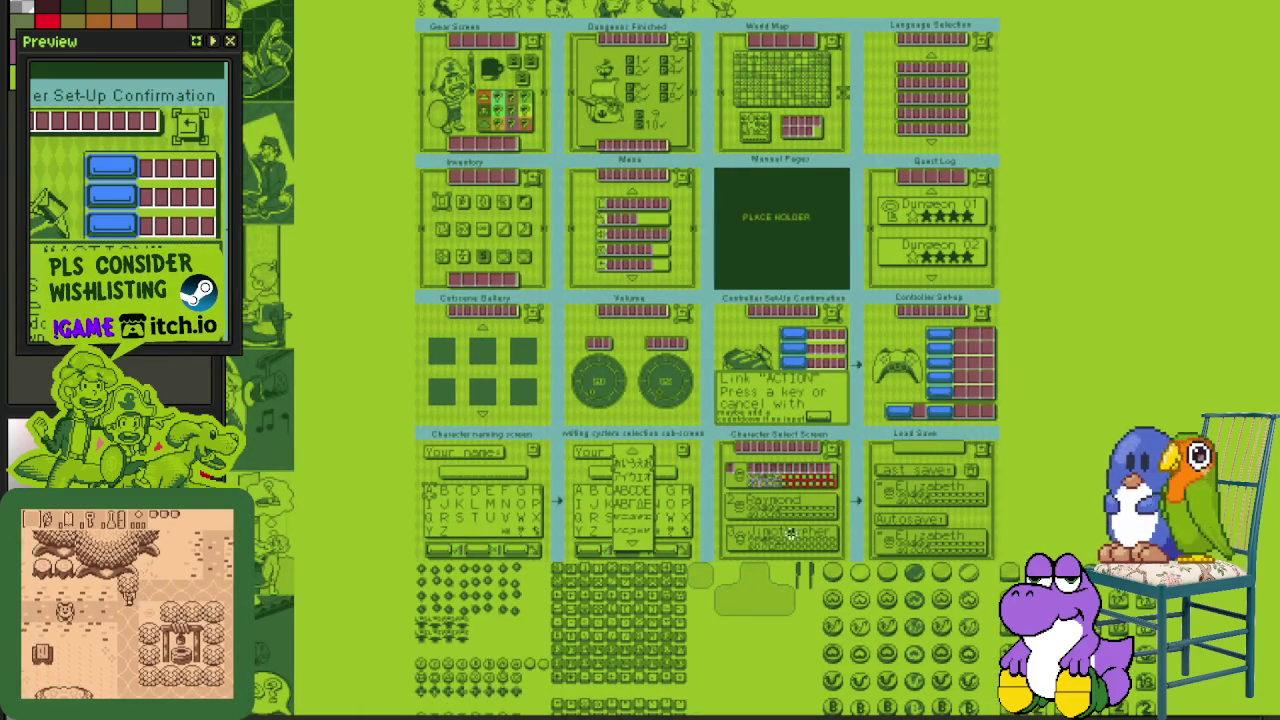
scroll(493, 339, "down", 5)
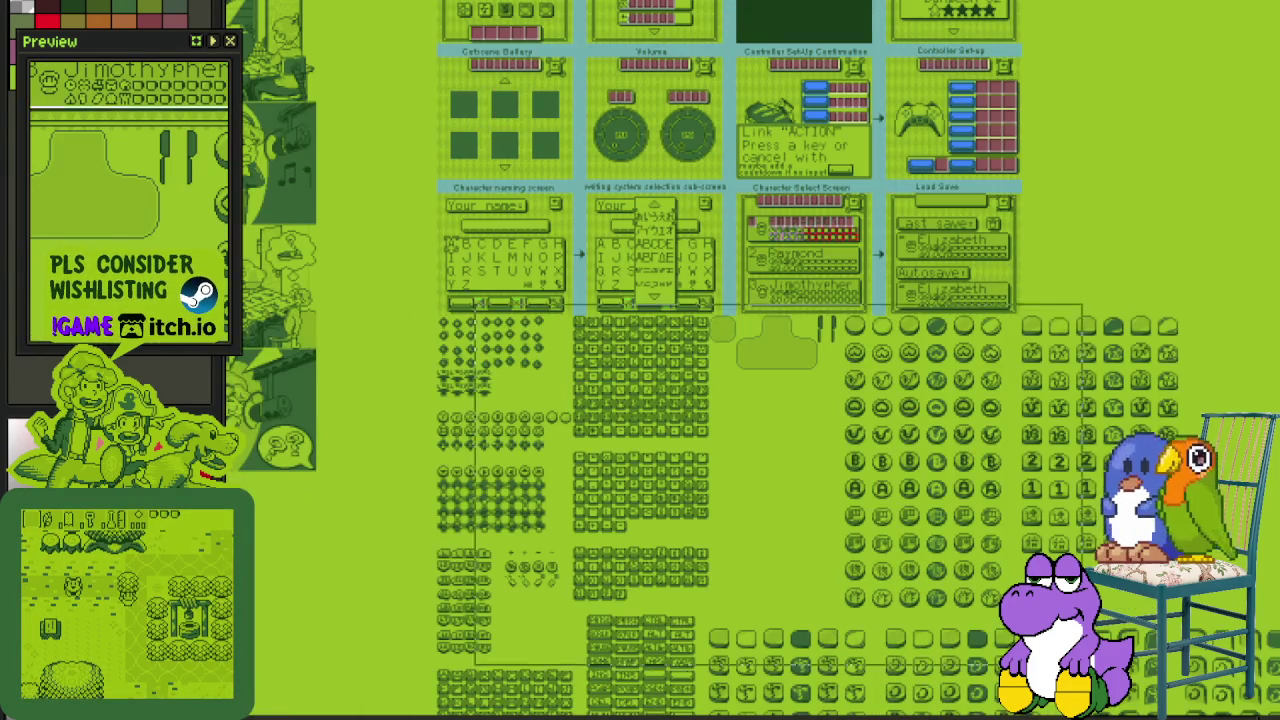
scroll(688, 413, "down", 5)
scroll(688, 413, "up", 2)
scroll(700, 410, "down", 3)
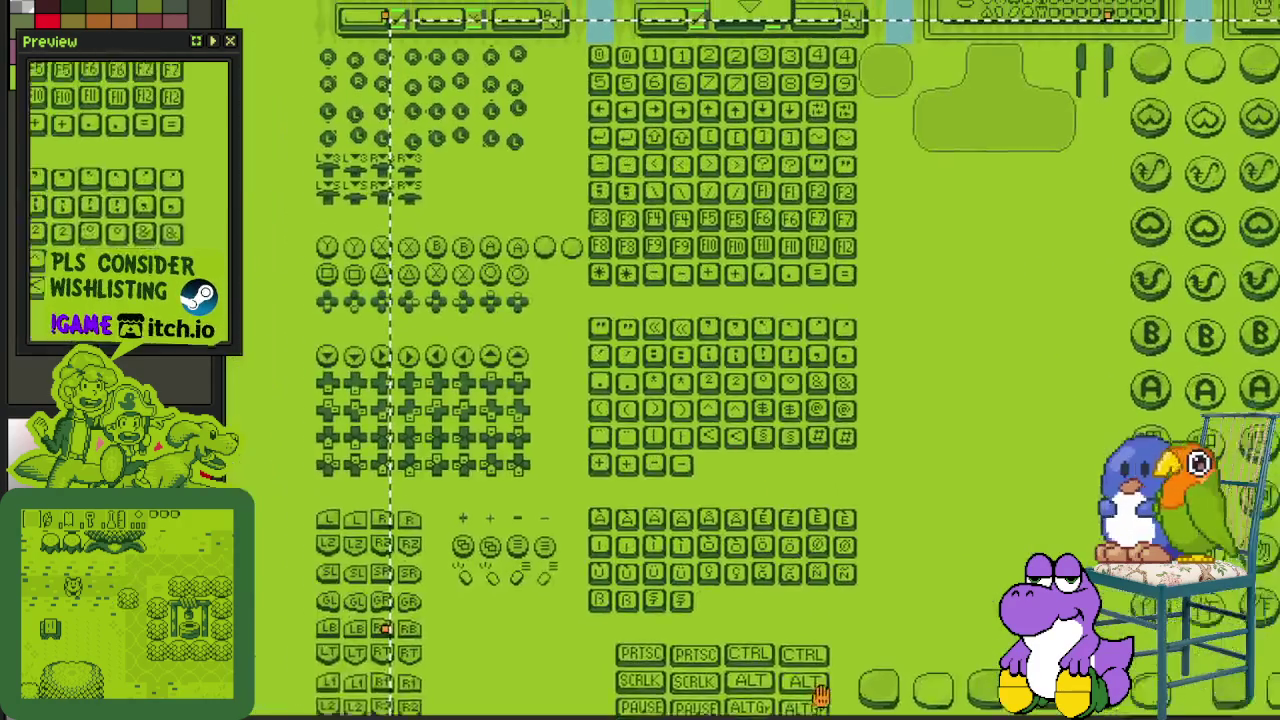
scroll(762, 42, "up", 3)
scroll(762, 42, "down", 3)
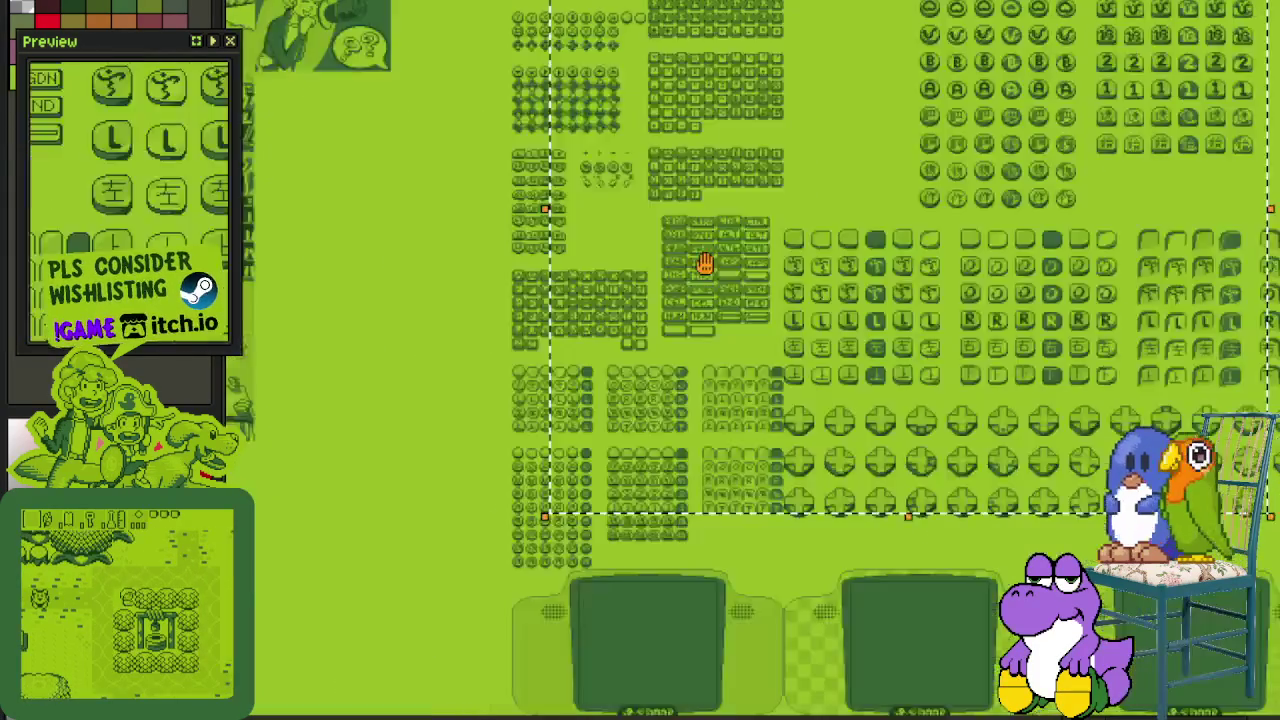
scroll(600, 600, "up", 3)
left_click_drag(500, 300, 397, 88)
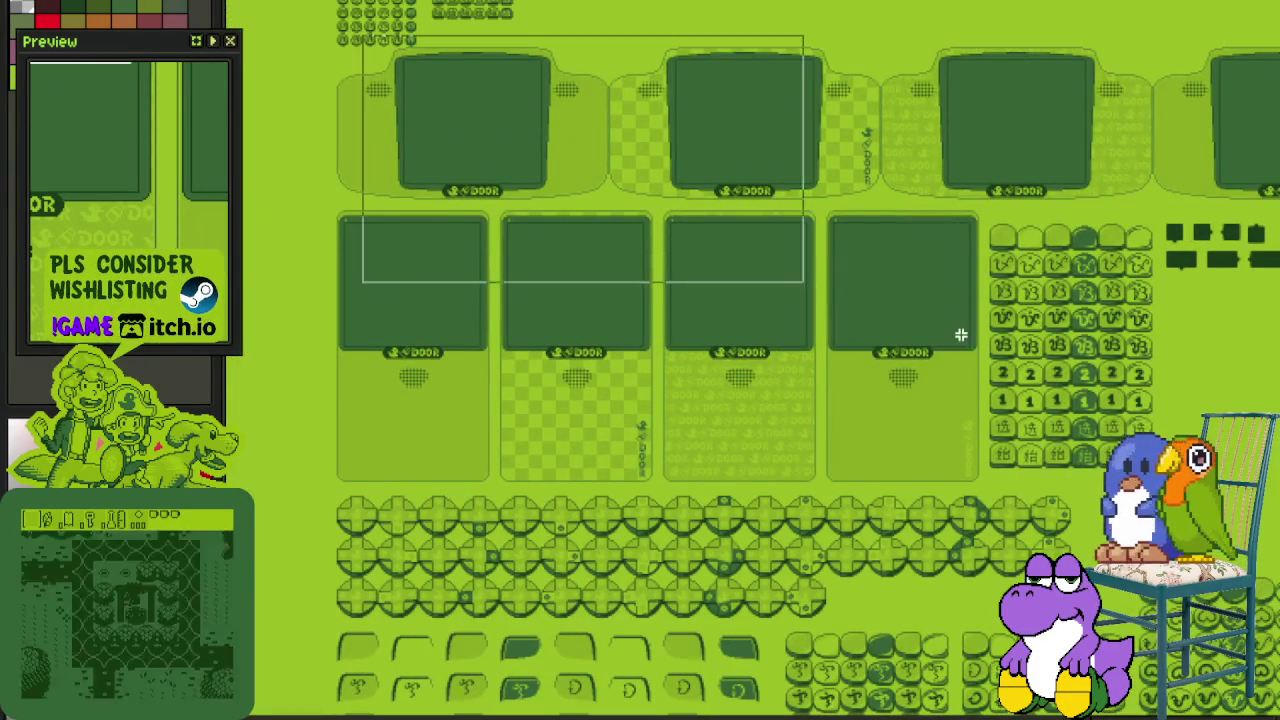
scroll(808, 448, "right", 1)
scroll(598, 175, "up", 2)
scroll(598, 175, "down", 2)
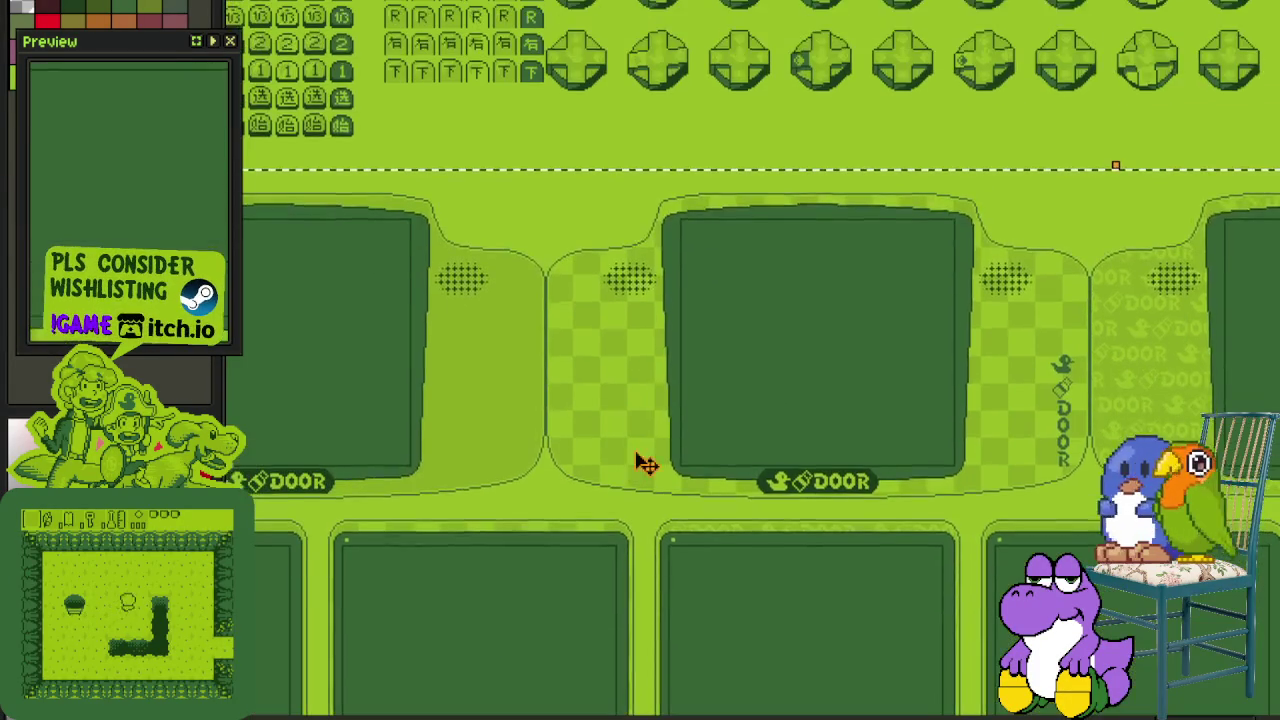
scroll(806, 331, "down", 1)
left_click_drag(812, 432, 786, 171)
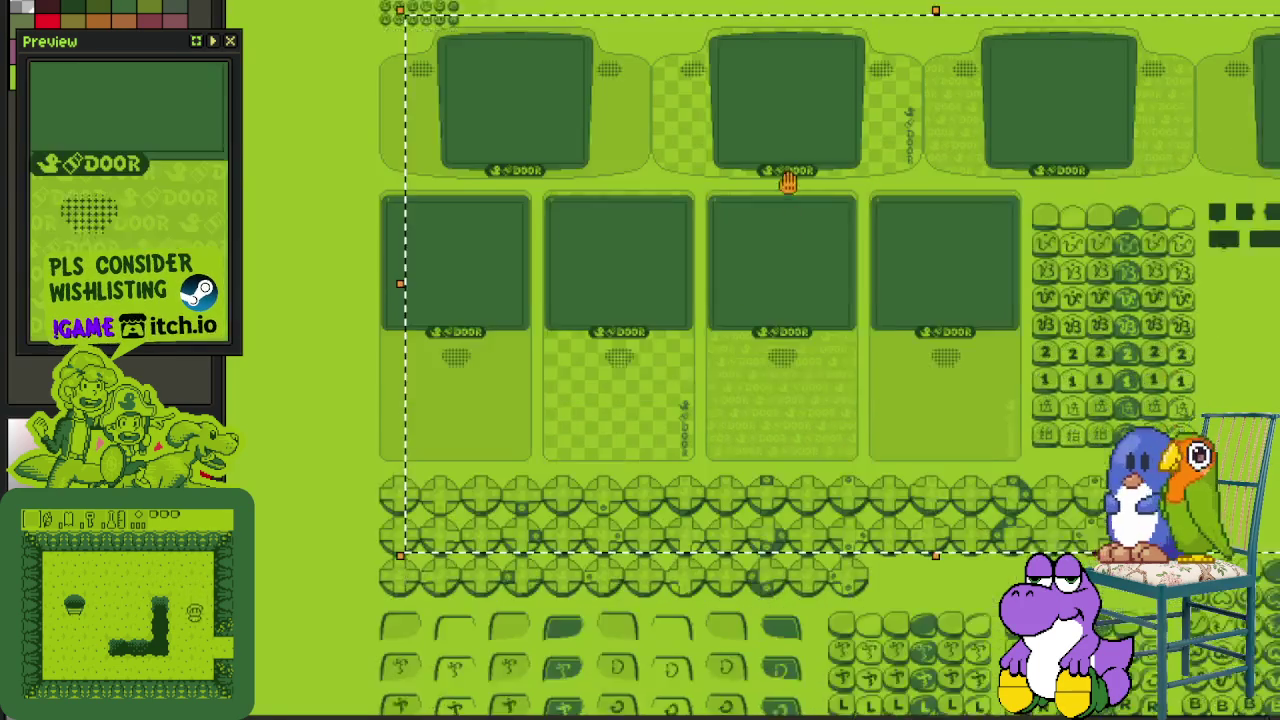
left_click_drag(829, 386, 829, 186)
scroll(666, 494, "down", 1)
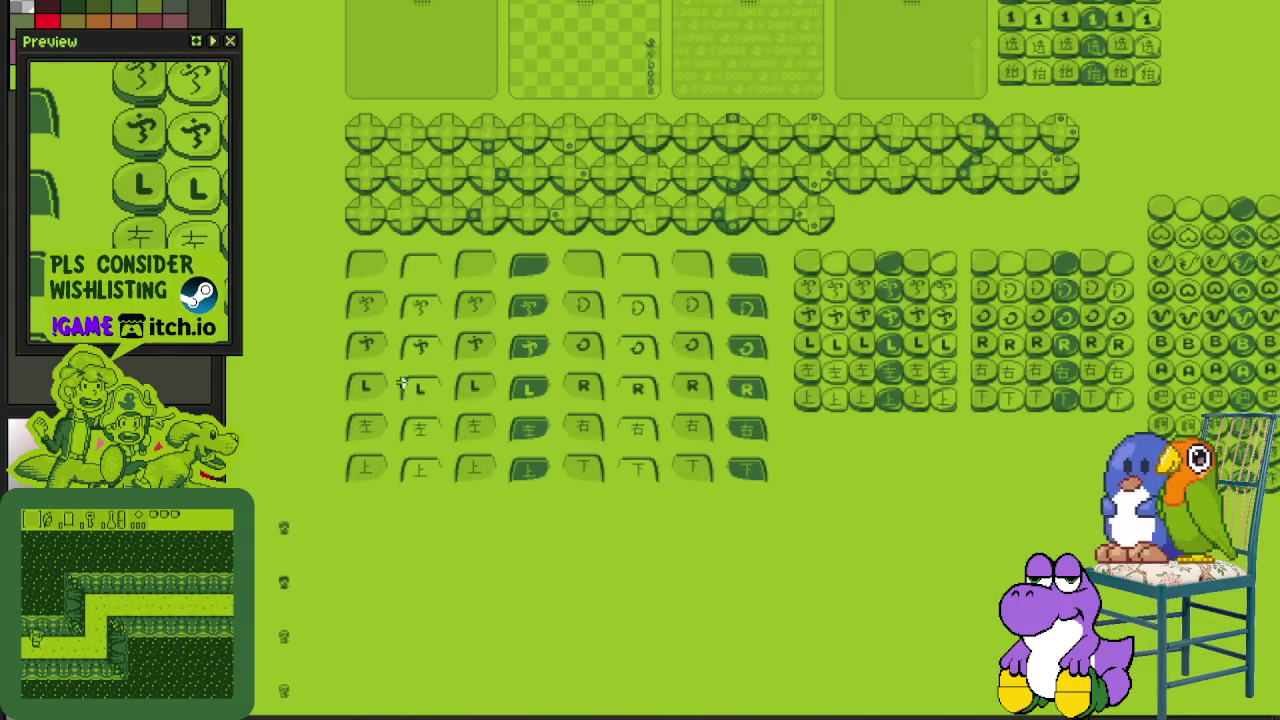
scroll(394, 614, "up", 3)
key("ctrl+Tab")
left_click_drag(560, 171, 580, 290)
scroll(478, 328, "up", 2)
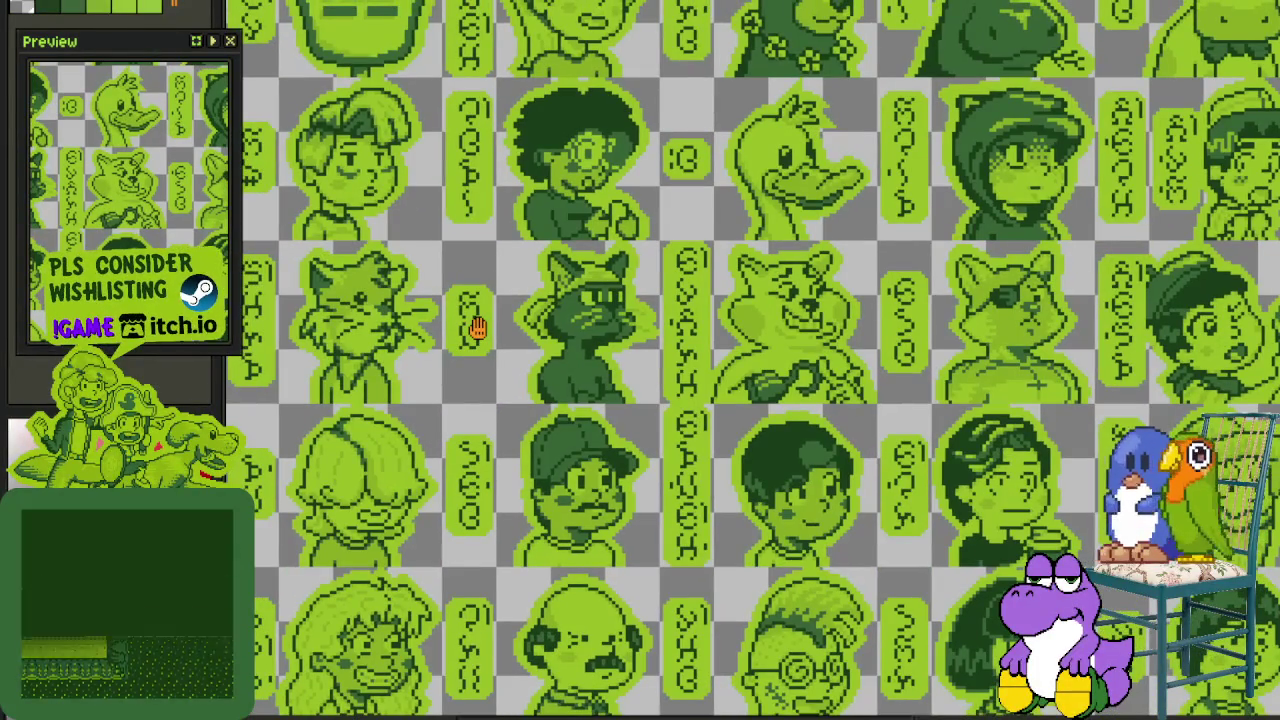
scroll(478, 328, "right", 5)
left_click_drag(396, 316, 786, 316)
scroll(700, 350, "up", 2)
scroll(605, 387, "left", 3)
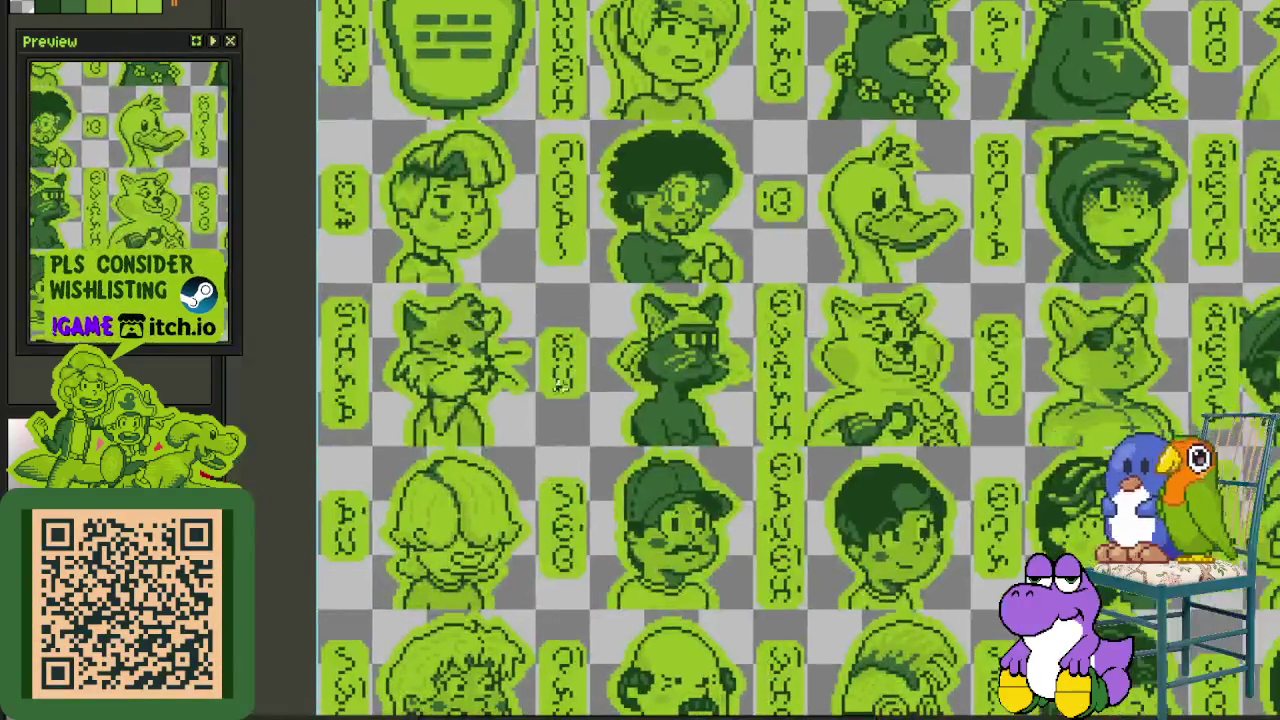
left_click_drag(679, 418, 1188, 286)
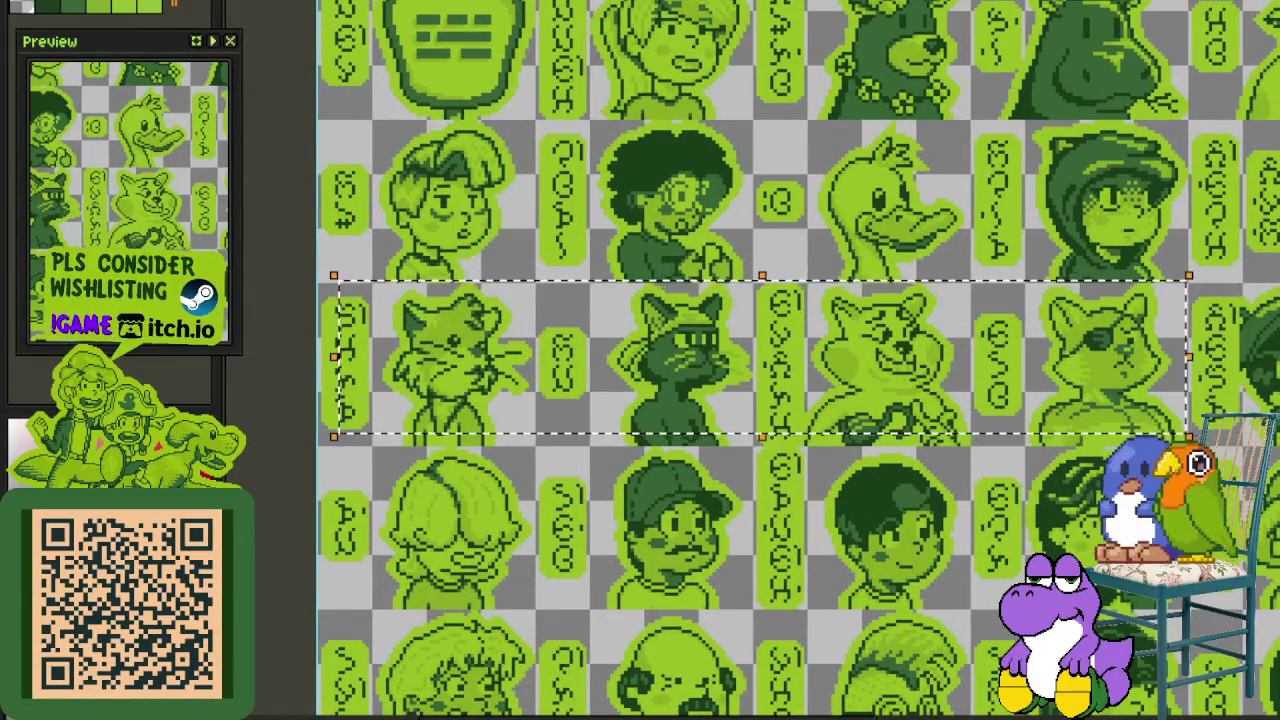
scroll(700, 360, "right", 8)
scroll(700, 360, "down", 3)
left_click_drag(1000, 400, 557, 223)
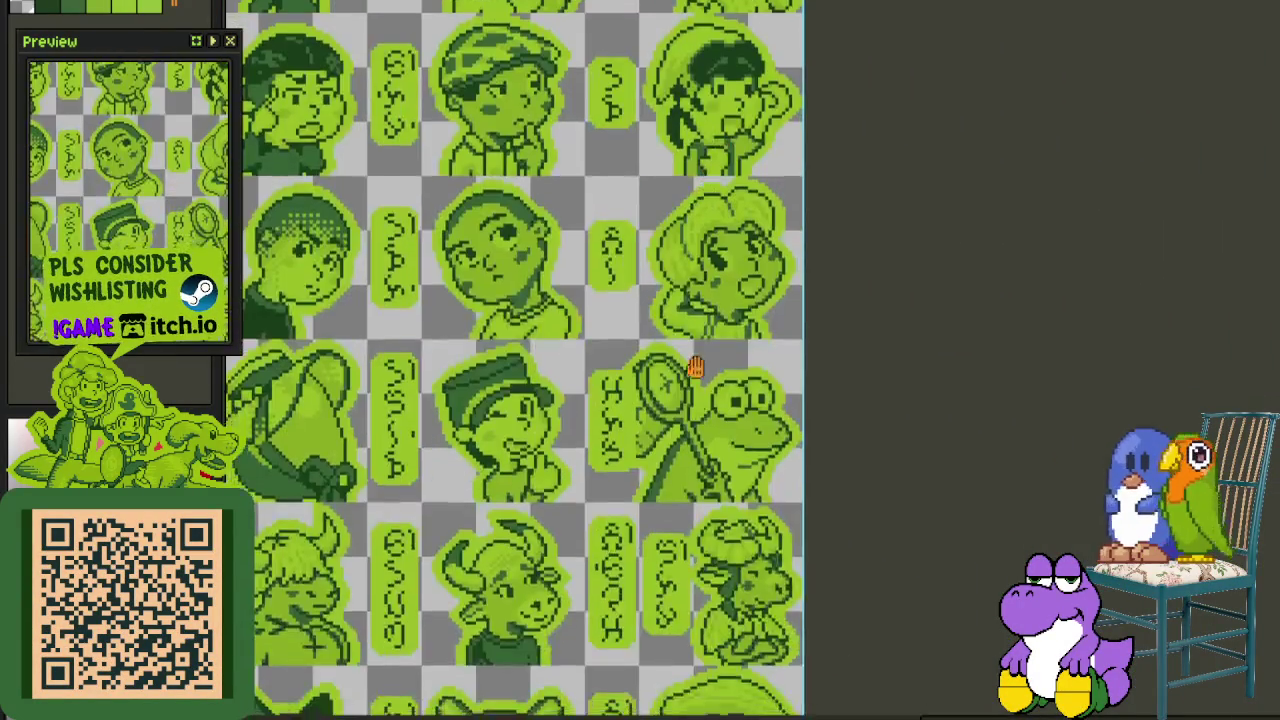
left_click_drag(645, 300, 625, 117)
scroll(677, 420, "up", 5)
scroll(688, 450, "up", 5)
scroll(688, 455, "up", 5)
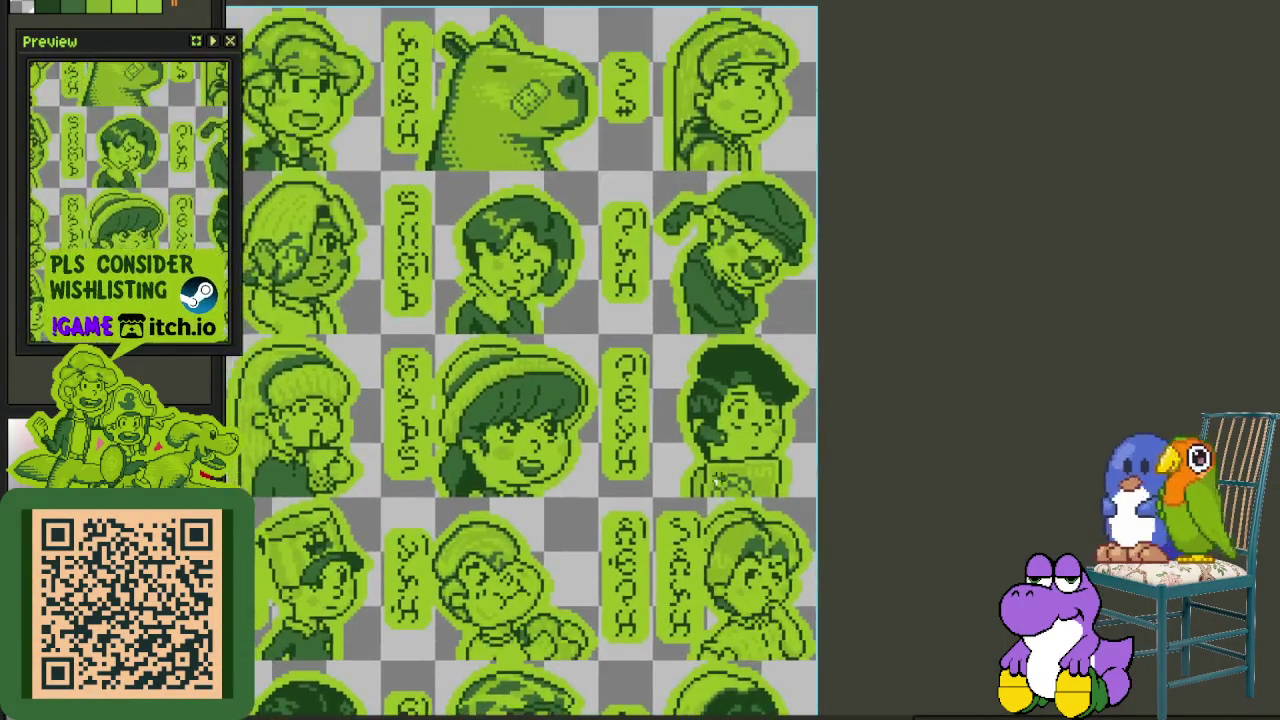
scroll(688, 455, "up", 5)
scroll(688, 455, "down", 3)
scroll(640, 400, "down", 3)
scroll(600, 260, "up", 1)
scroll(596, 245, "up", 1)
scroll(640, 270, "down", 1)
scroll(780, 330, "down", 1)
left_click_drag(857, 357, 1006, 363)
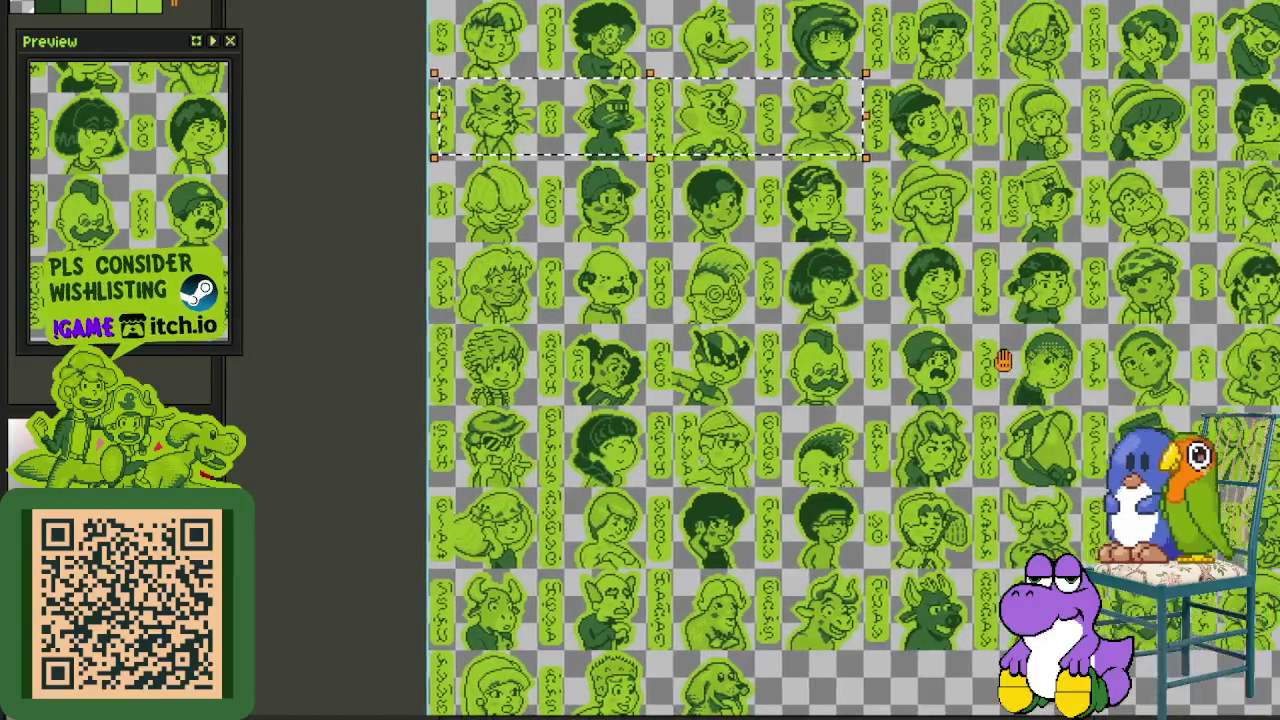
scroll(340, 289, "up", 4)
scroll(340, 289, "up", 2)
left_click_drag(426, 440, 1038, 22)
scroll(1010, 205, "down", 1)
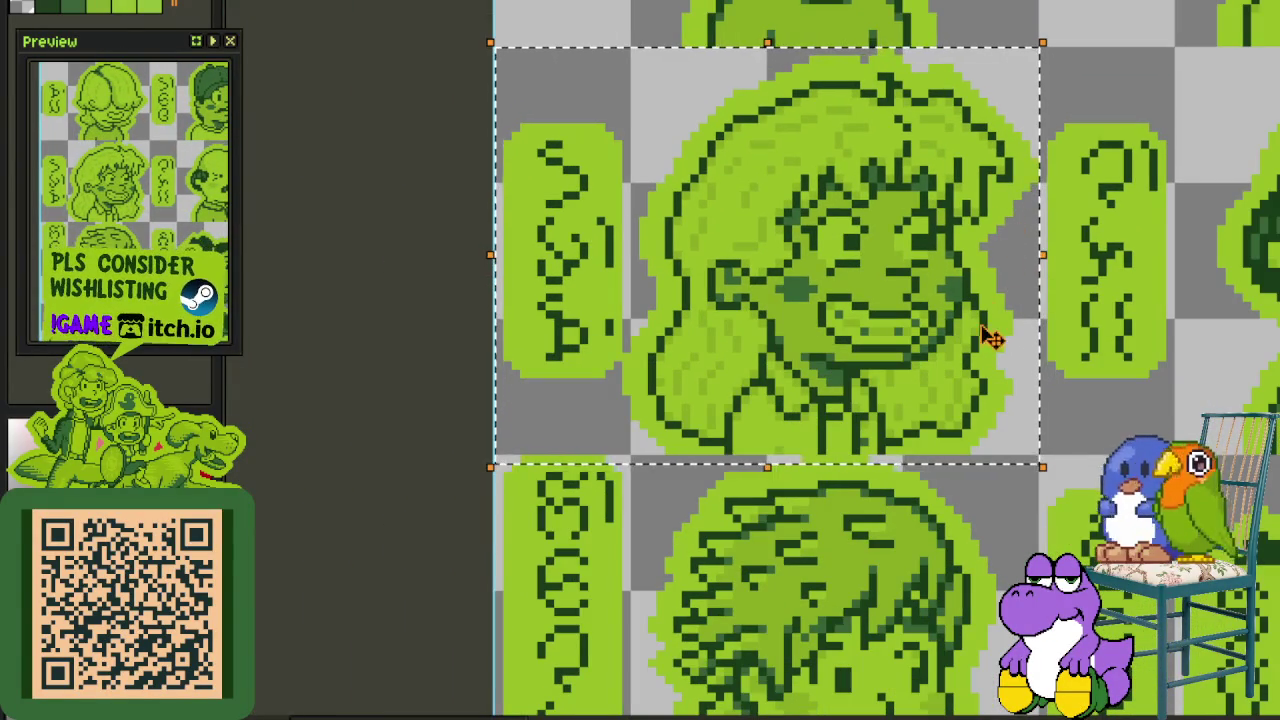
scroll(1150, 280, "down", 1)
scroll(1145, 290, "down", 1)
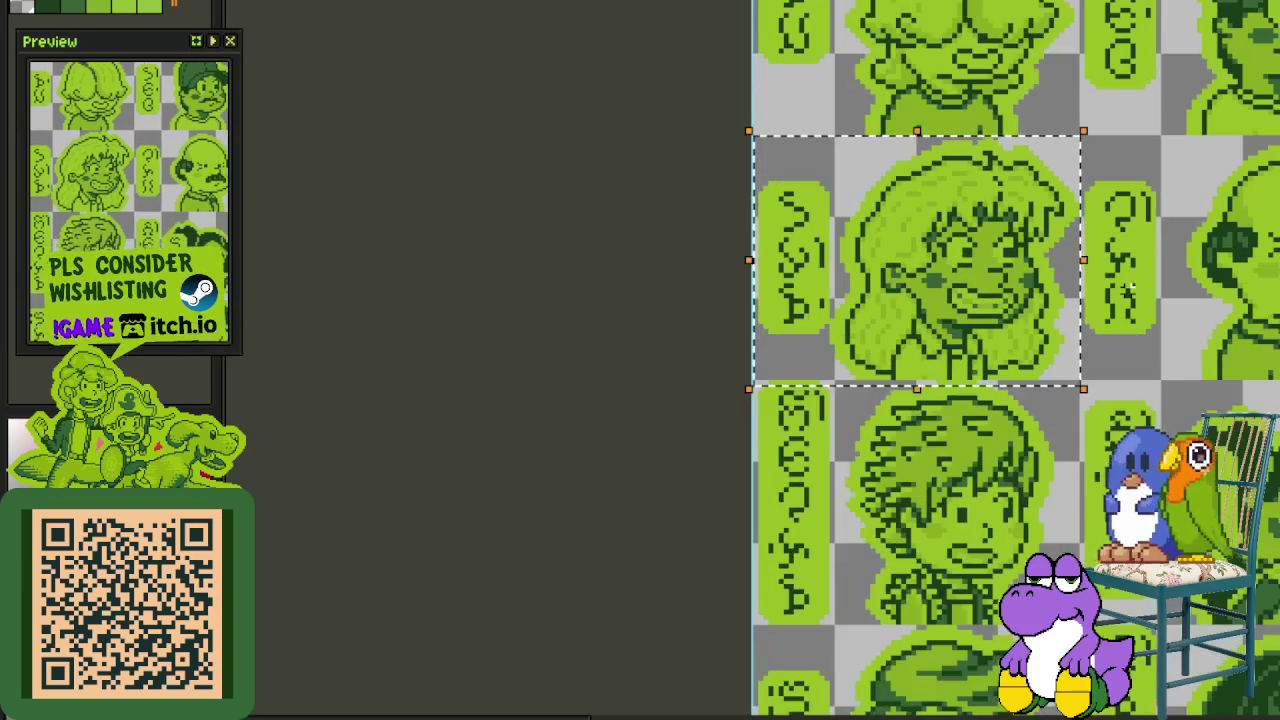
scroll(1145, 300, "down", 1)
left_click_drag(1150, 305, 905, 507)
left_click_drag(1045, 481, 1033, 488)
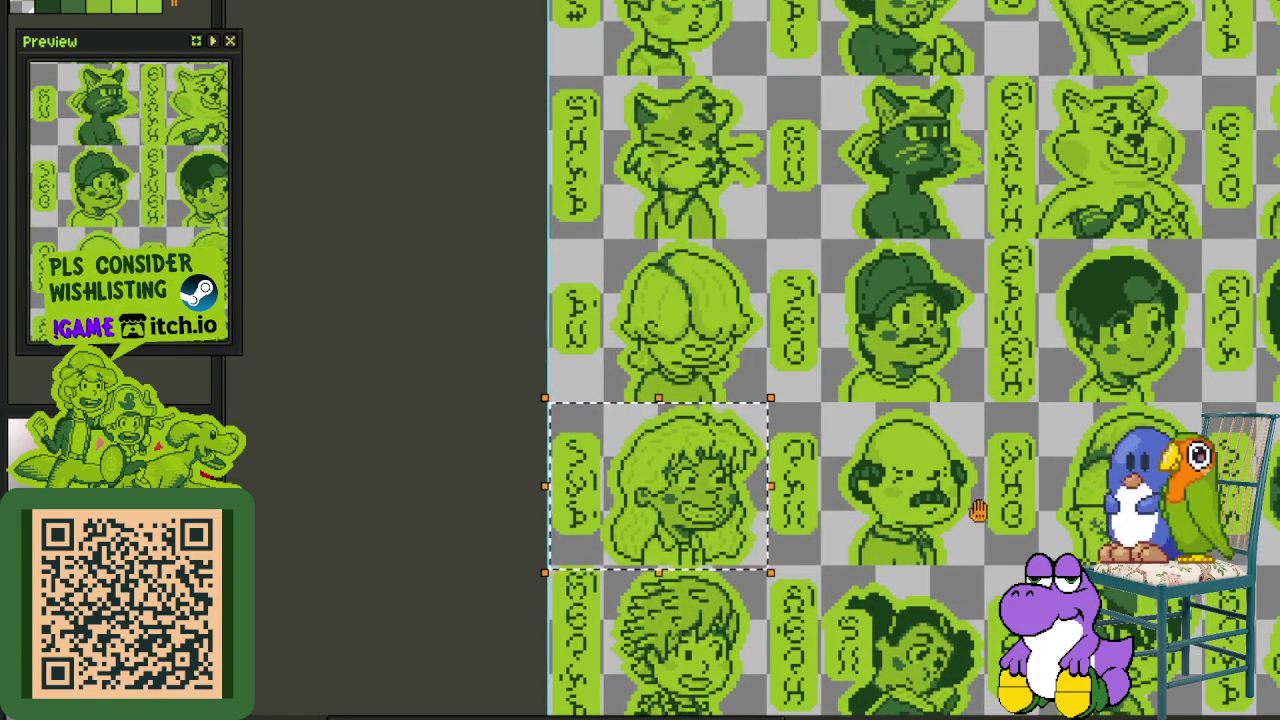
Step: Marquee-select a group of portraits, then the owl portrait with glasses
scroll(980, 515, "down", 3)
scroll(560, 251, "up", 1)
scroll(560, 251, "up", 2)
mouse_move(490, 465)
left_mouse_down()
mouse_move(891, 323)
mouse_move(1040, 318)
mouse_move(603, 289)
left_mouse_up()
scroll(905, 258, "up", 1)
left_click_drag(905, 258, 598, 516)
scroll(837, 594, "down", 1)
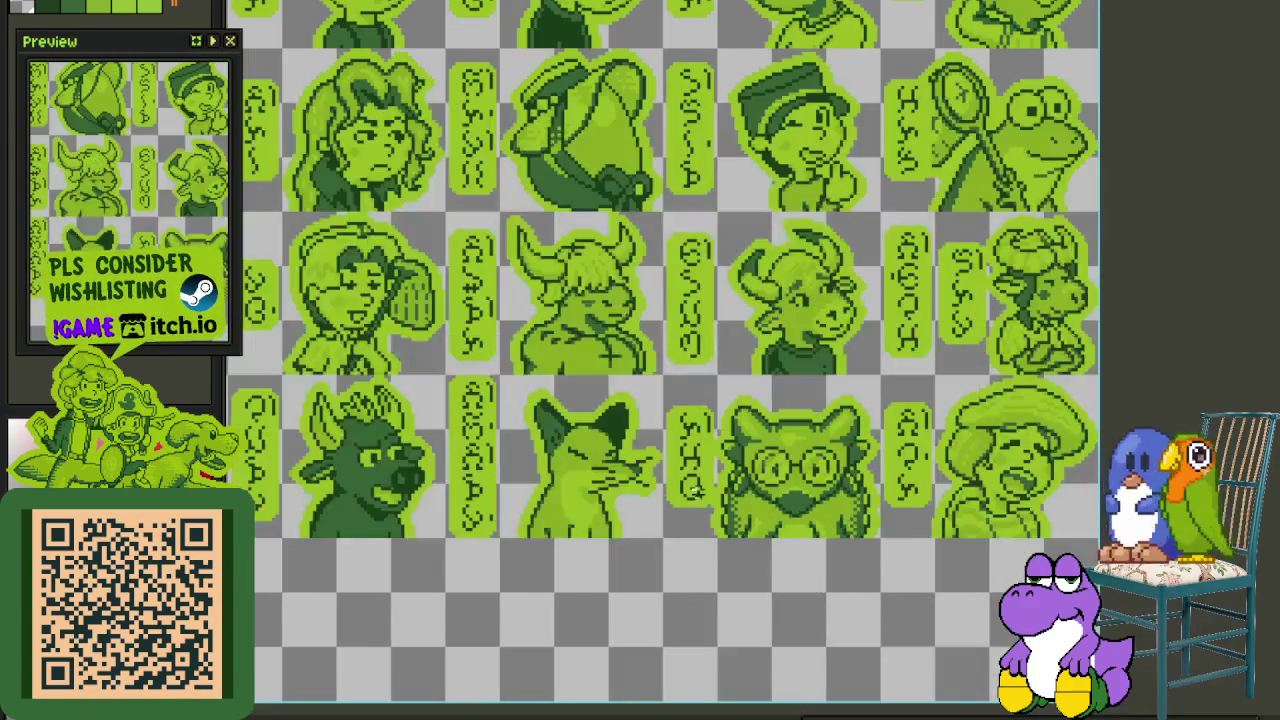
scroll(742, 547, "down", 1)
scroll(730, 500, "up", 1)
scroll(719, 462, "up", 1)
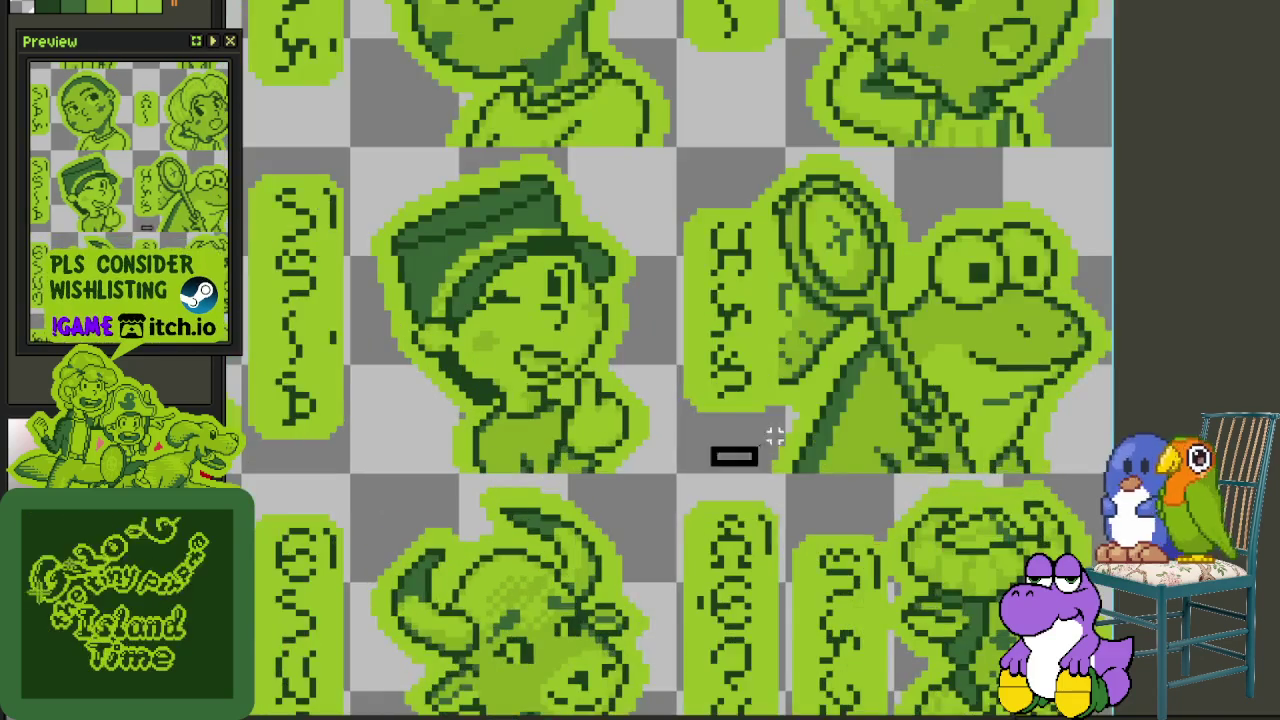
scroll(719, 462, "down", 1)
Step: Select the capybara portrait, recentre the selection, then cancel it
left_click_drag(1160, 223, 680, 425)
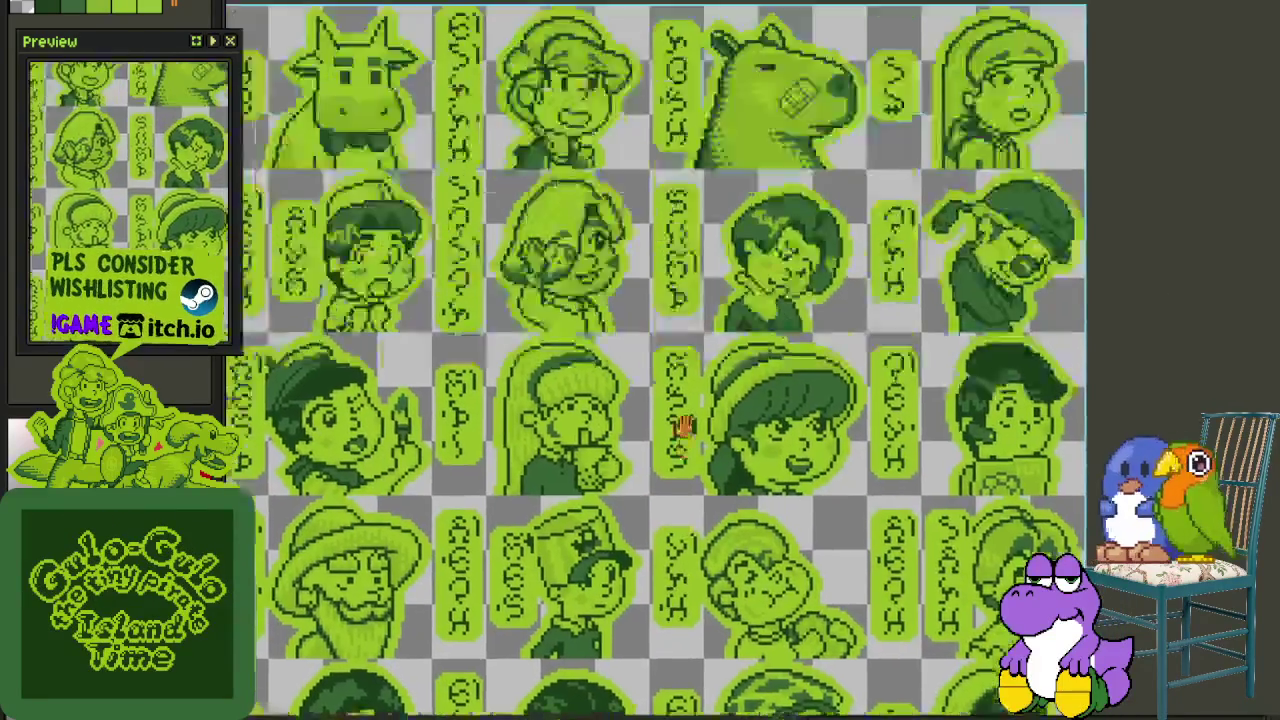
scroll(683, 425, "up", 1)
left_click_drag(585, 114, 857, 330)
scroll(816, 426, "left", 2)
scroll(816, 426, "up", 1)
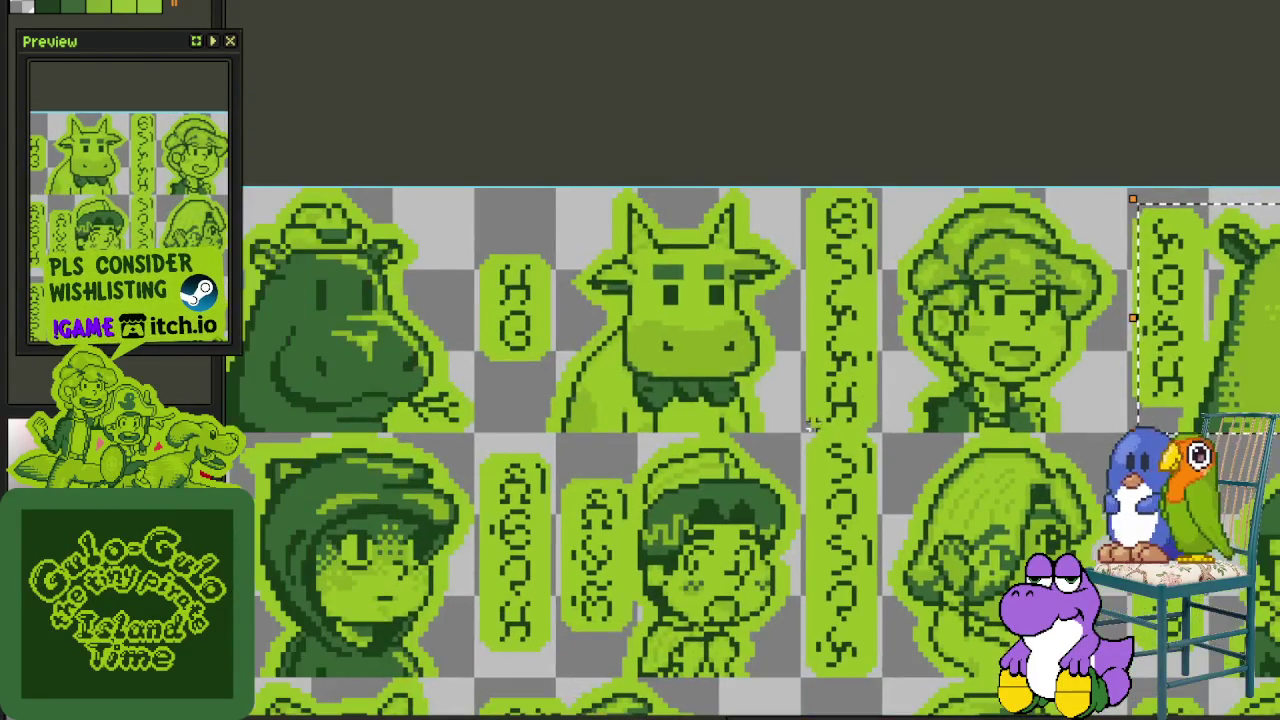
scroll(815, 426, "left", 3)
mouse_move(548, 195)
left_mouse_down()
mouse_move(903, 402)
mouse_move(524, 528)
left_mouse_up()
key("Escape")
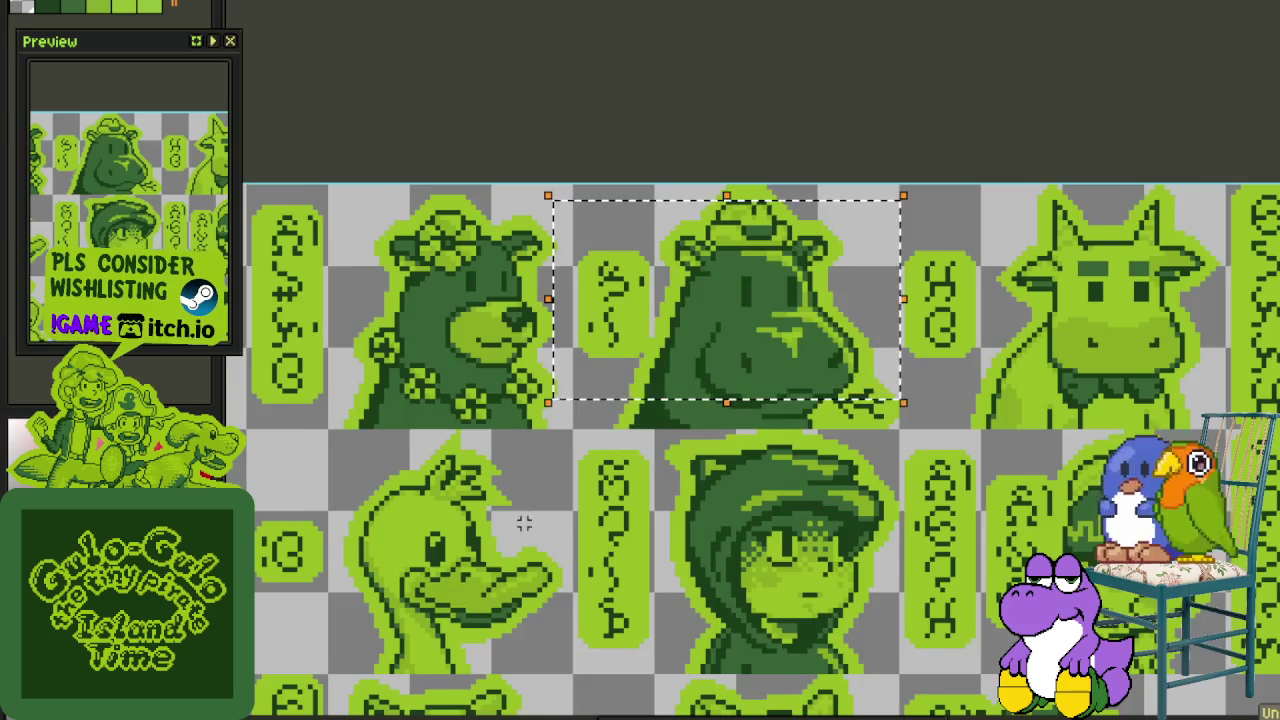
Step: Select the duck portrait with its label, then deselect
scroll(524, 528, "left", 2)
scroll(640, 400, "down", 2)
left_click_drag(762, 272, 470, 458)
scroll(600, 490, "left", 2)
scroll(720, 480, "left", 1)
scroll(709, 434, "up", 1)
key("ctrl+d")
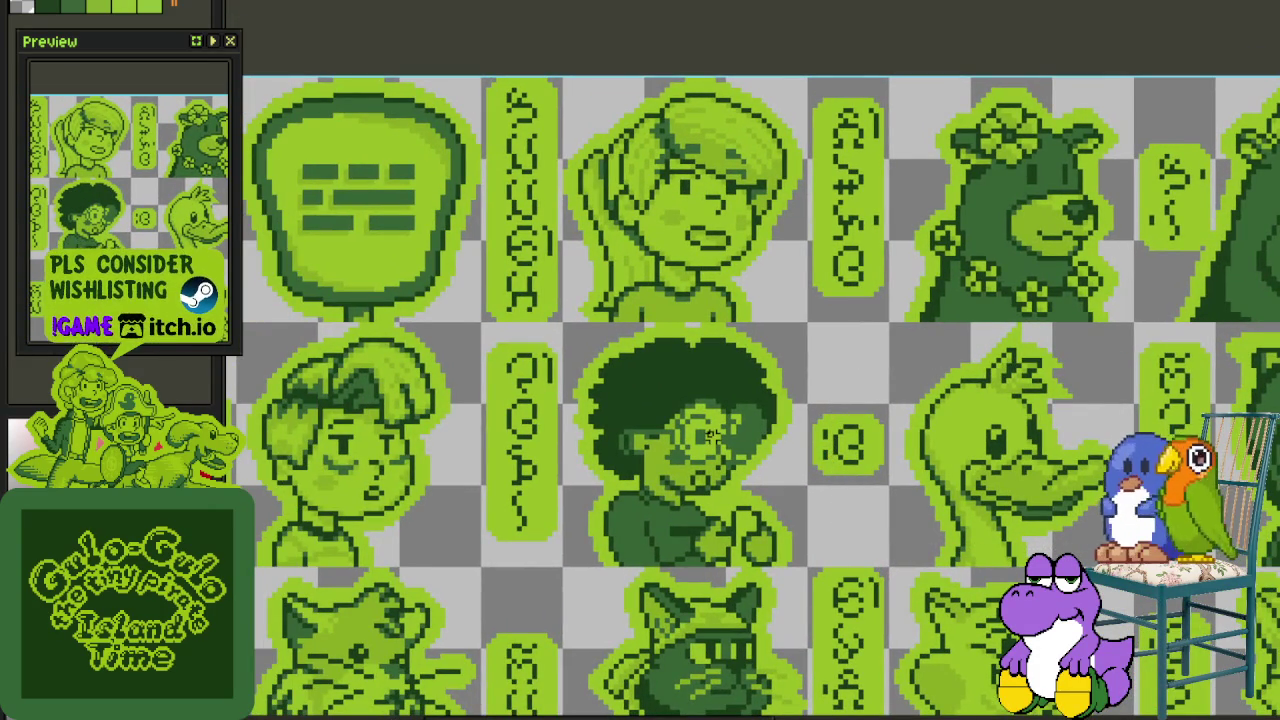
Step: Select the frog portrait tile, then switch to the dragon illustration
scroll(880, 467, "down", 2)
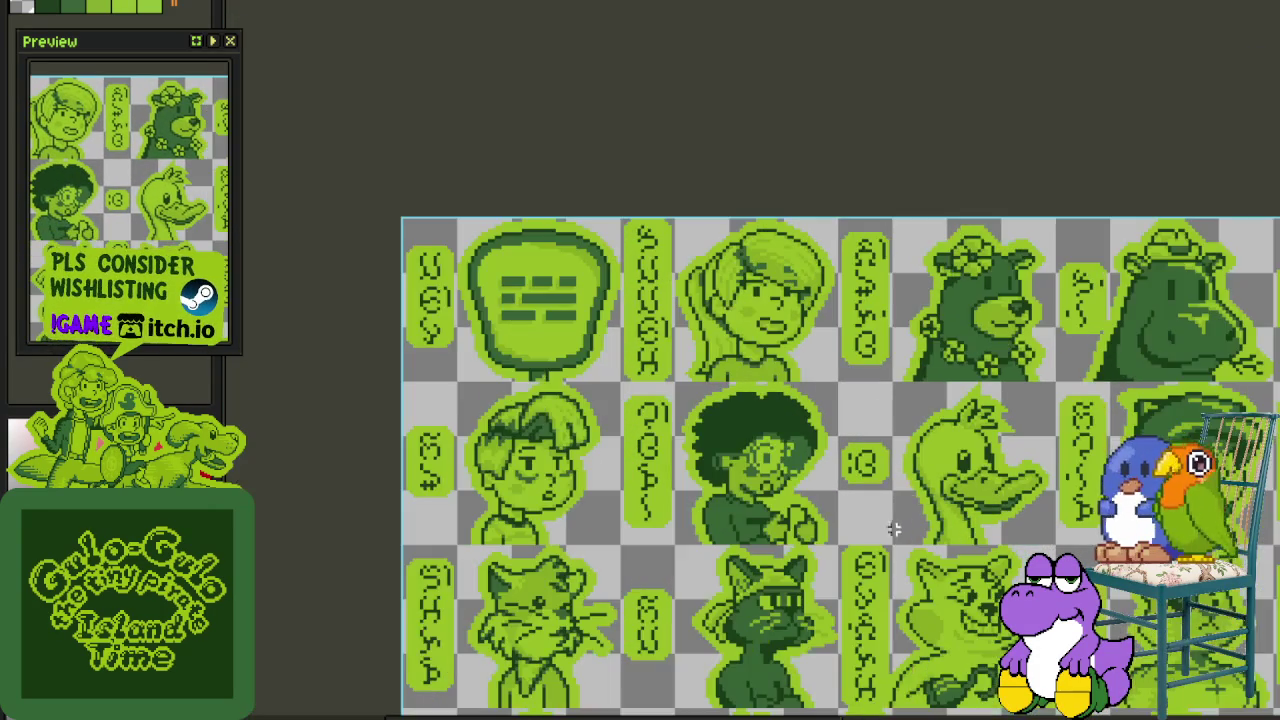
scroll(900, 520, "down", 3)
scroll(831, 423, "down", 2)
scroll(797, 432, "up", 2)
scroll(797, 432, "down", 2)
scroll(790, 400, "right", 1)
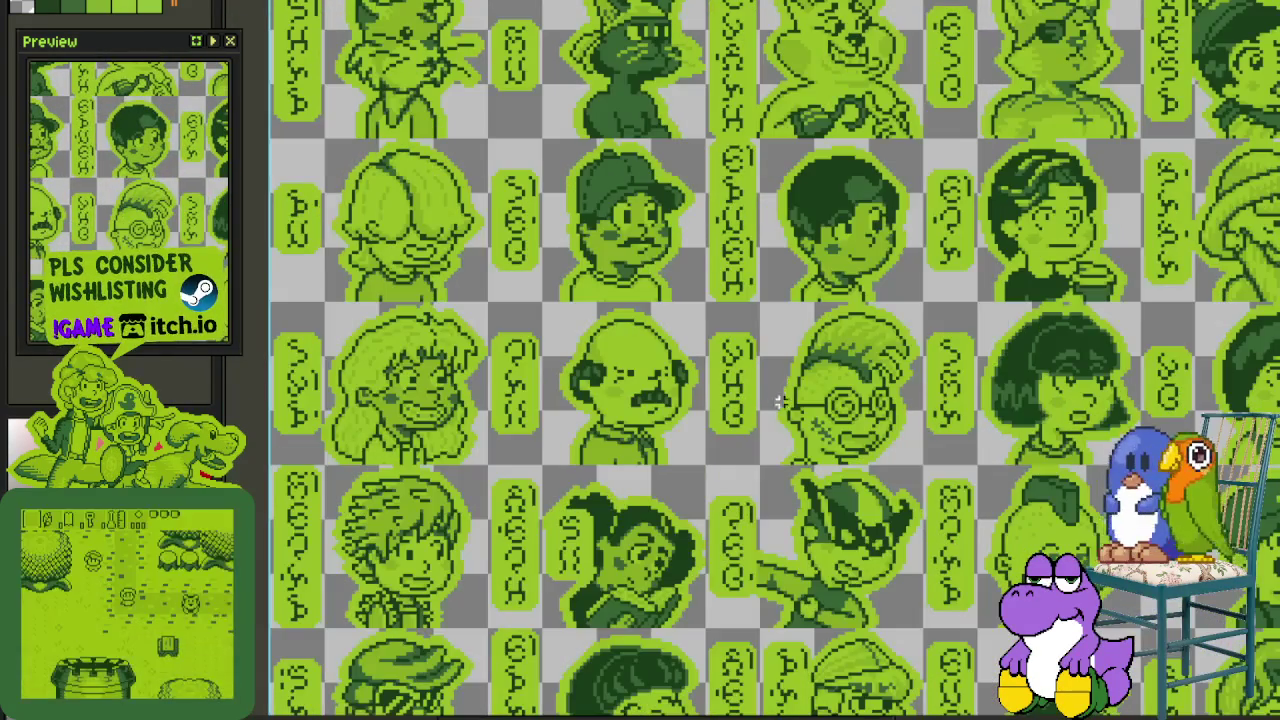
scroll(760, 340, "down", 3)
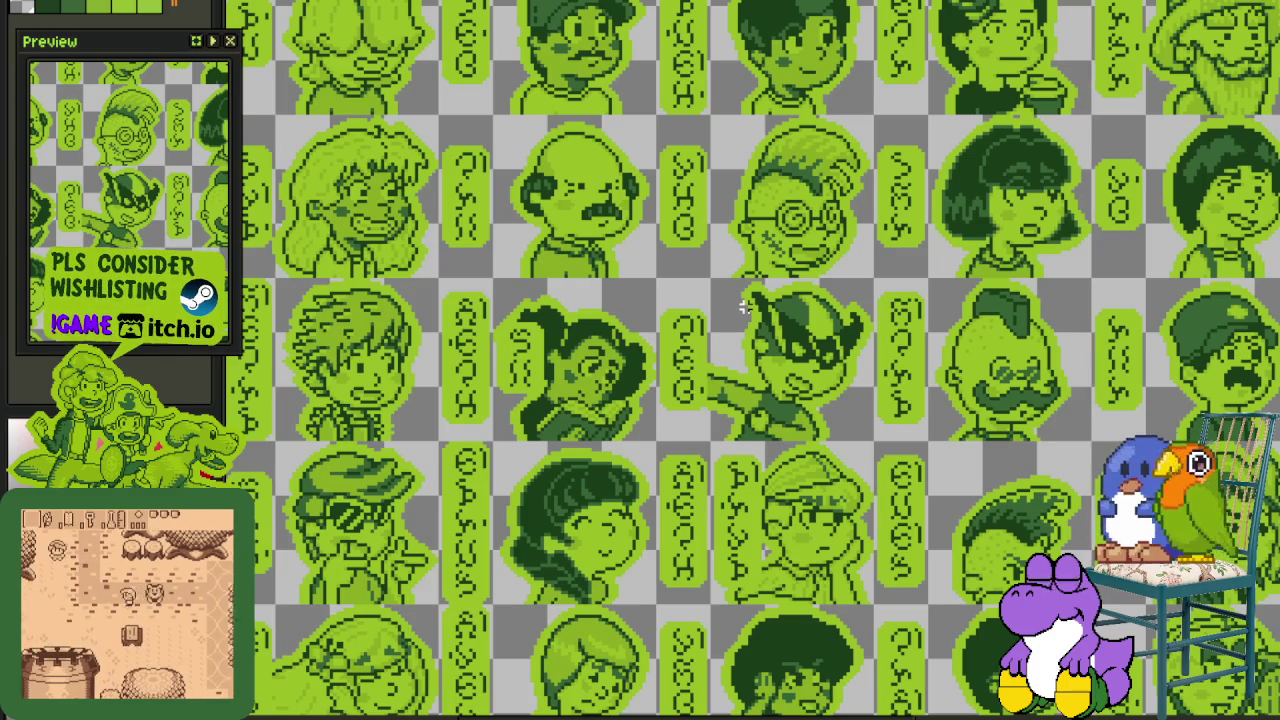
mouse_move(1012, 380)
left_mouse_down()
mouse_move(880, 305)
mouse_move(734, 306)
mouse_move(951, 229)
left_mouse_up()
scroll(659, 424, "up", 2)
left_click_drag(588, 488, 1000, 145)
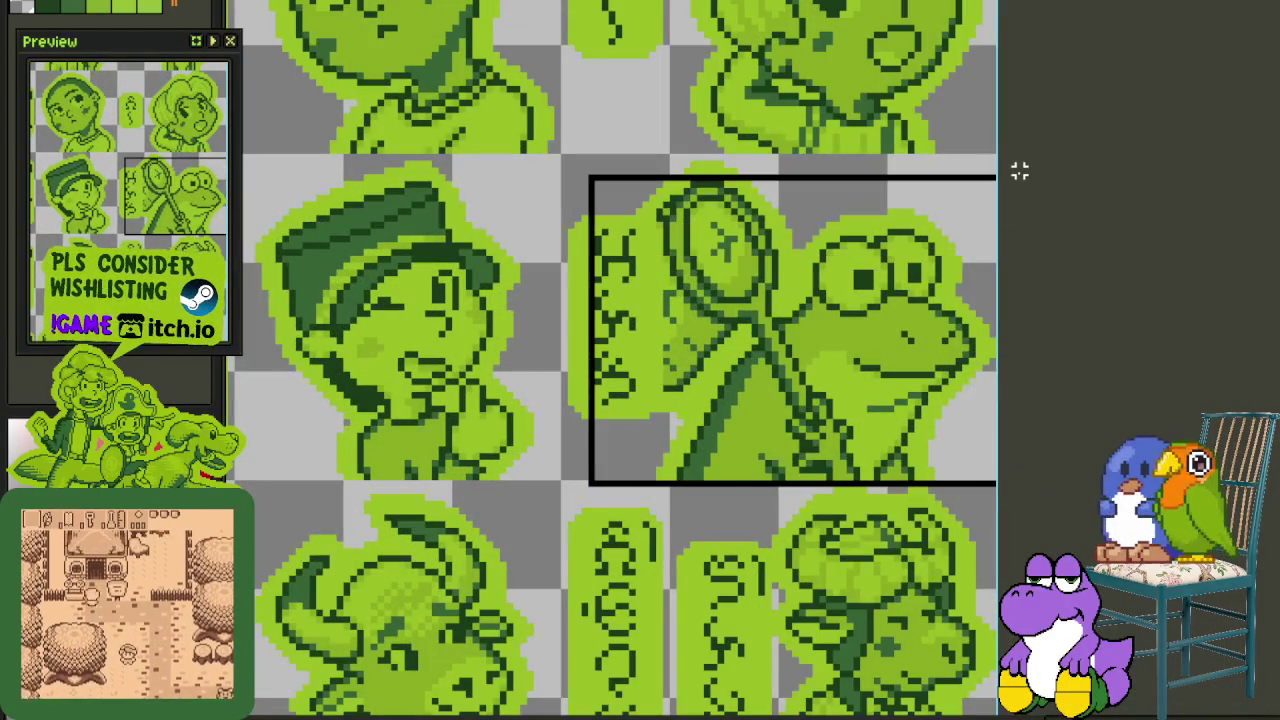
scroll(1217, 177, "down", 1)
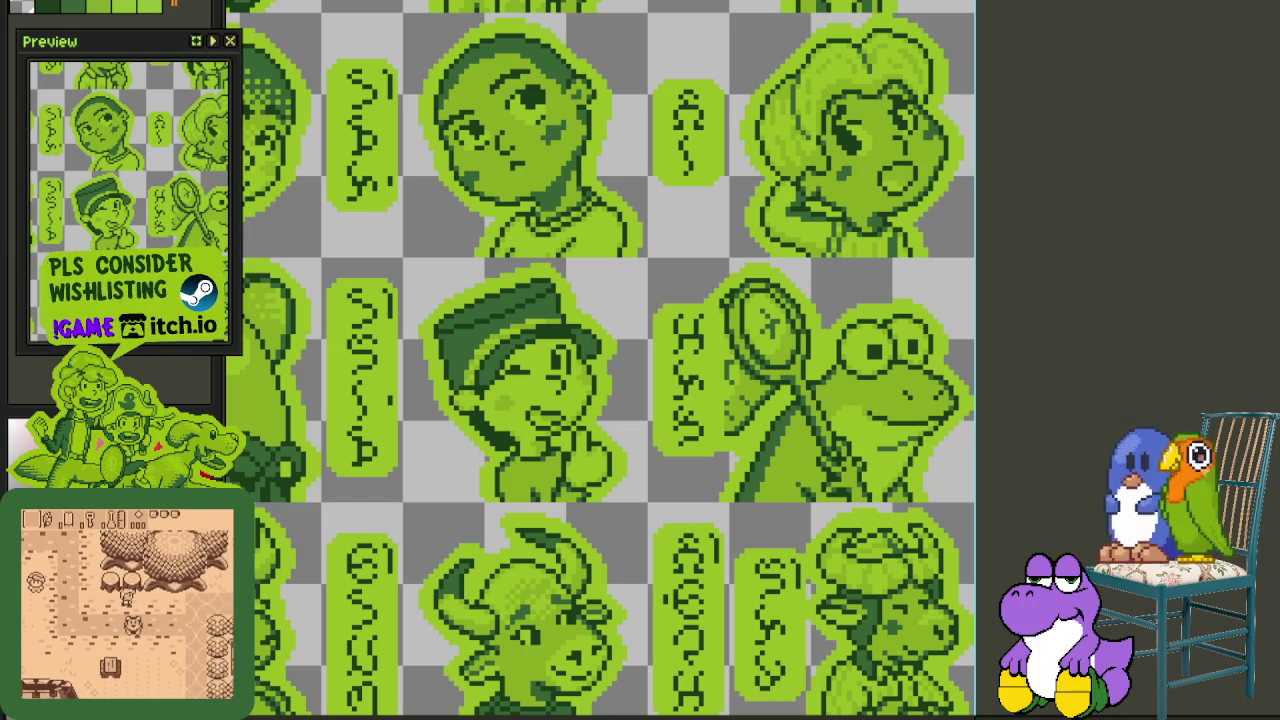
key("ctrl+Tab")
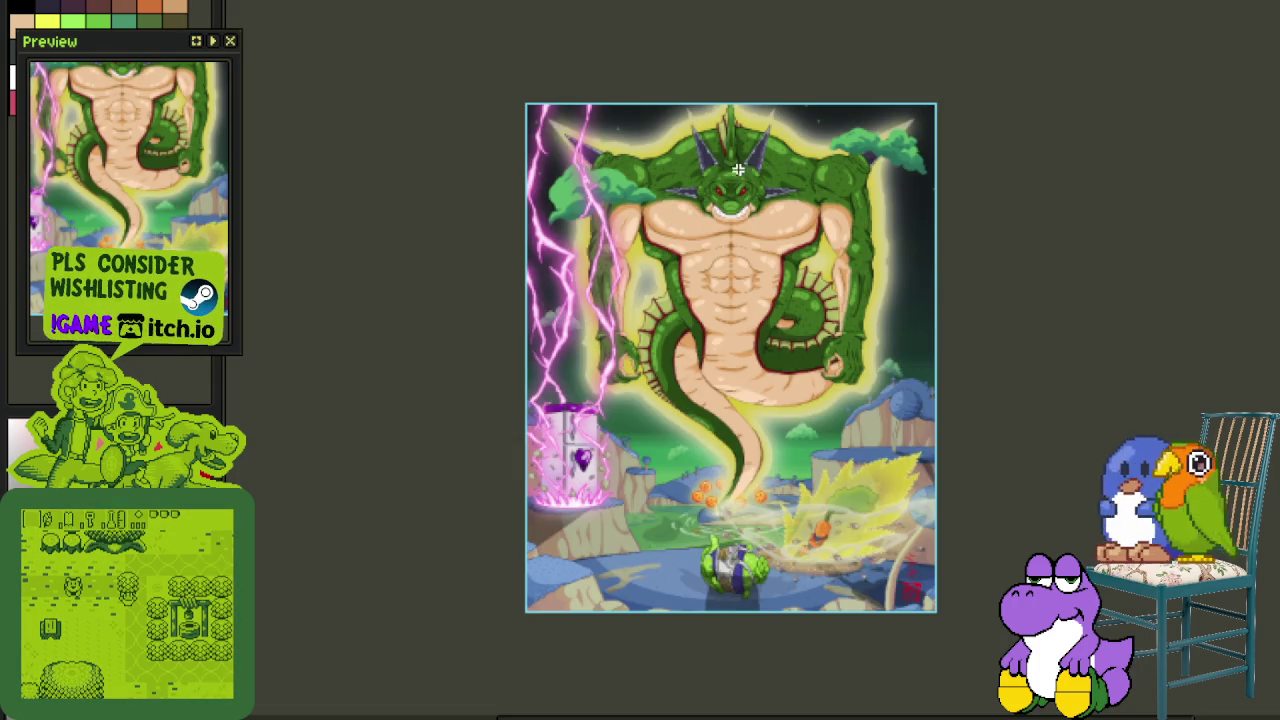
Step: Nudge the panda artwork in view, then return to the Gear Screen mockup sheet
scroll(726, 200, "up", 1)
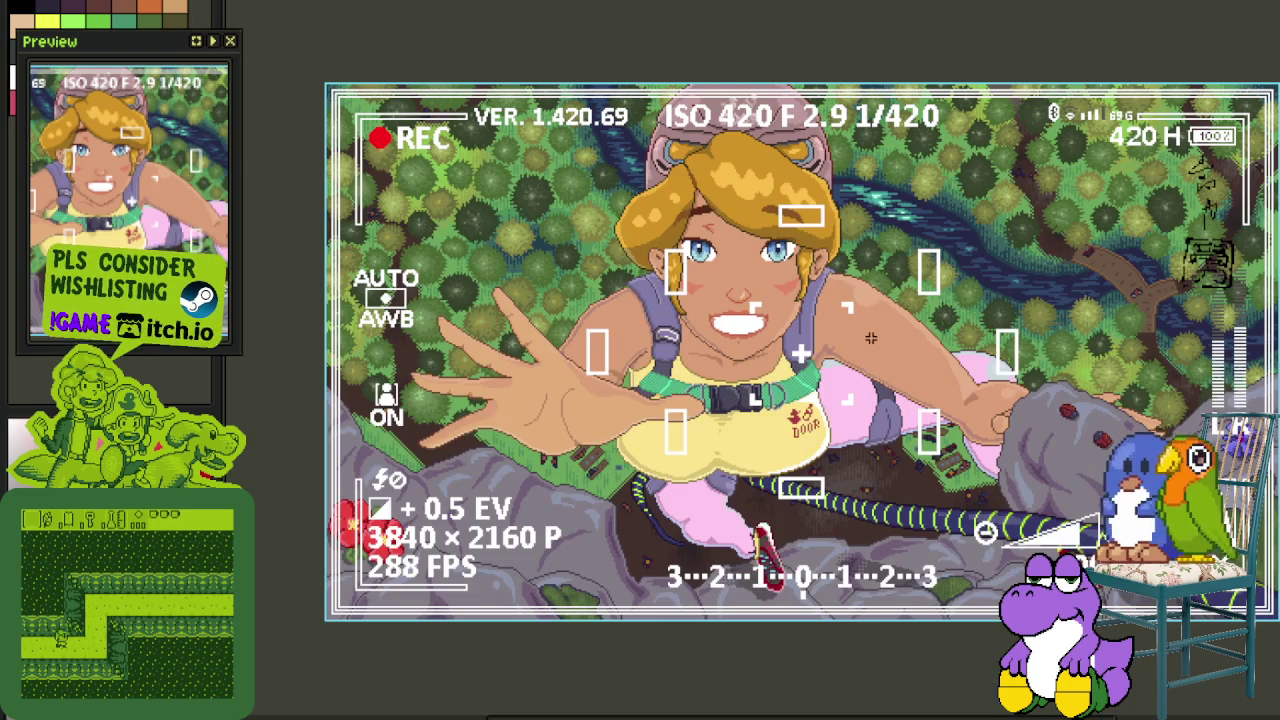
left_click_drag(871, 338, 937, 358)
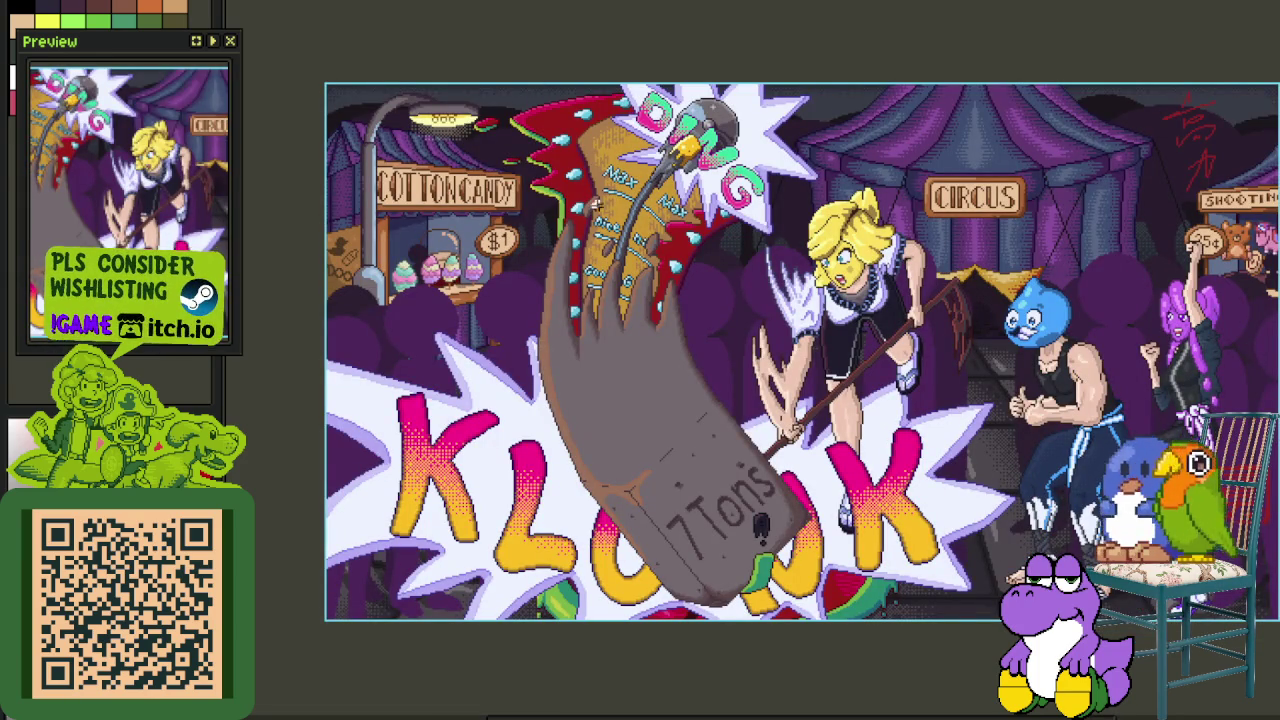
key("ctrl+Tab")
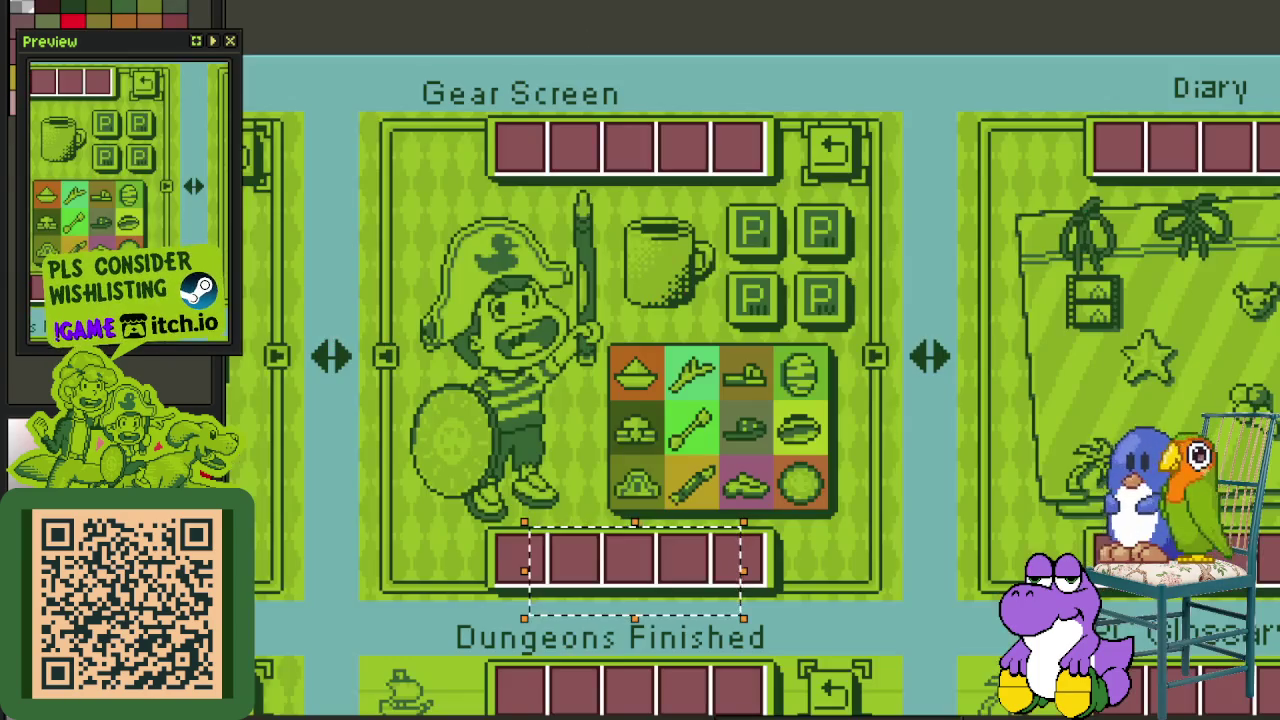
key("minus")
scroll(509, 209, "up", 1)
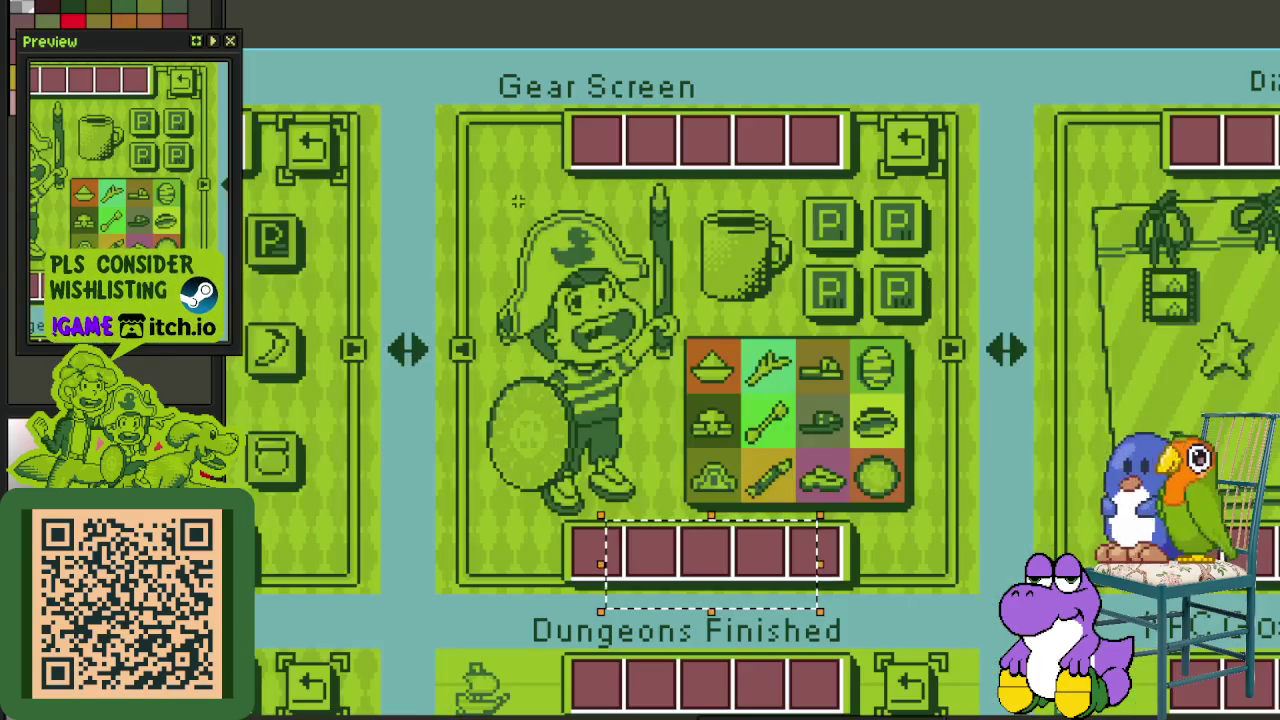
scroll(429, 110, "up", 1)
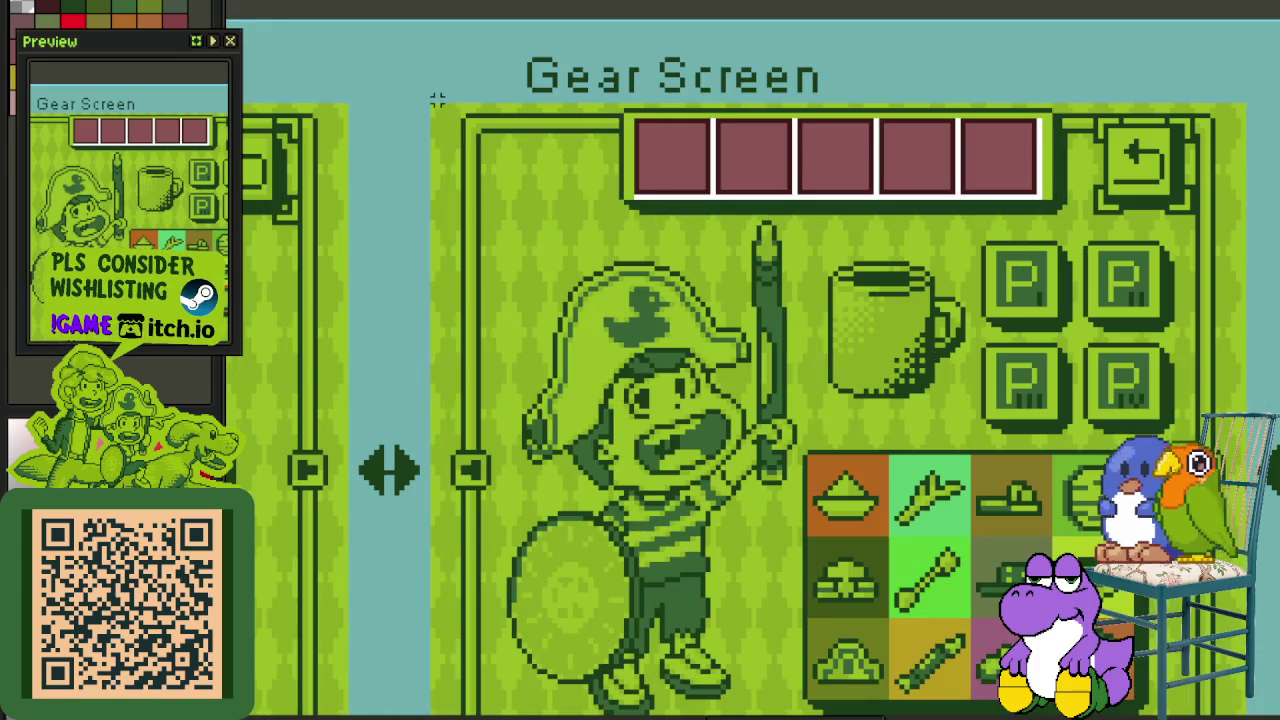
left_click_drag(432, 106, 883, 500)
scroll(883, 500, "down", 2)
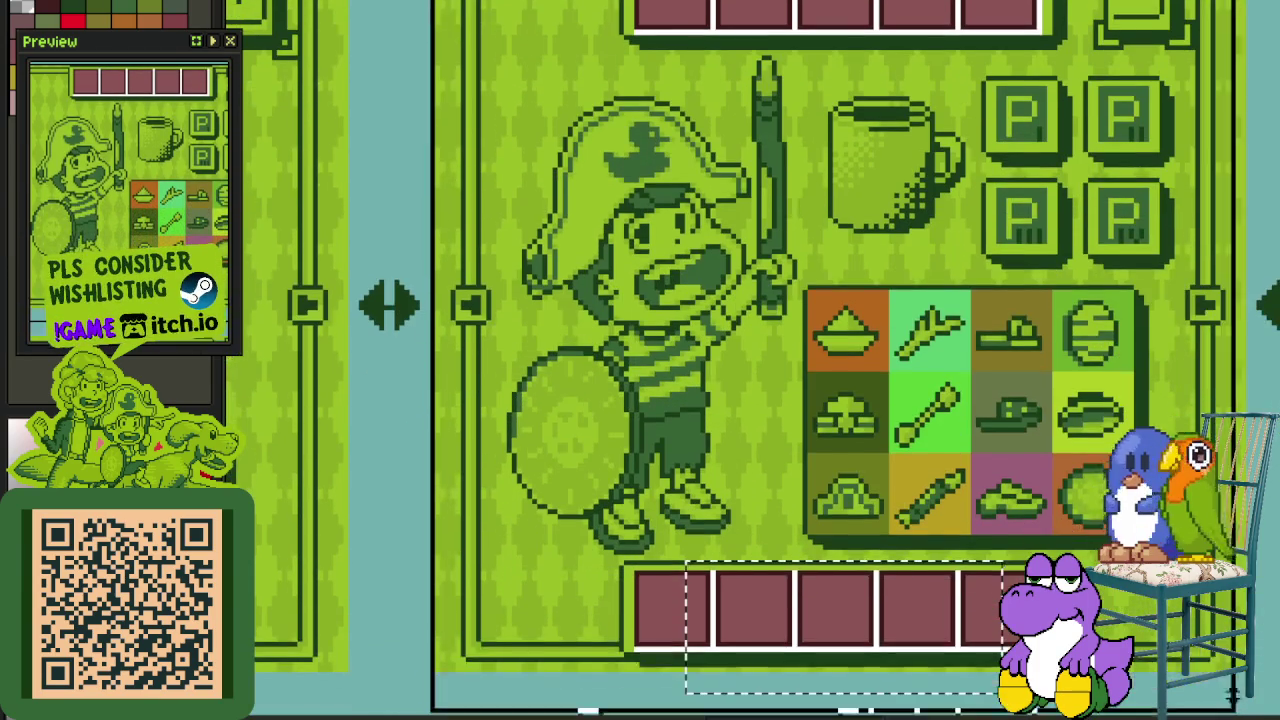
left_click_drag(686, 562, 1003, 693)
key("ctrl+a")
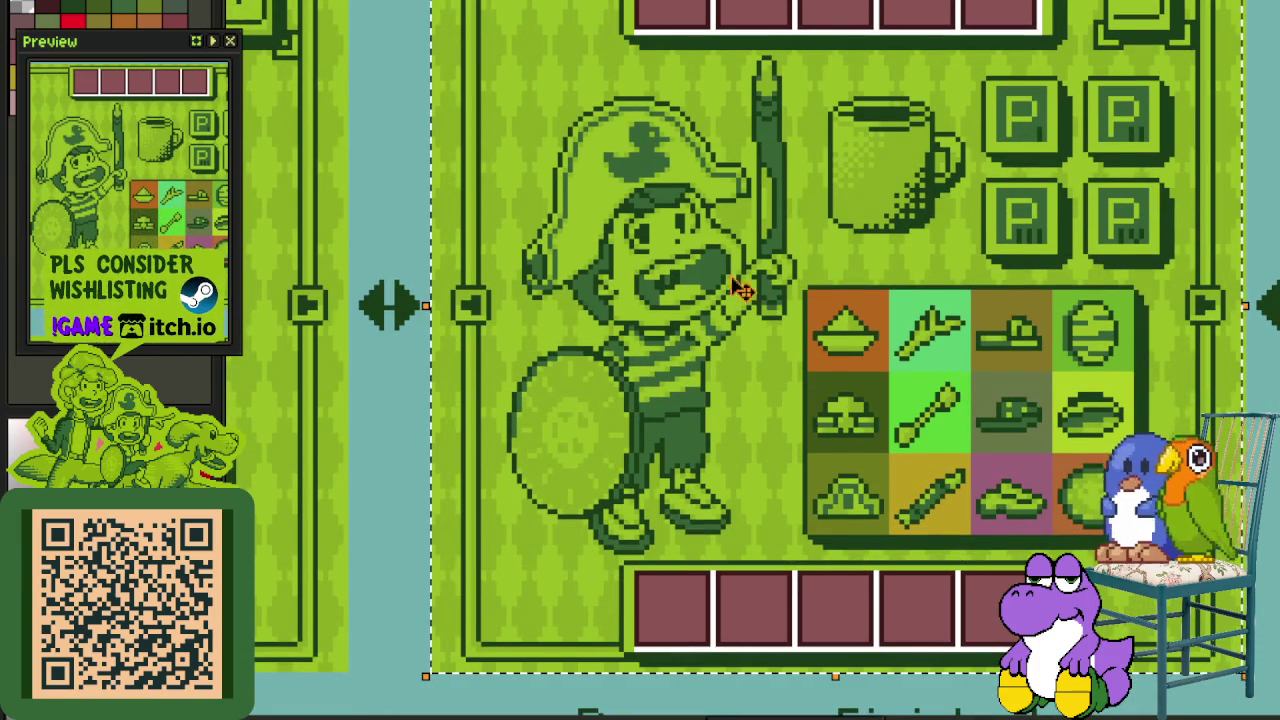
scroll(900, 300, "up", 2)
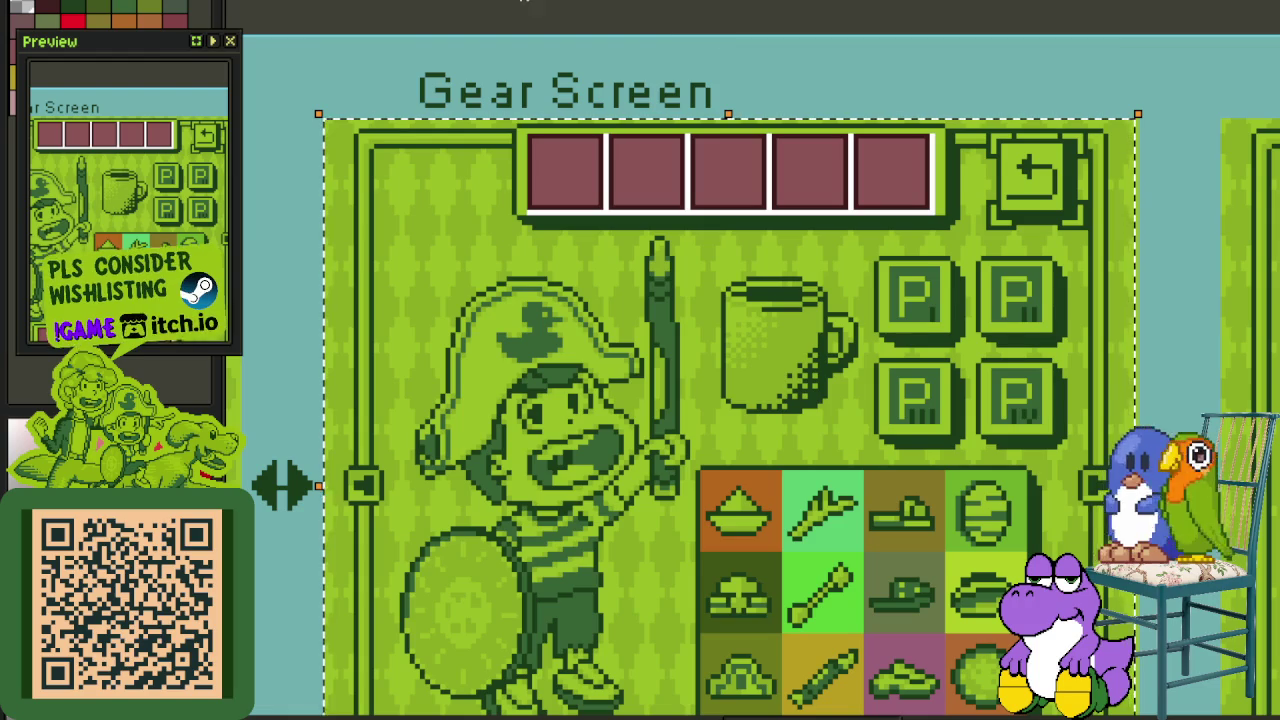
scroll(640, 360, "down", 5)
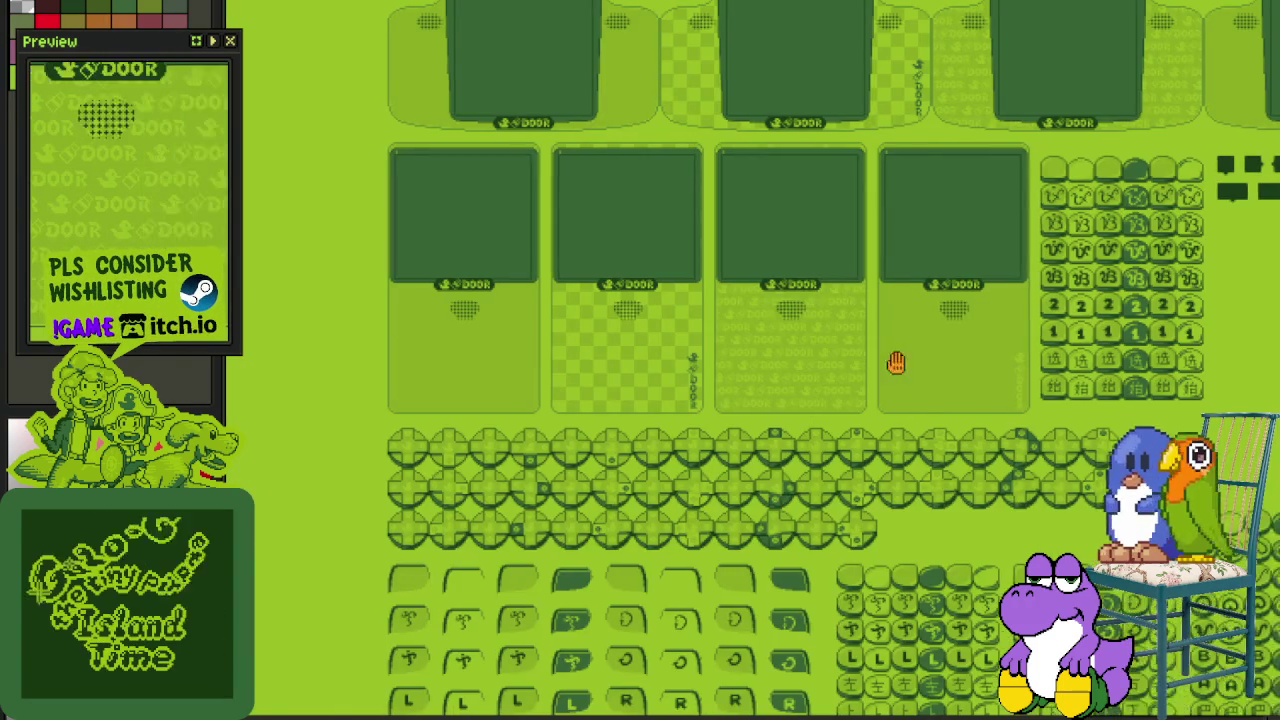
left_click_drag(113, 557, 597, 461)
scroll(597, 461, "down", 2)
scroll(797, 391, "up", 3)
left_click_drag(581, 157, 560, 300)
scroll(557, 343, "up", 5)
scroll(571, 451, "up", 2)
left_click_drag(580, 402, 983, 276)
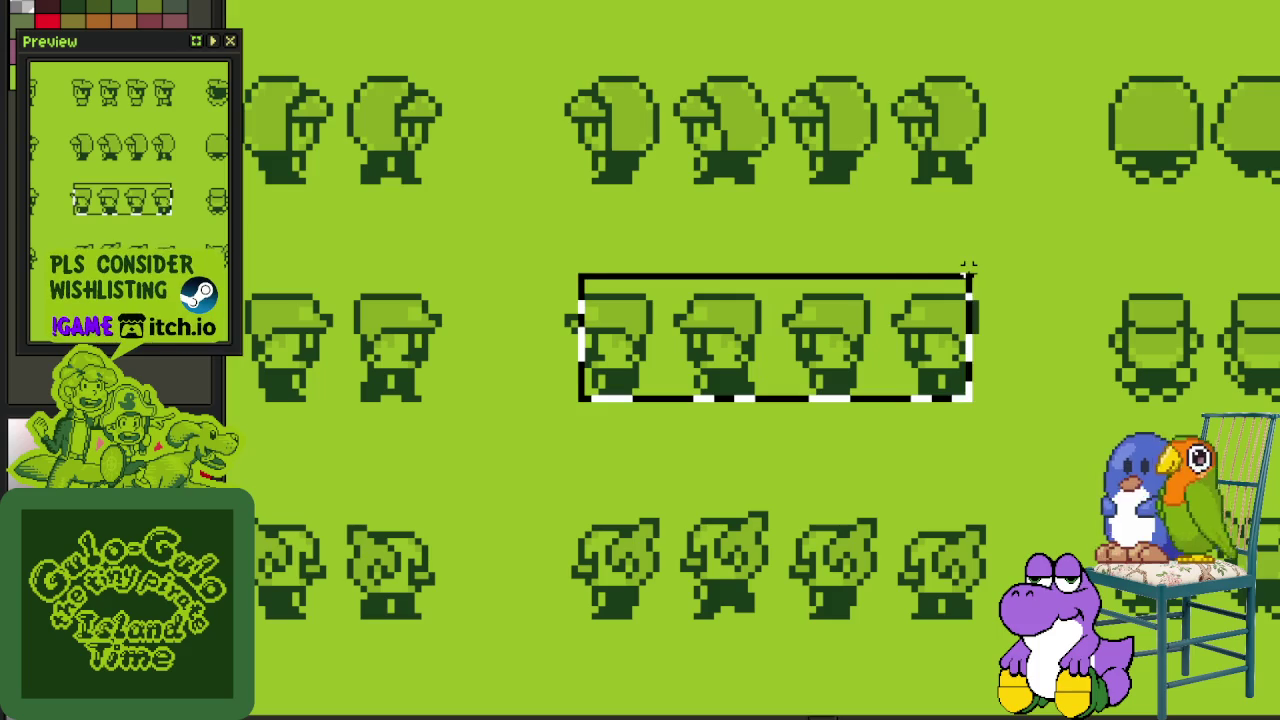
left_click(1043, 262)
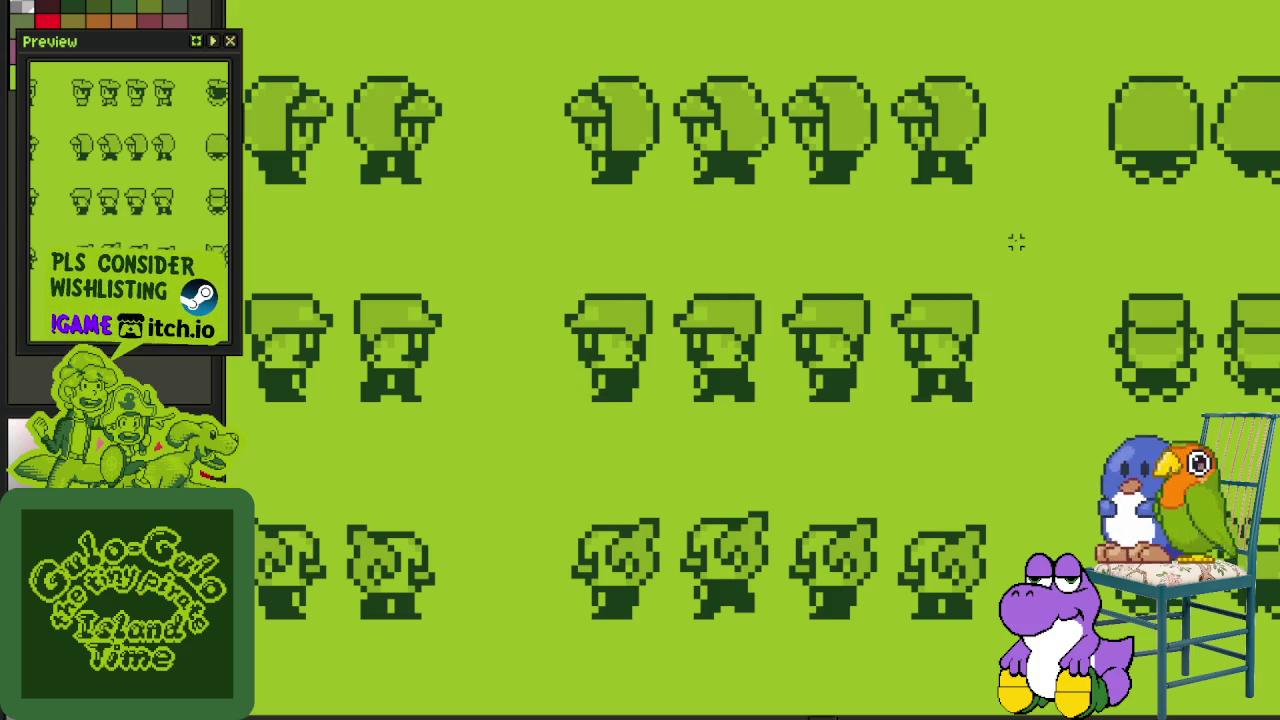
Step: Pan across the character sprite rows up to the tileset above them
scroll(1010, 242, "down", 1)
scroll(494, 143, "down", 1)
mouse_move(760, 143)
left_mouse_down()
mouse_move(772, 249)
mouse_move(1000, 311)
left_mouse_up()
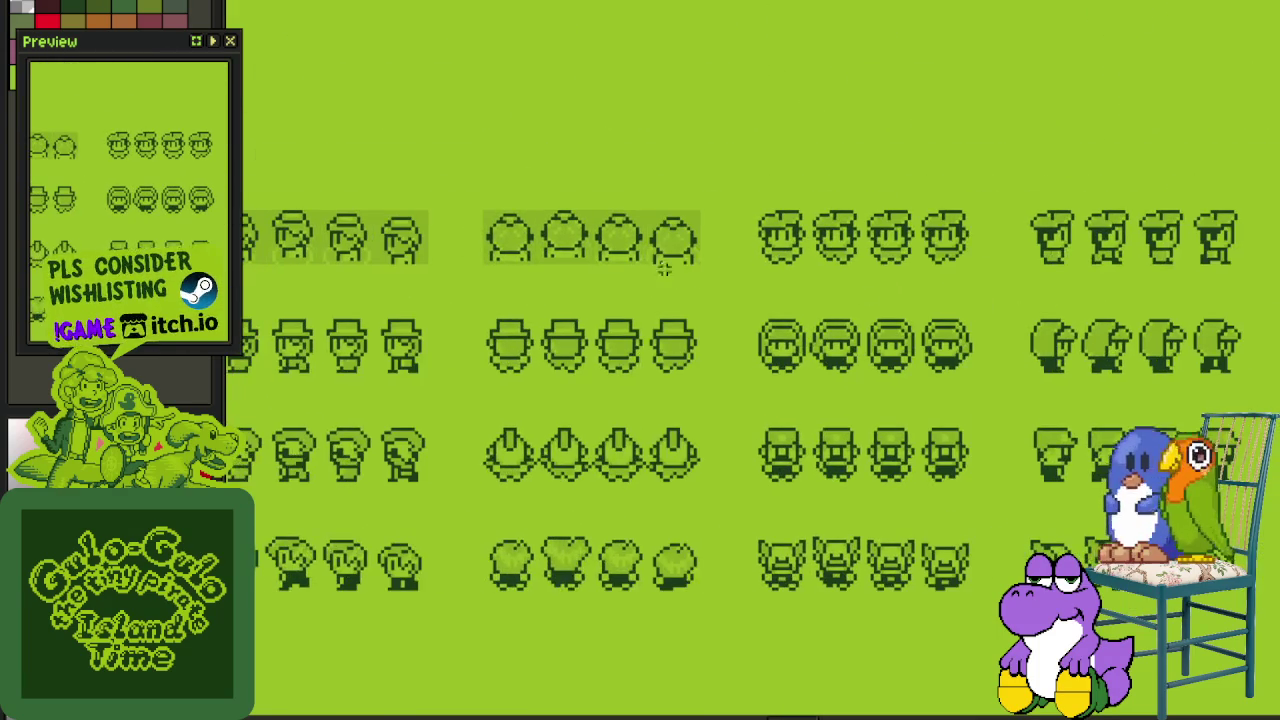
scroll(576, 272, "down", 1)
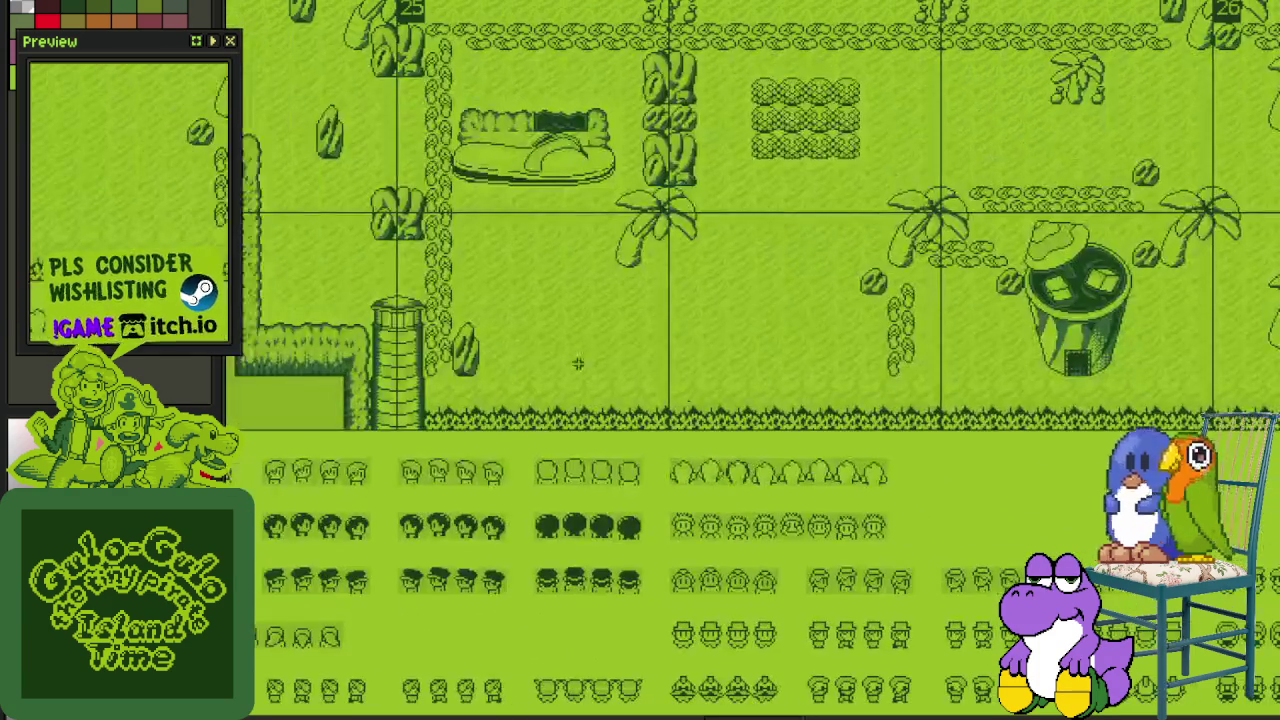
left_click_drag(560, 228, 617, 343)
scroll(617, 343, "up", 3)
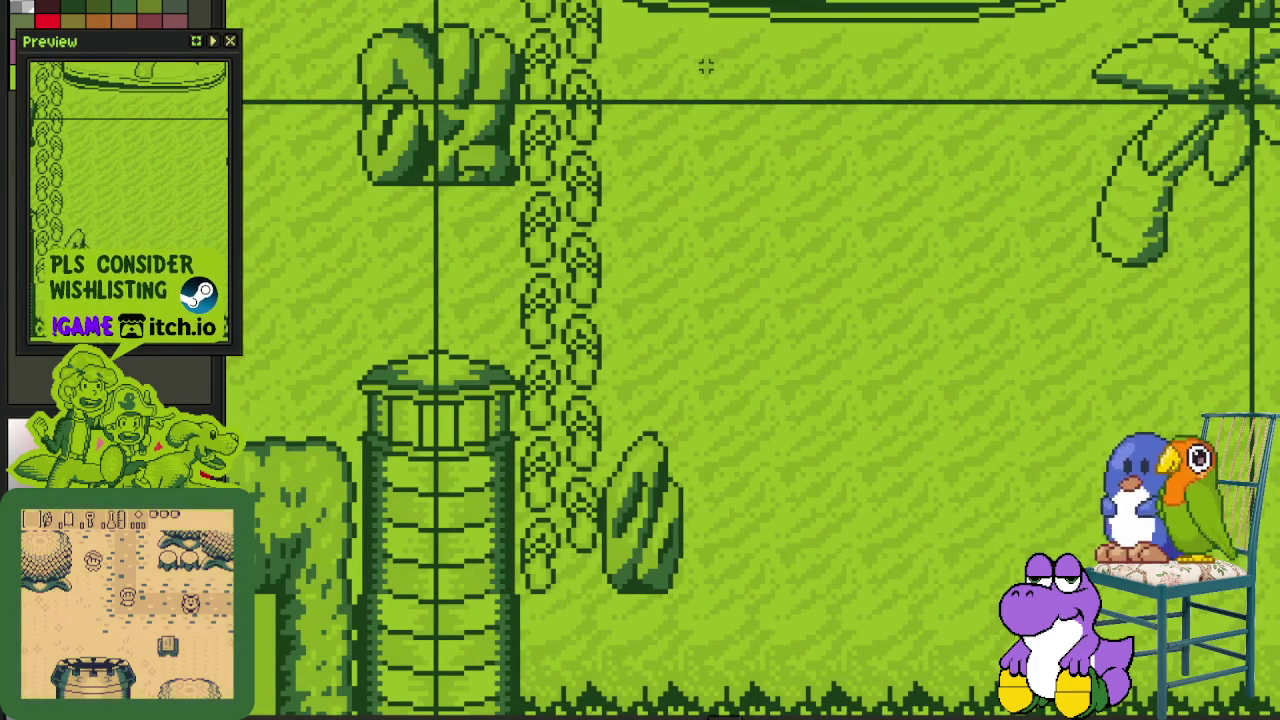
Step: Zoom out across the tilemap to an overview of the UI menu mockup grid
scroll(710, 66, "down", 2)
scroll(710, 66, "down", 2)
scroll(710, 66, "down", 2)
left_click_drag(865, 165, 865, 243)
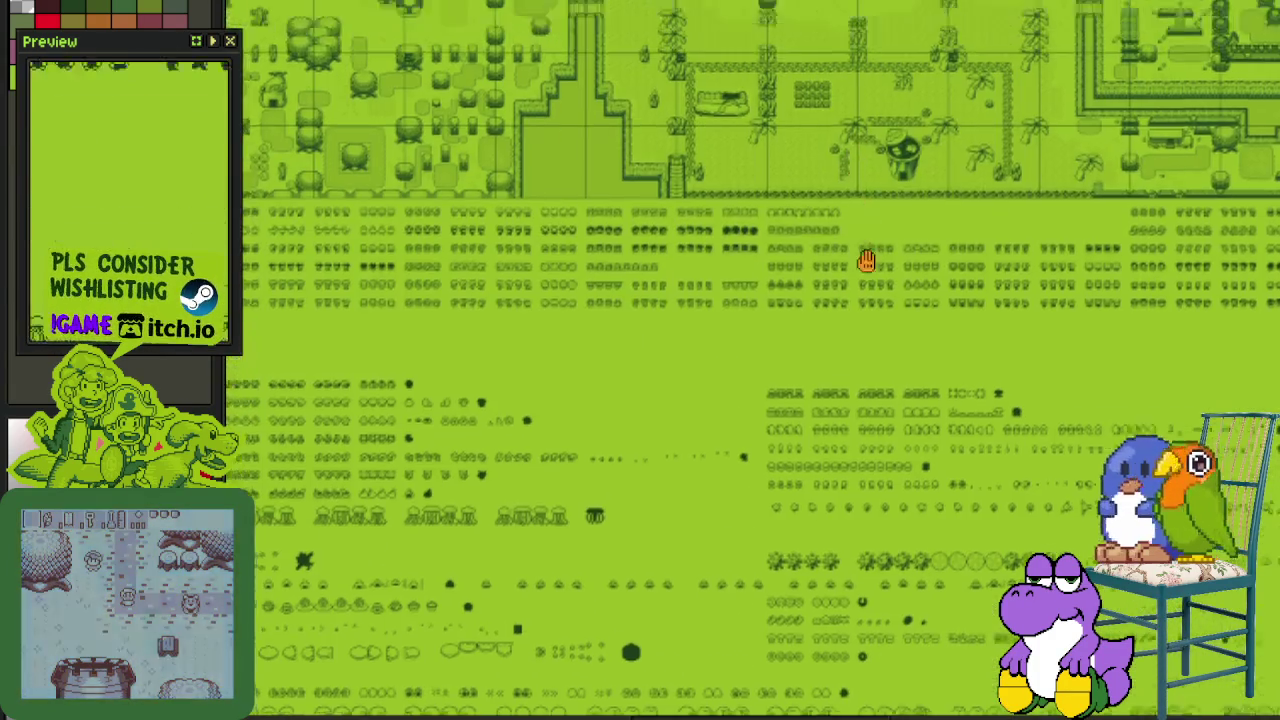
scroll(860, 377, "up", 3)
scroll(860, 357, "down", 3)
scroll(710, 390, "up", 1)
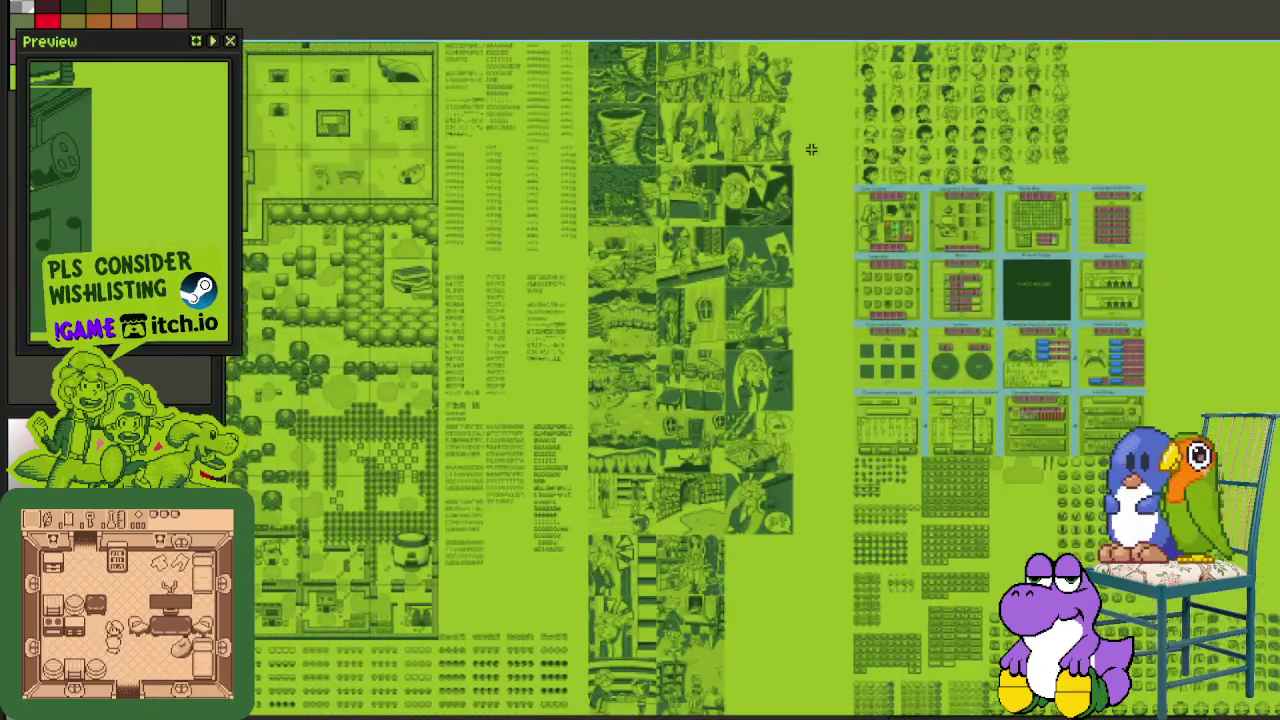
Step: Zoom in and outline the Gear Screen, Dungeons Finished panel, and number 10 and P boxes area
scroll(706, 180, "up", 5)
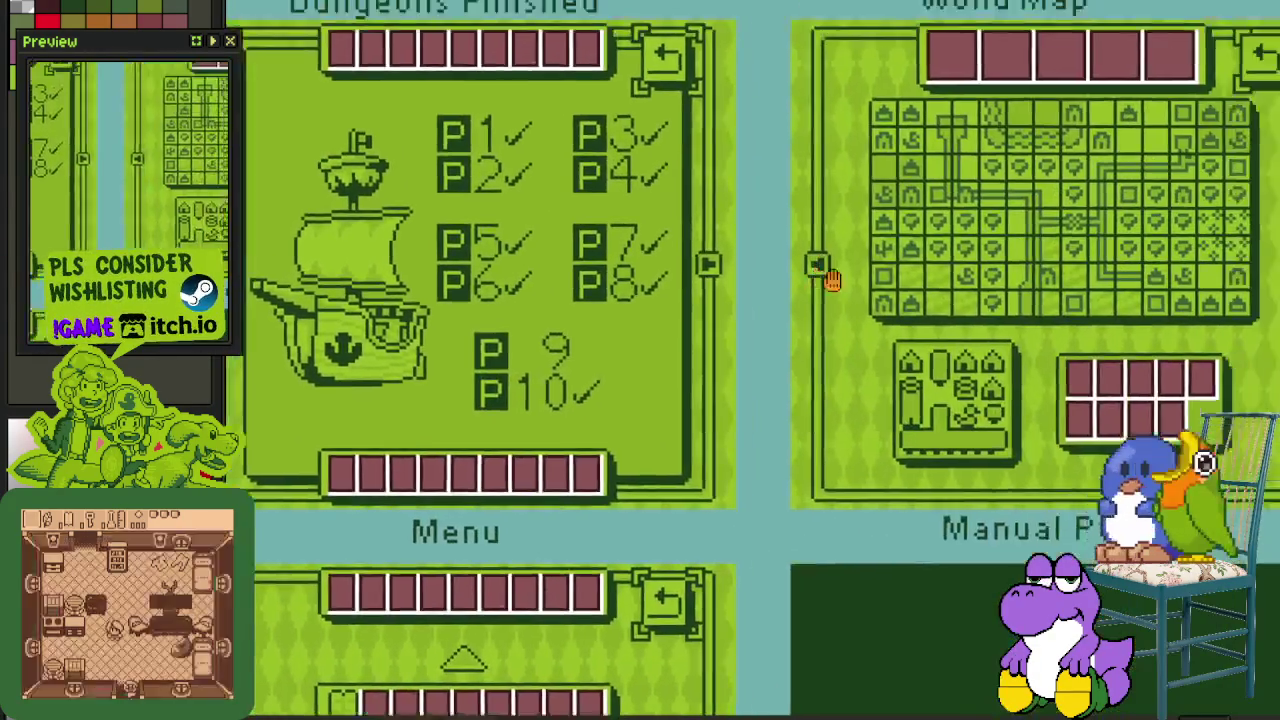
left_click_drag(783, 201, 553, 207)
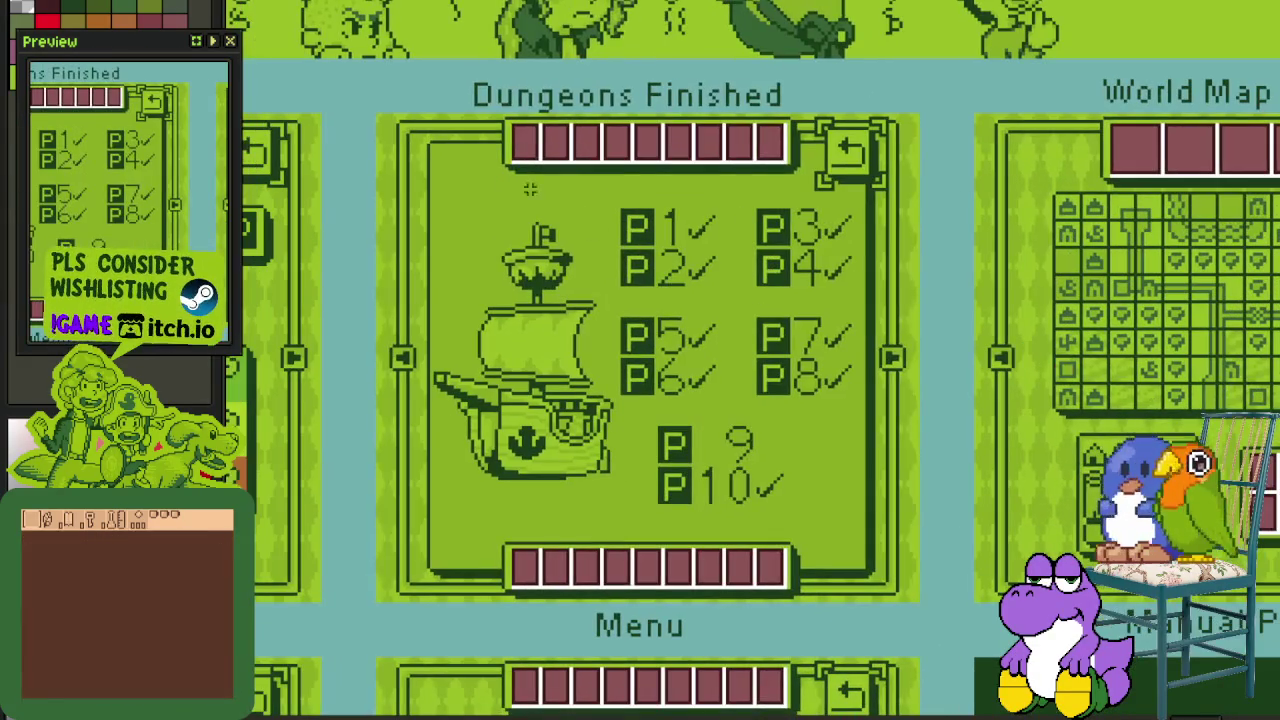
left_click_drag(388, 102, 942, 572)
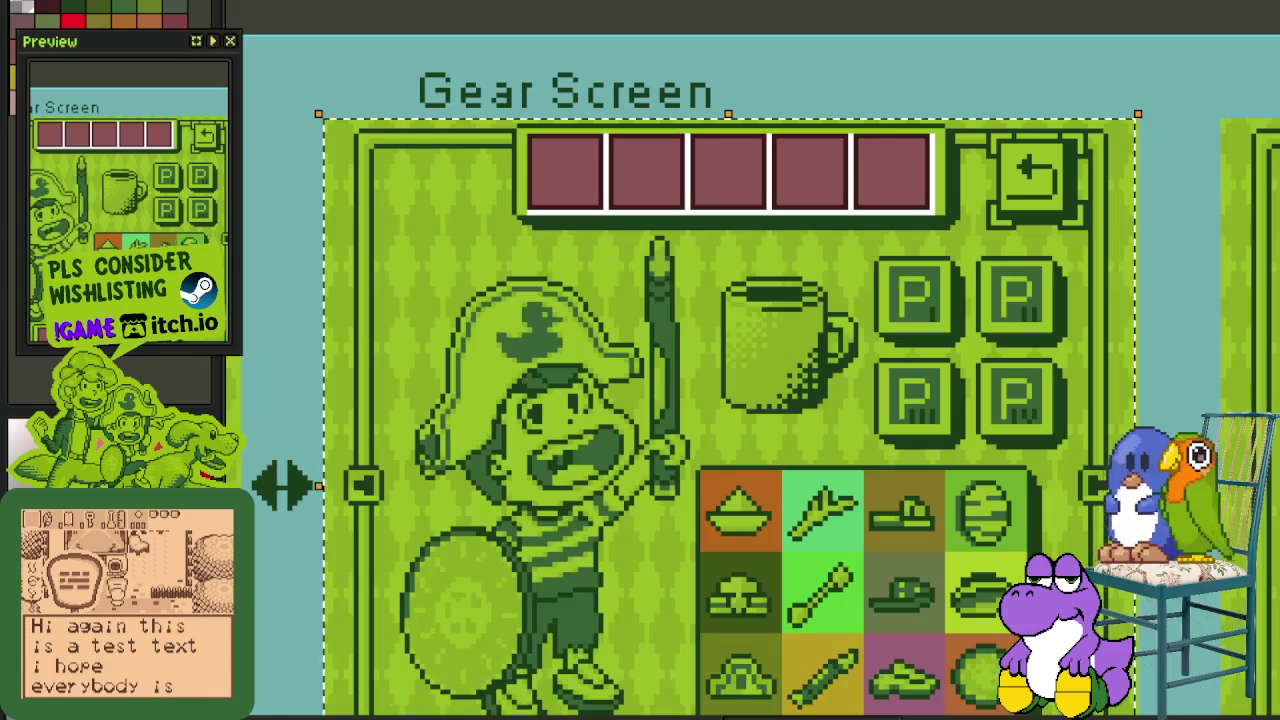
scroll(851, 360, "down", 5)
scroll(605, 340, "up", 5)
left_click_drag(521, 185, 1064, 600)
scroll(728, 380, "up", 2)
scroll(845, 228, "down", 2)
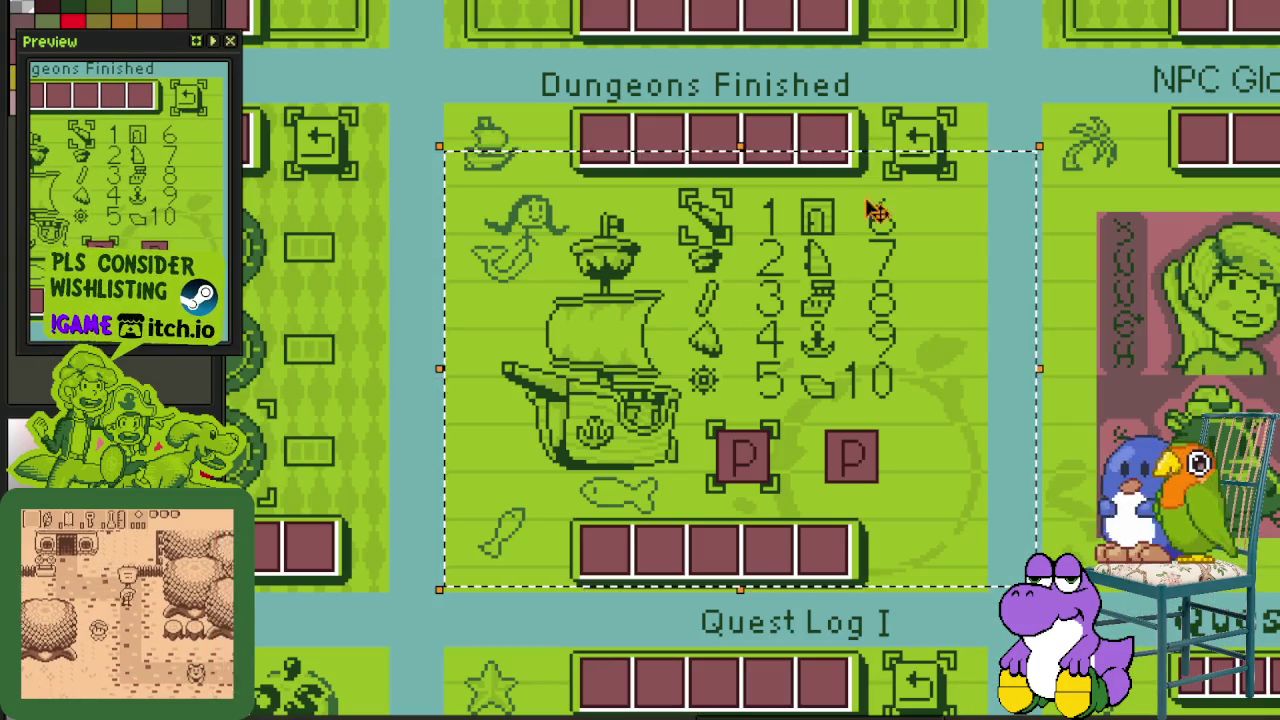
scroll(876, 396, "up", 2)
left_click_drag(742, 318, 976, 510)
Step: Clear the selection, pan across Dungeons Finished, and outline part of the pirate character art
left_click(548, 238)
left_click_drag(548, 238, 717, 290)
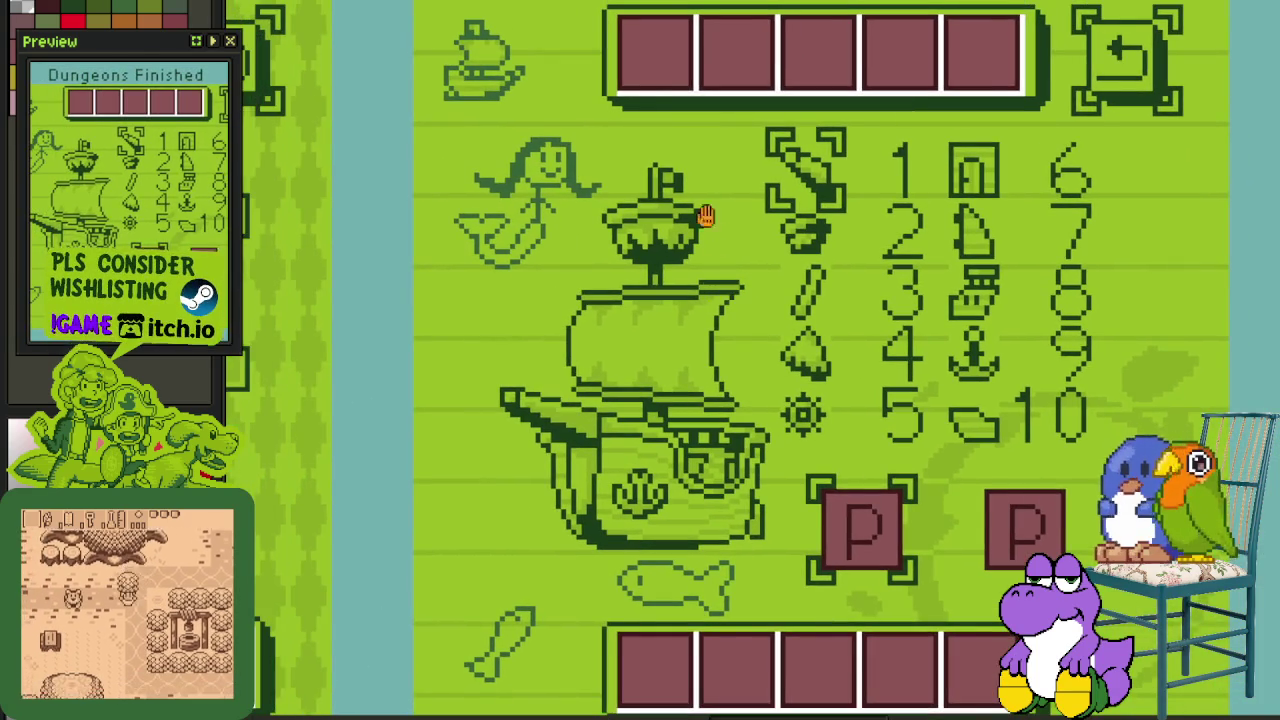
scroll(703, 215, "up", 2)
scroll(703, 215, "up", 1)
scroll(650, 170, "up", 1)
left_click_drag(597, 125, 879, 505)
scroll(842, 452, "down", 1)
scroll(842, 452, "down", 3)
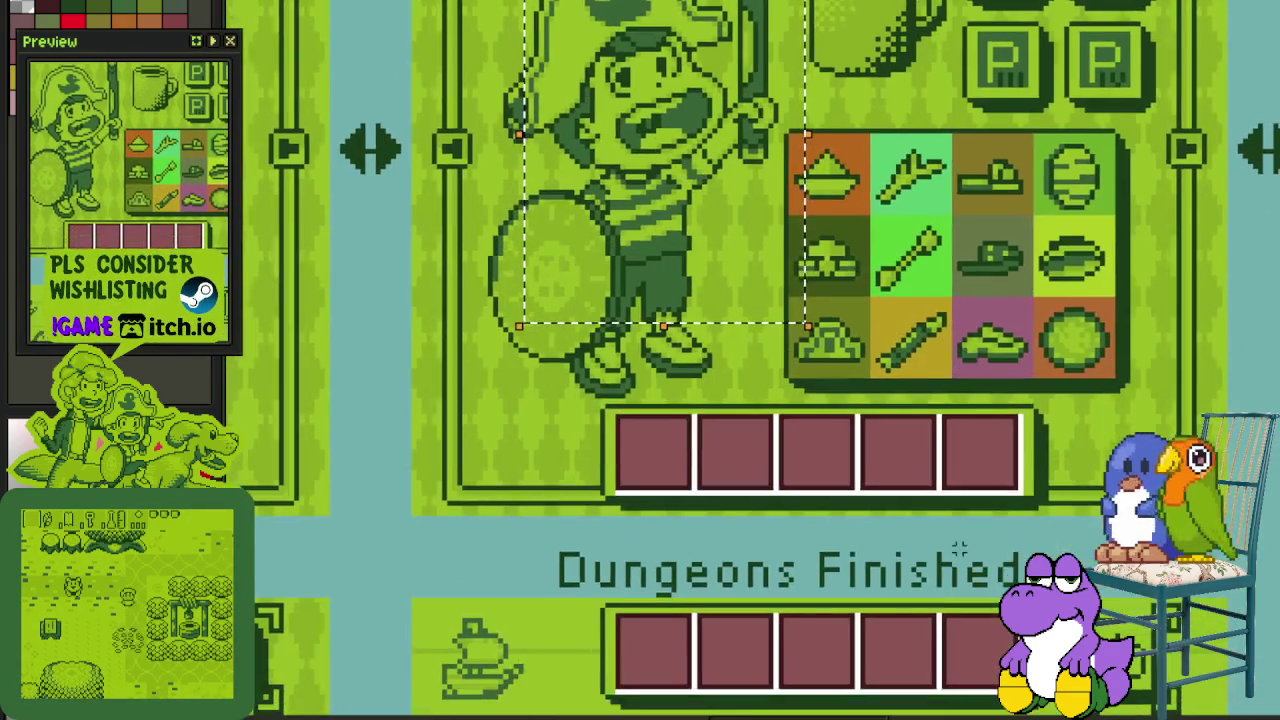
scroll(842, 452, "down", 2)
scroll(800, 390, "down", 3)
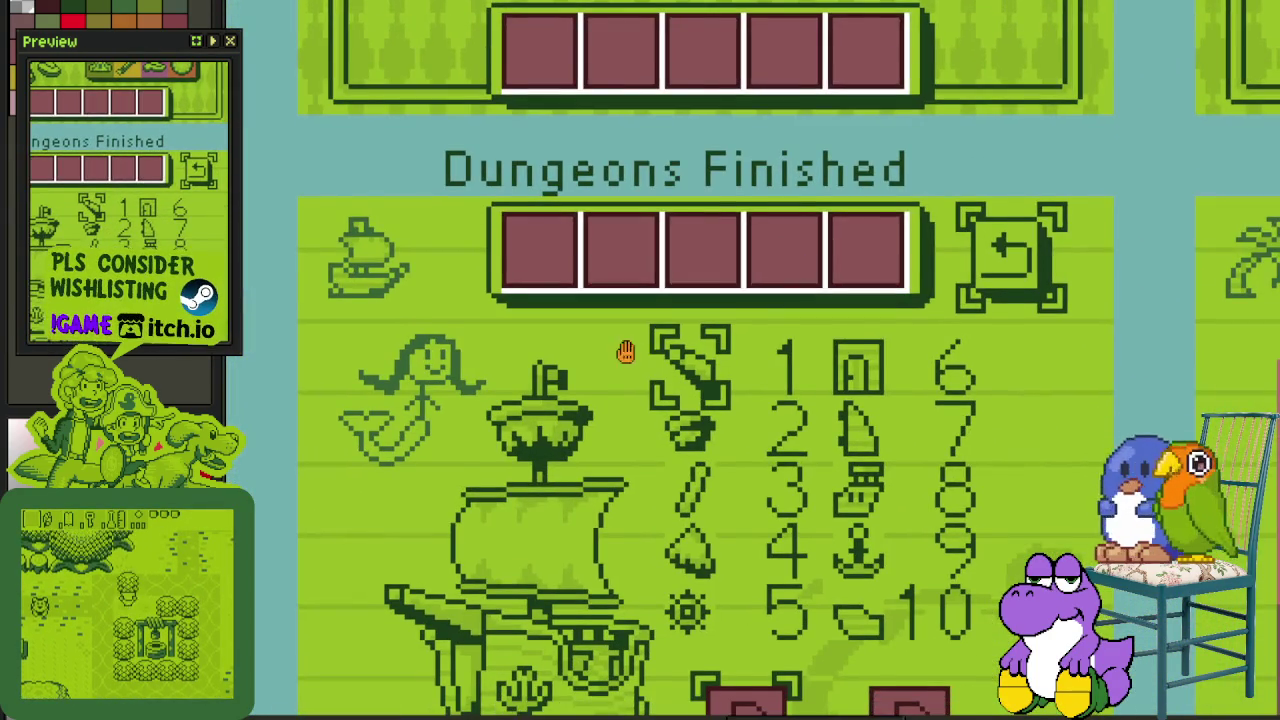
scroll(650, 305, "down", 1)
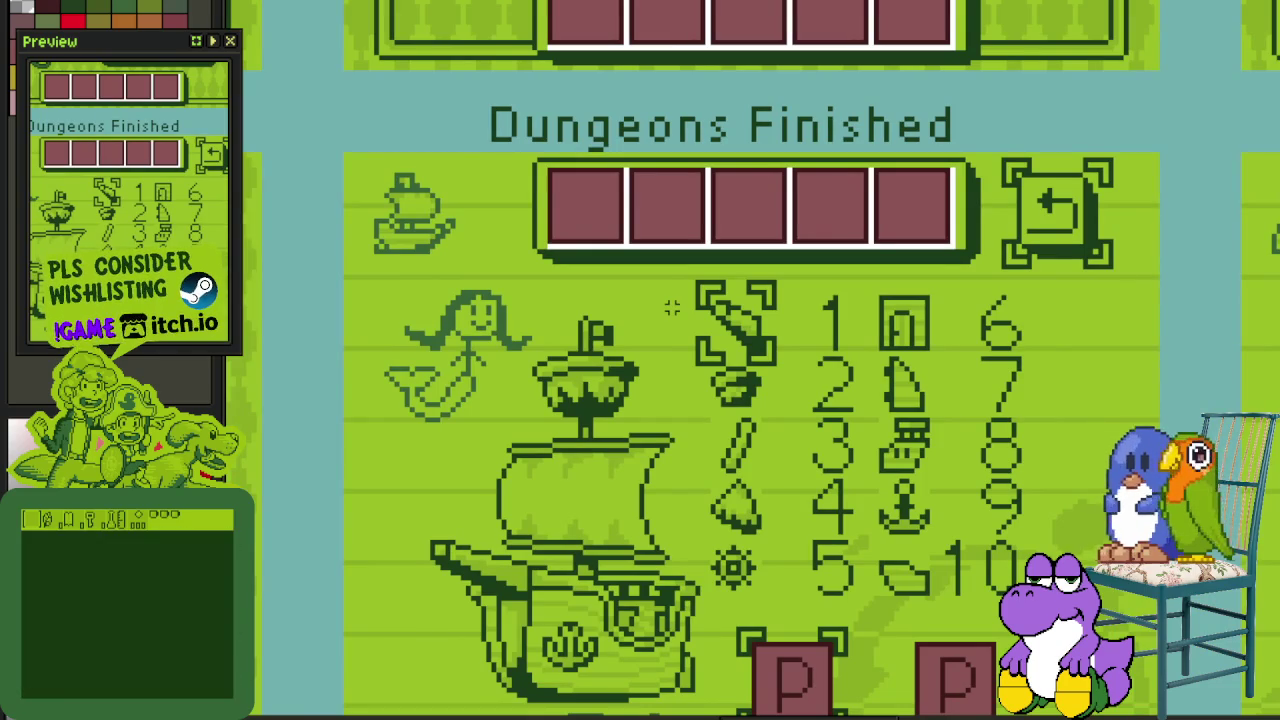
left_click_drag(383, 238, 1100, 712)
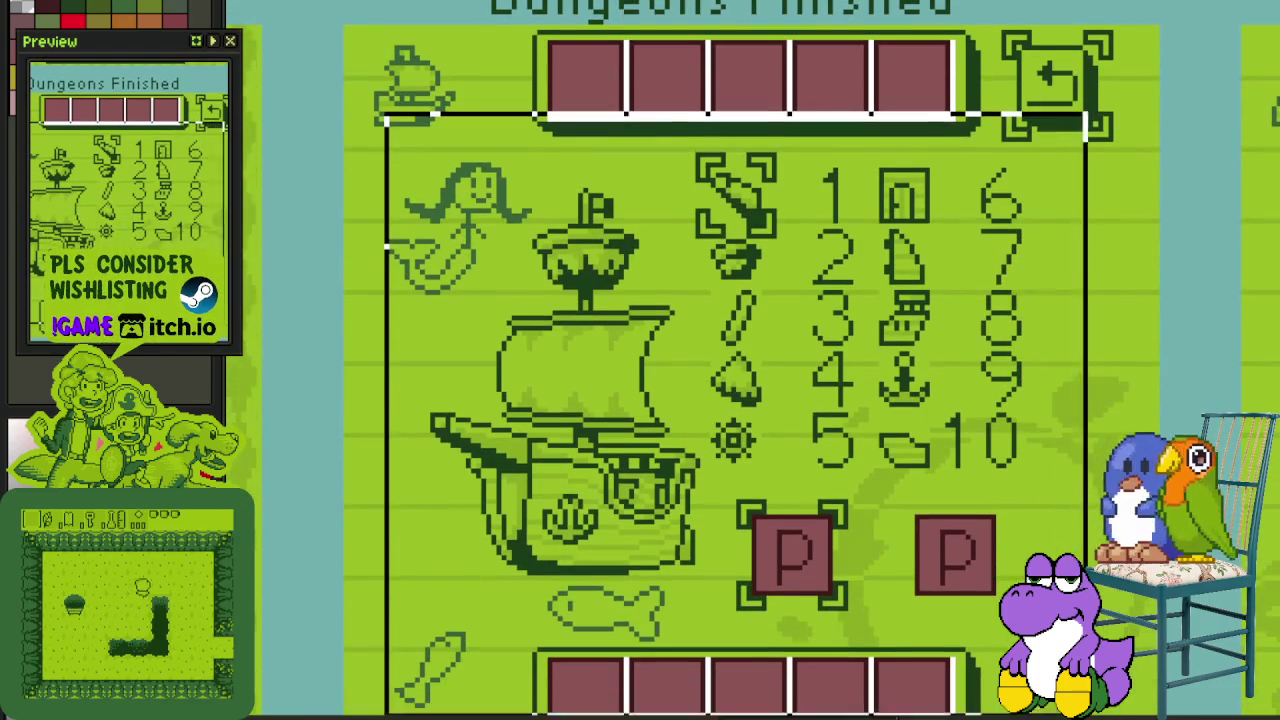
Step: Pan from the ship art past NPC portraits, Quest Log and naming screen to Cutscene Gallery
scroll(1100, 315, "up", 1)
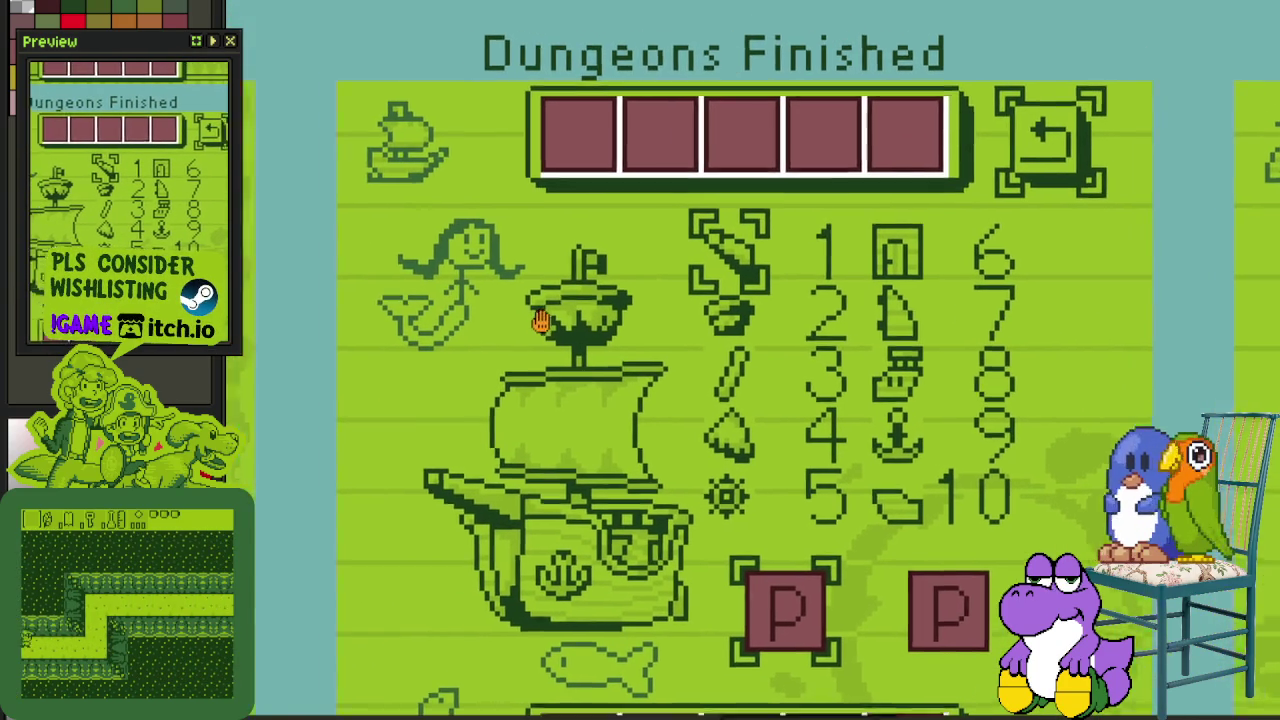
left_click_drag(540, 320, 586, 318)
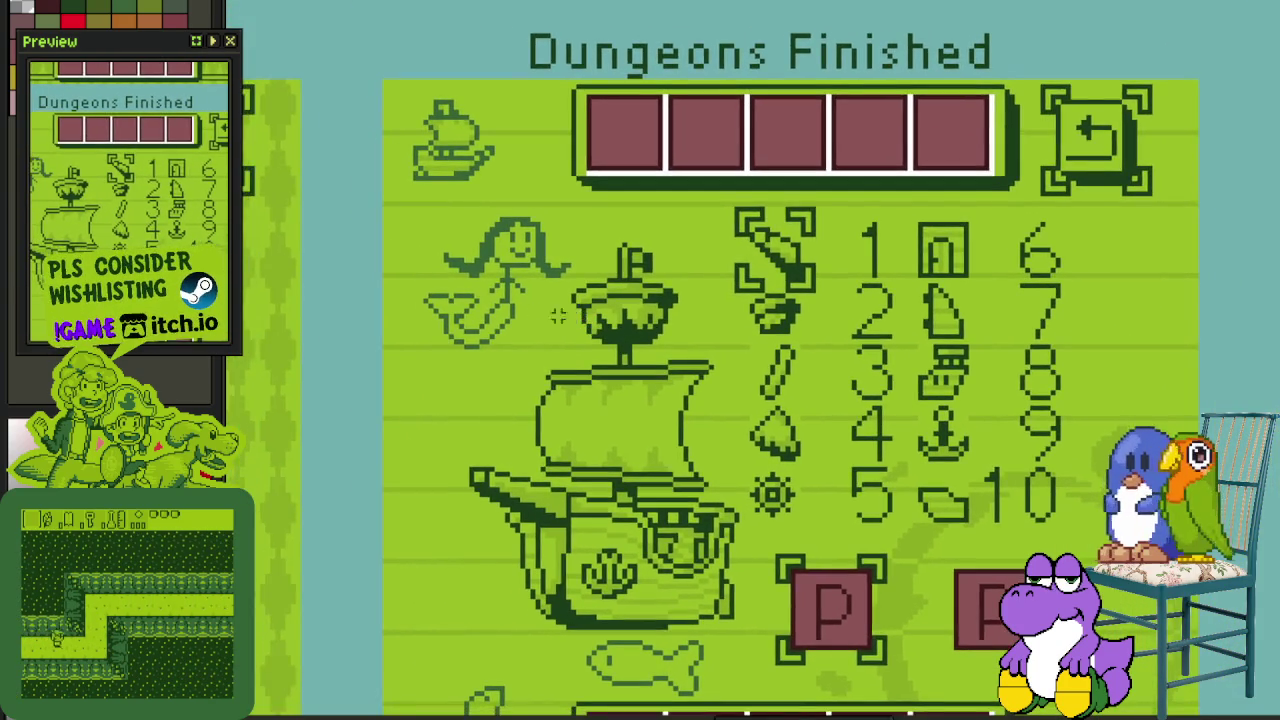
scroll(400, 230, "up", 1)
scroll(860, 283, "down", 1)
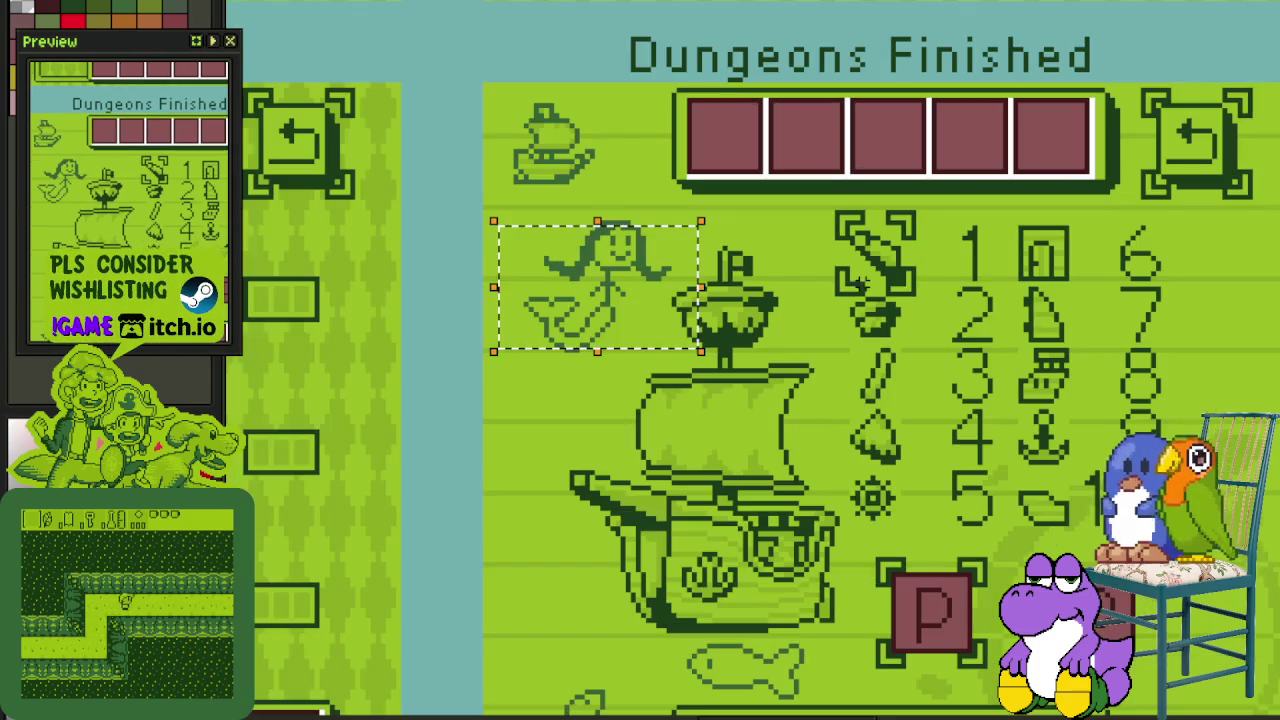
left_click_drag(923, 376, 876, 311)
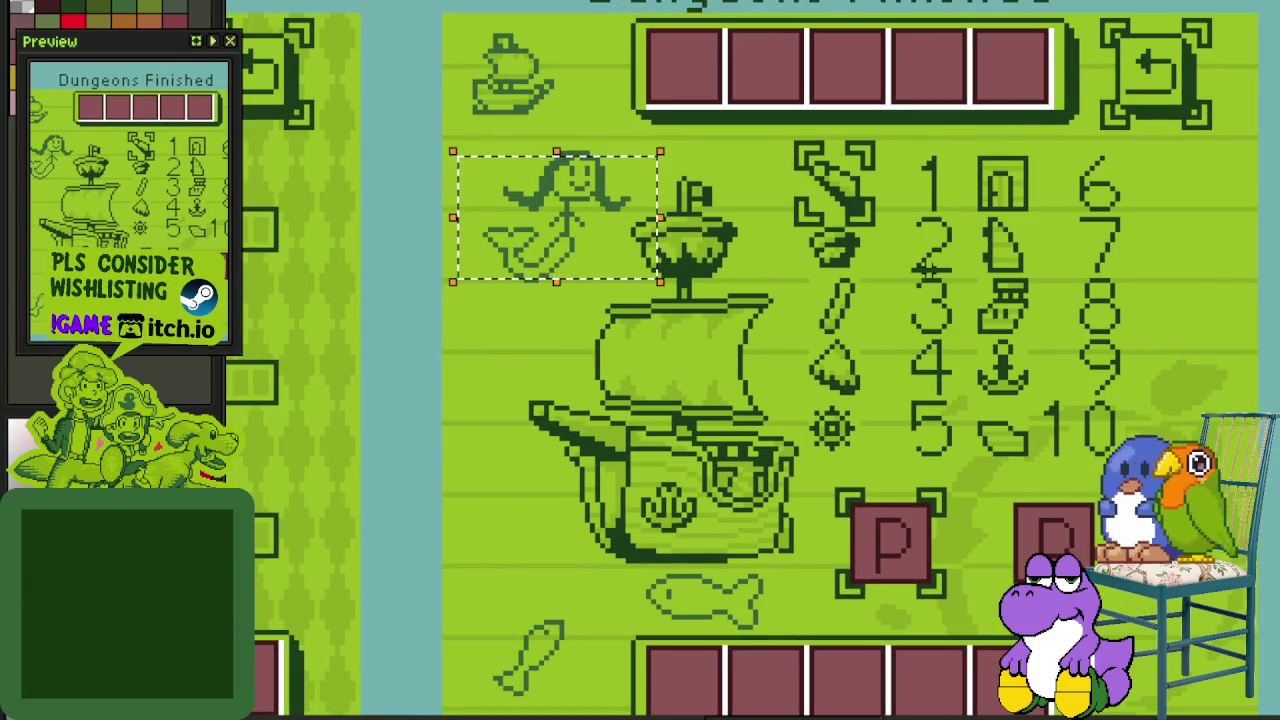
scroll(937, 272, "down", 1)
left_click_drag(937, 272, 766, 471)
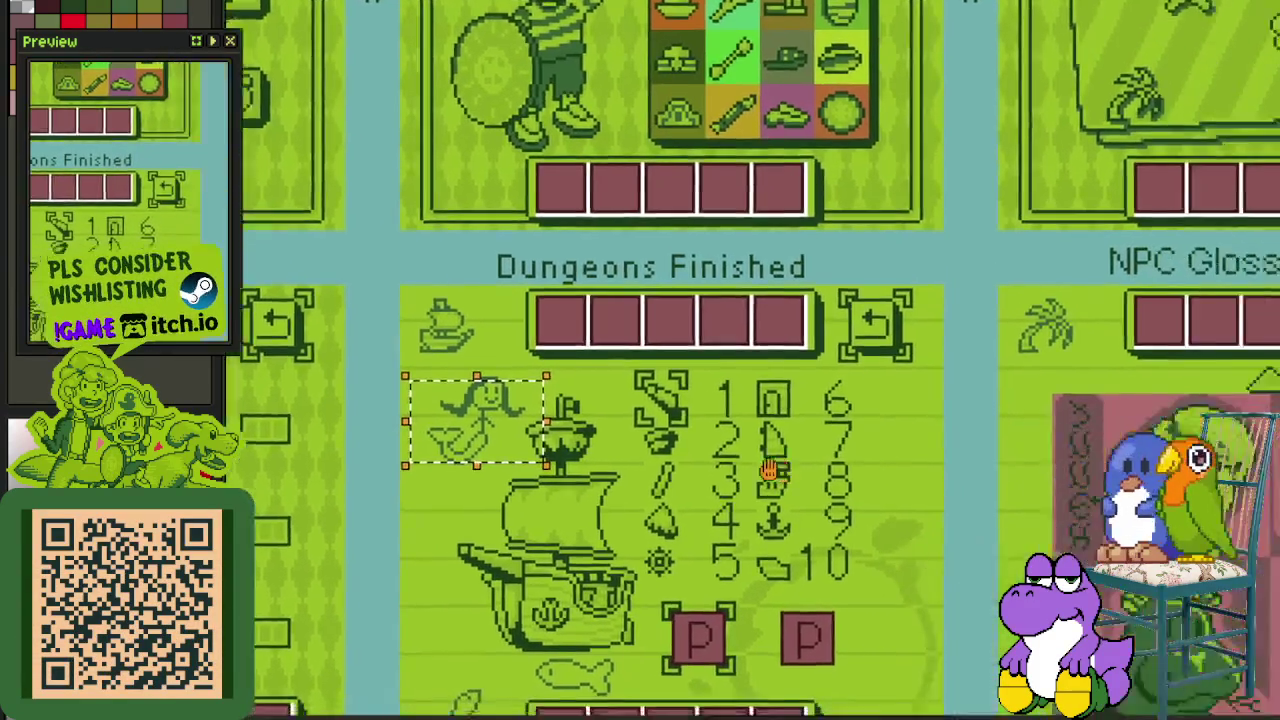
mouse_move(1022, 678)
left_mouse_down()
mouse_move(818, 362)
mouse_move(914, 122)
left_mouse_up()
mouse_move(880, 500)
left_mouse_down()
mouse_move(815, 305)
mouse_move(877, 251)
left_mouse_up()
mouse_move(1032, 436)
left_mouse_down()
mouse_move(1062, 396)
mouse_move(917, 371)
left_mouse_up()
mouse_move(1270, 505)
left_mouse_down()
mouse_move(820, 186)
mouse_move(434, 172)
mouse_move(494, 91)
left_mouse_up()
Step: Bring Cutscene Gallery and Achievement into view, outlining the lower-left P box and stick figures
scroll(445, 196, "up", 3)
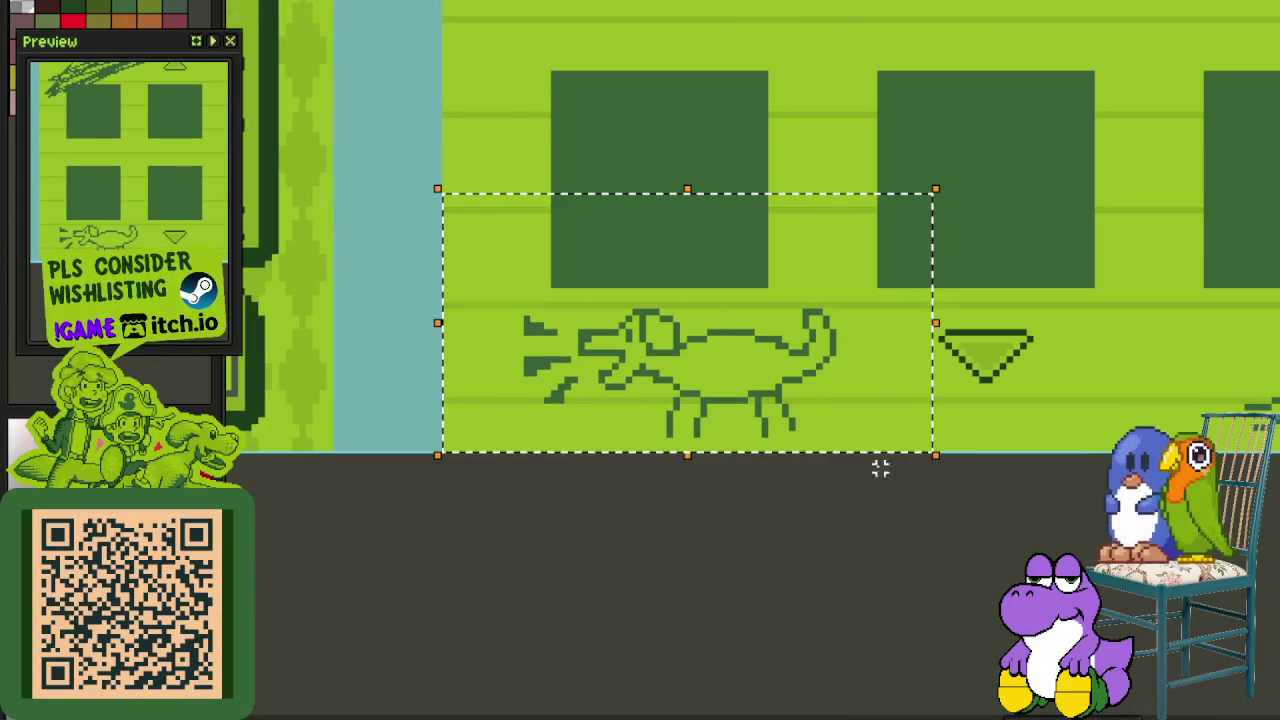
scroll(946, 366, "down", 2)
scroll(946, 366, "down", 2)
mouse_move(1030, 211)
left_mouse_down()
mouse_move(887, 468)
mouse_move(887, 595)
mouse_move(802, 677)
left_mouse_up()
left_click_drag(543, 326, 531, 500)
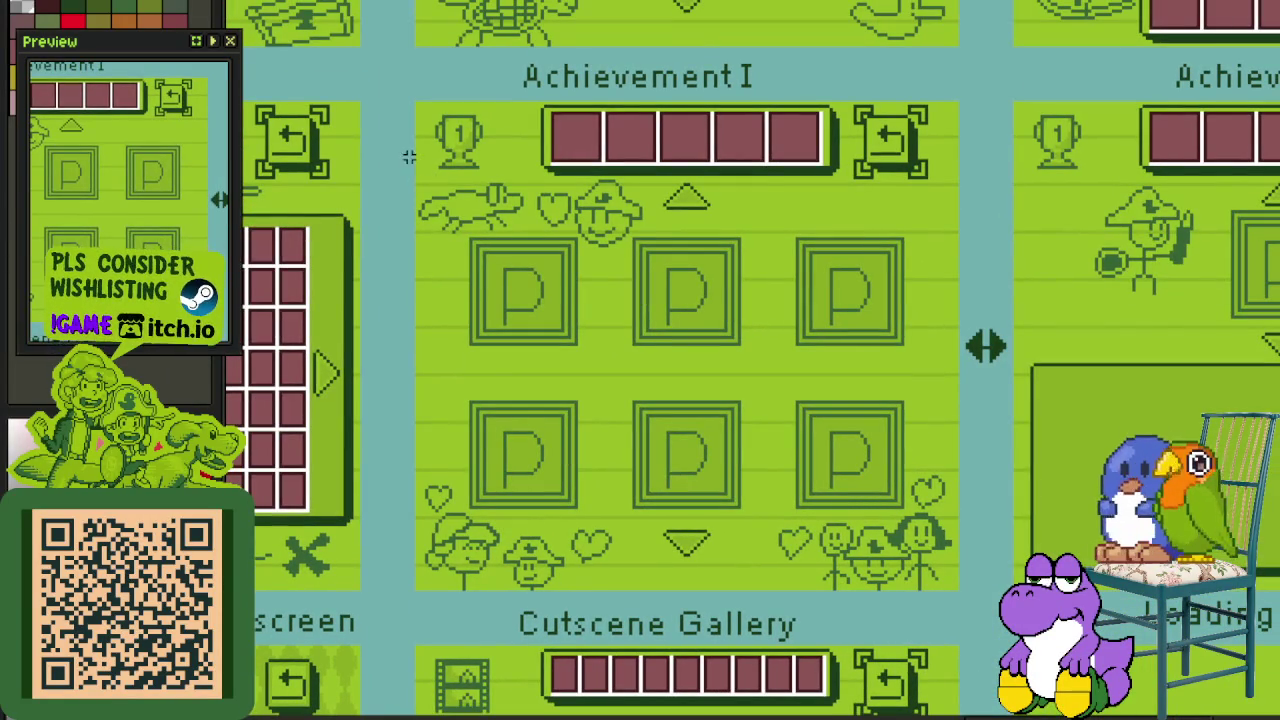
left_click_drag(771, 296, 771, 296)
scroll(468, 510, "up", 1)
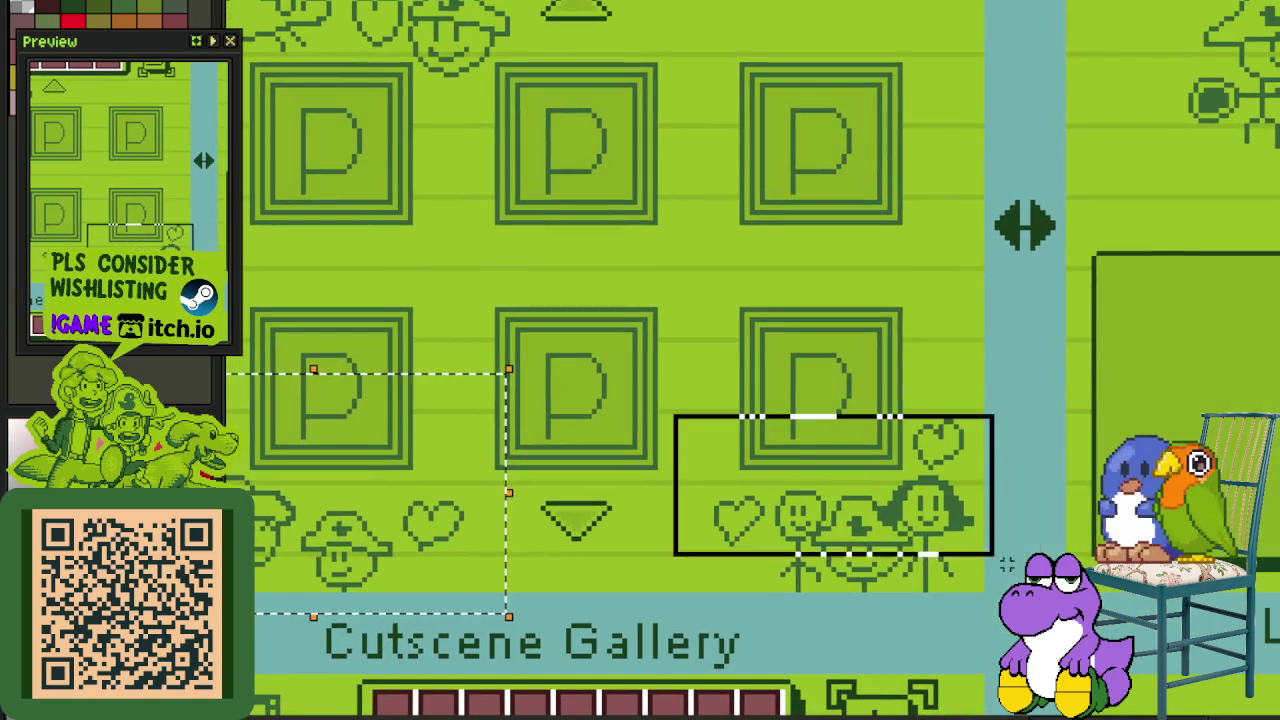
left_click_drag(674, 414, 1071, 624)
scroll(887, 530, "down", 1)
Step: Outline the dragon doodle near Achievement II, deselect, and pan to NPC Glossary II and Stickers
left_click_drag(1026, 161, 726, 295)
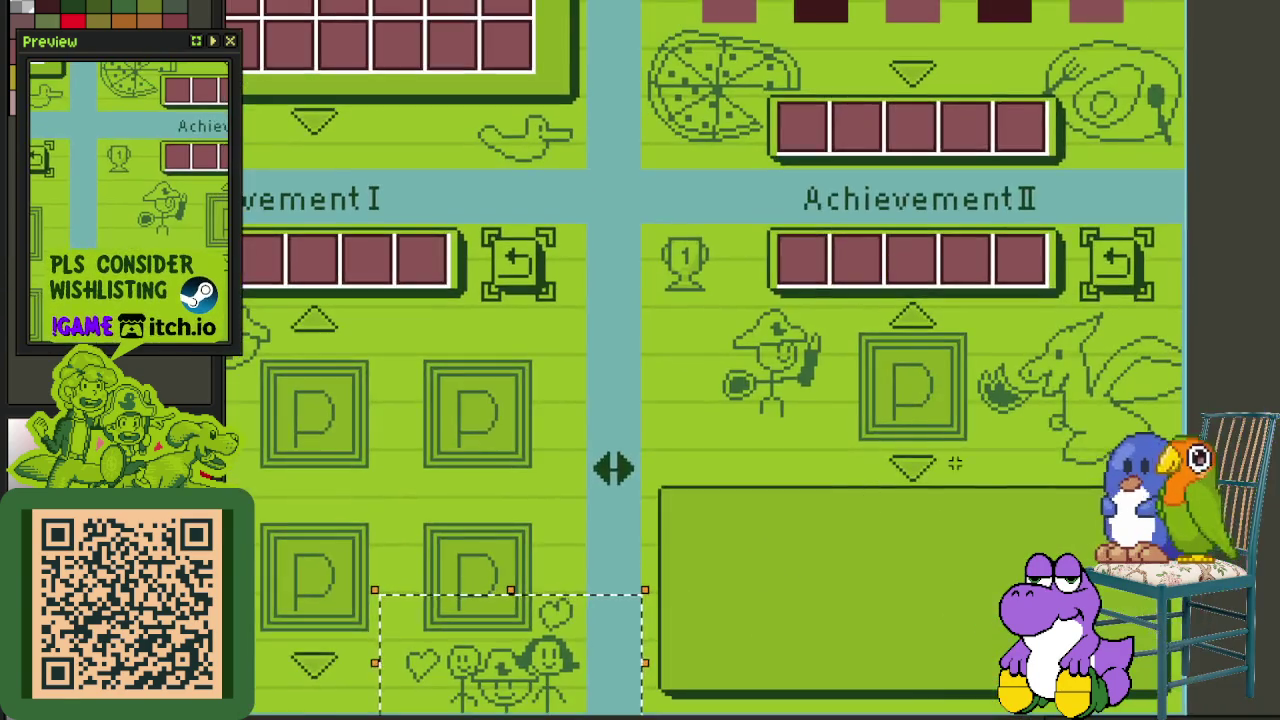
scroll(726, 295, "up", 1)
left_click_drag(818, 432, 818, 432)
left_click_drag(1018, 228, 1272, 466)
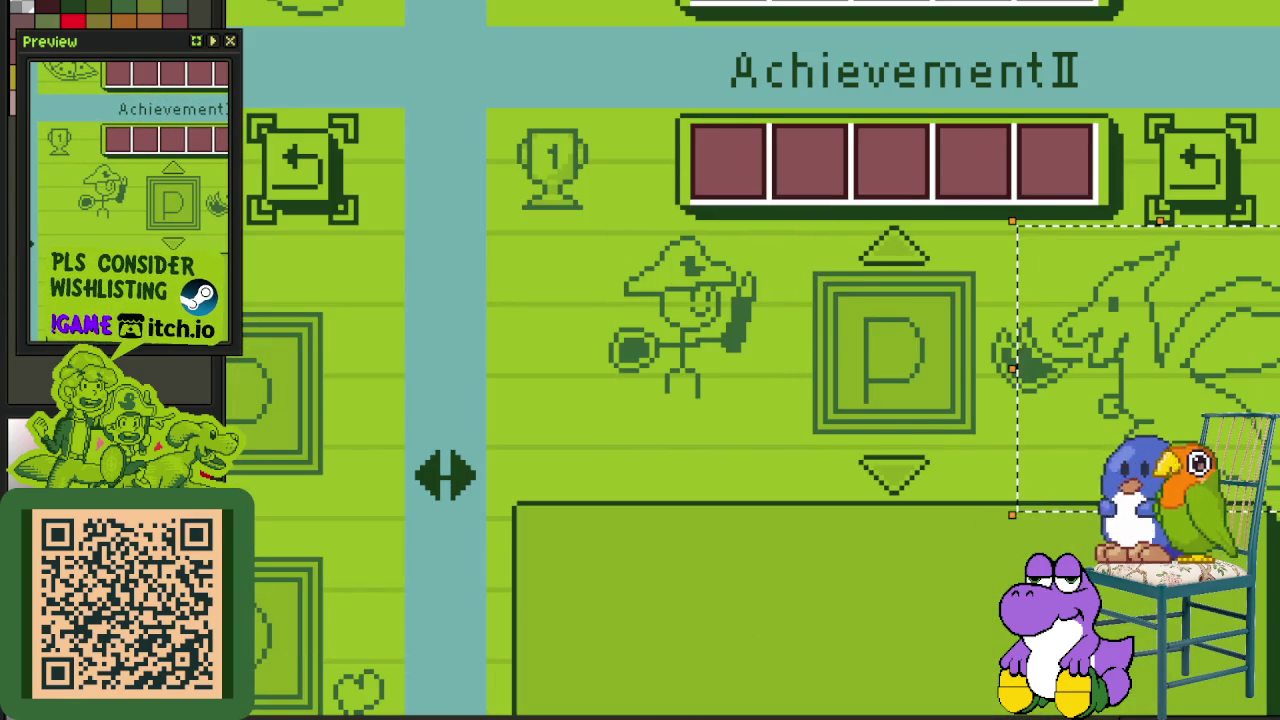
scroll(770, 520, "down", 1)
scroll(764, 500, "down", 2)
scroll(950, 445, "up", 3)
left_click_drag(691, 364, 960, 692)
left_click(608, 289)
scroll(757, 451, "down", 2)
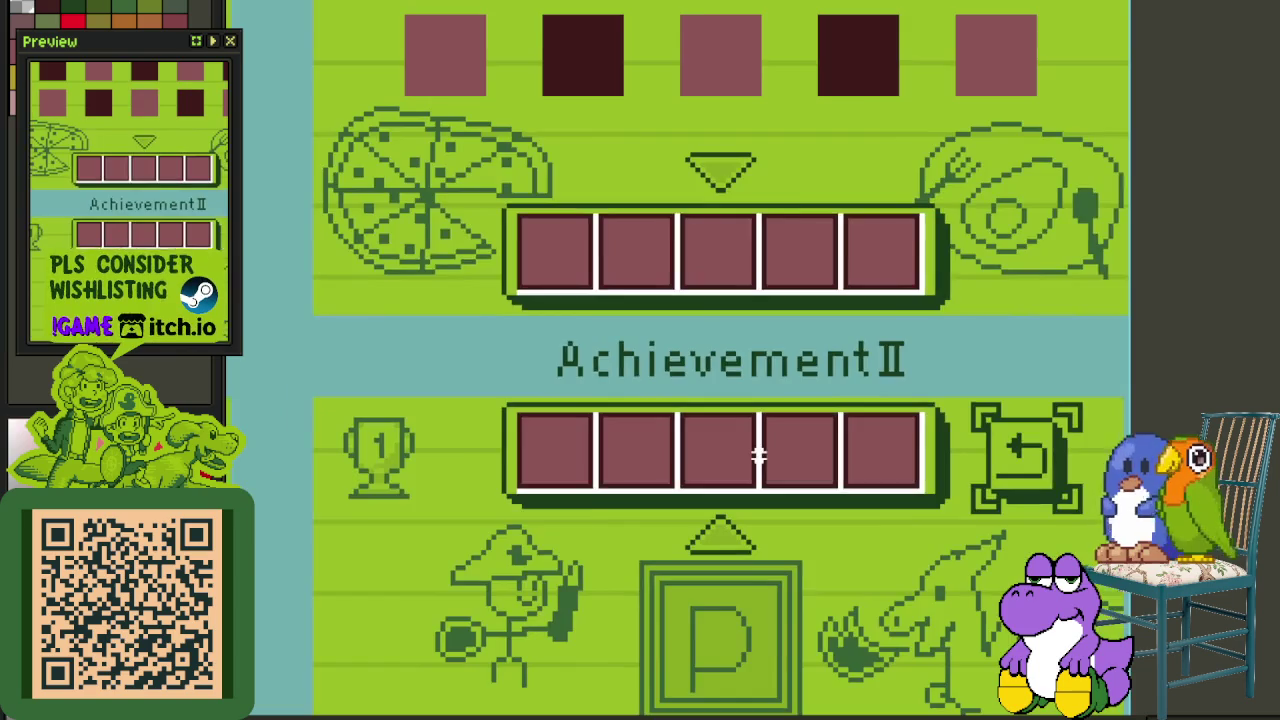
left_click_drag(760, 455, 1134, 608)
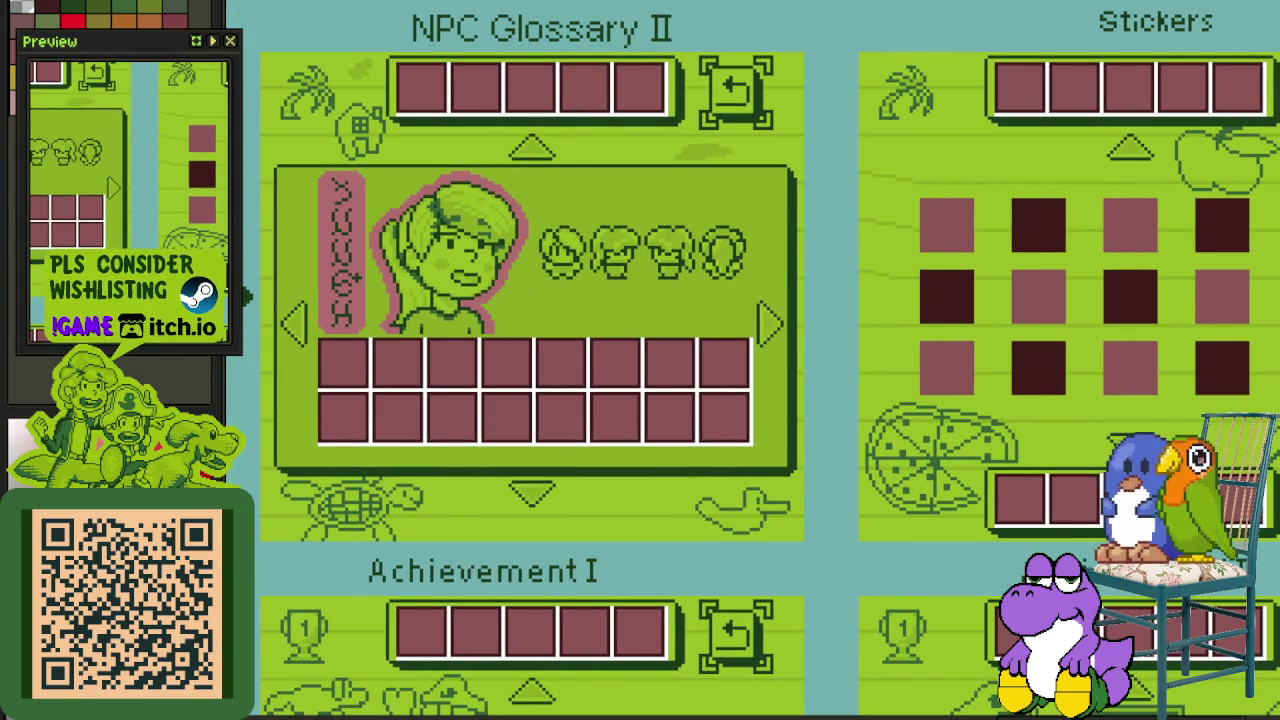
Step: Nudge and scroll the canvas left until the Quest Log II header is fully visible
scroll(650, 480, "down", 3)
scroll(766, 324, "up", 1)
scroll(654, 442, "down", 2)
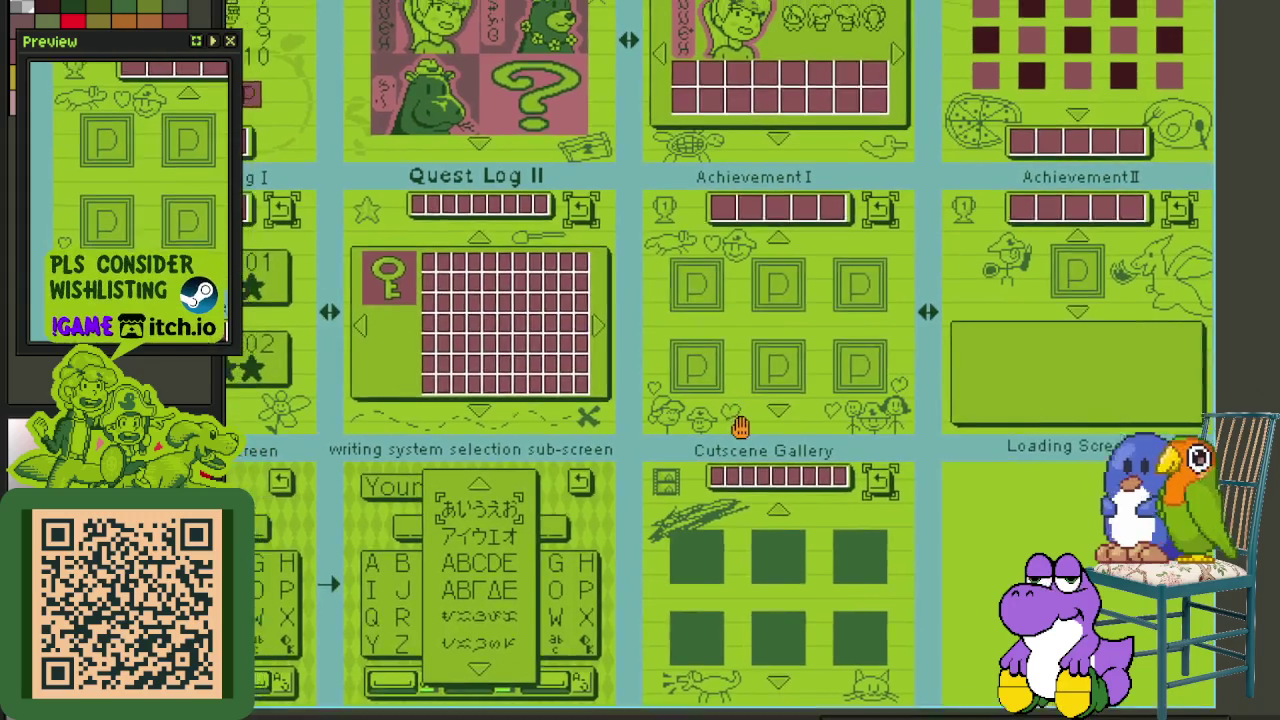
left_click_drag(730, 433, 750, 446)
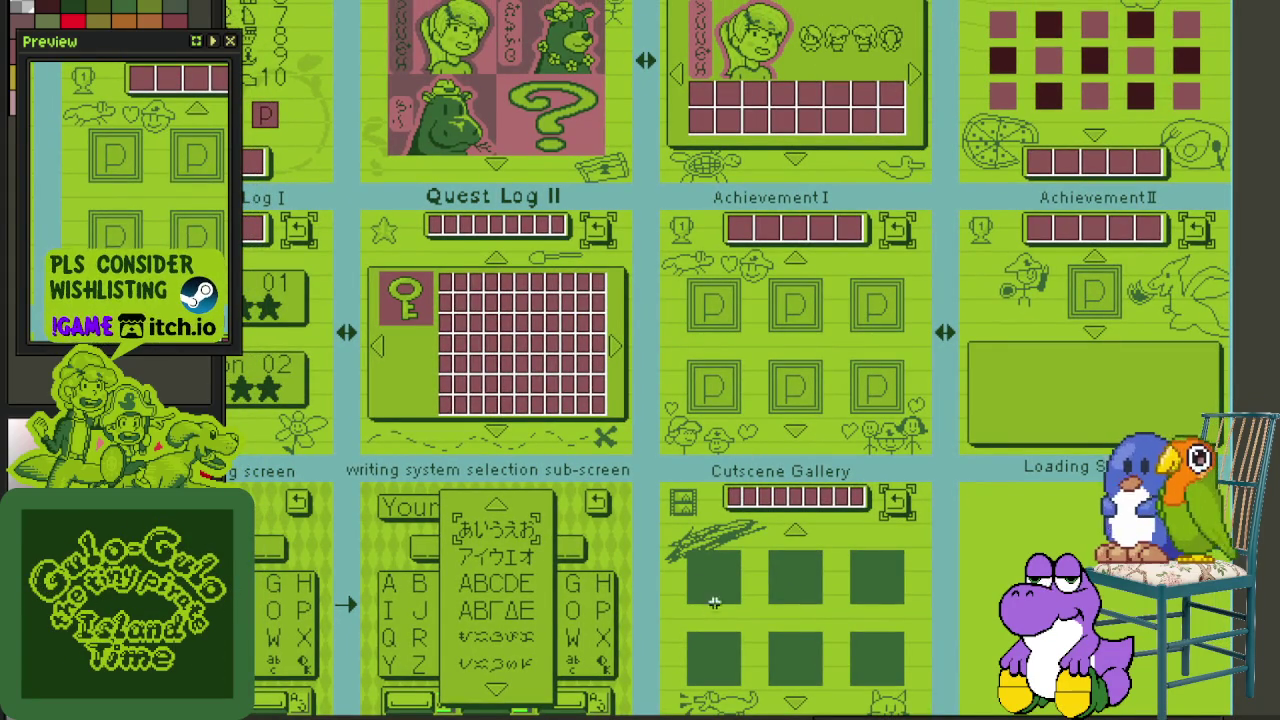
scroll(635, 427, "up", 2)
scroll(570, 476, "left", 2)
scroll(680, 476, "left", 3)
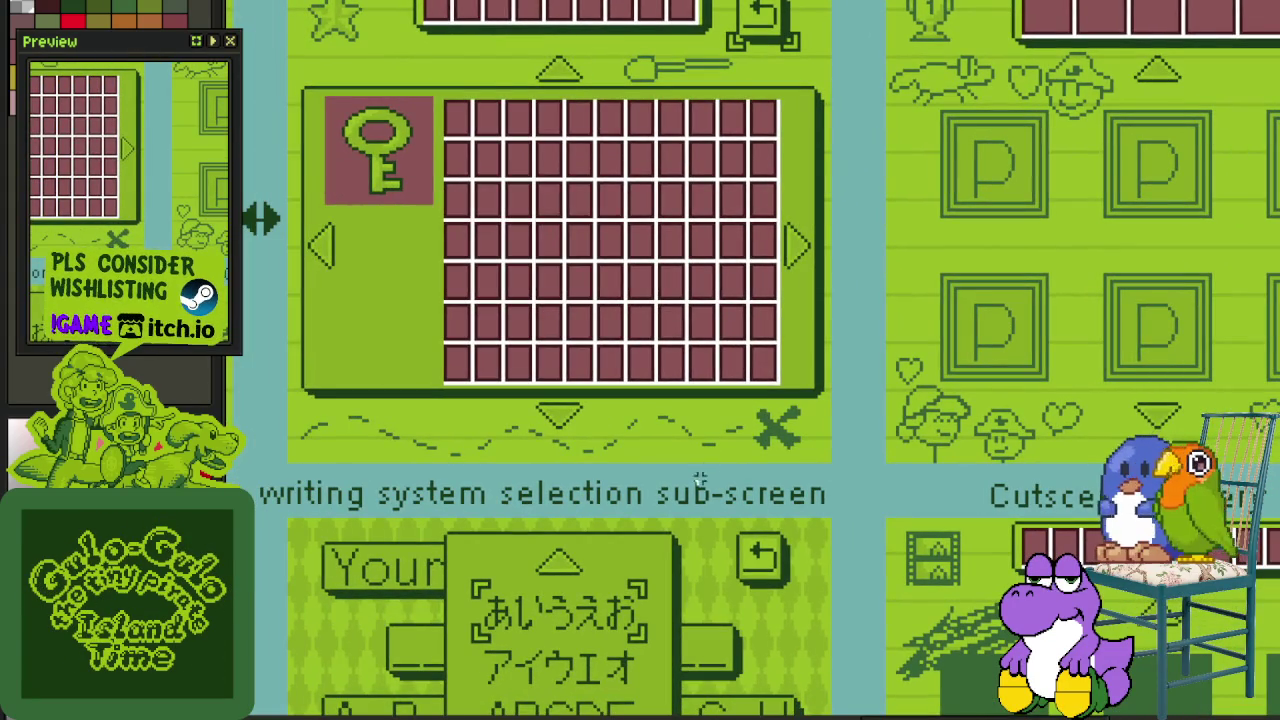
left_click_drag(702, 484, 789, 541)
left_click_drag(739, 500, 766, 537)
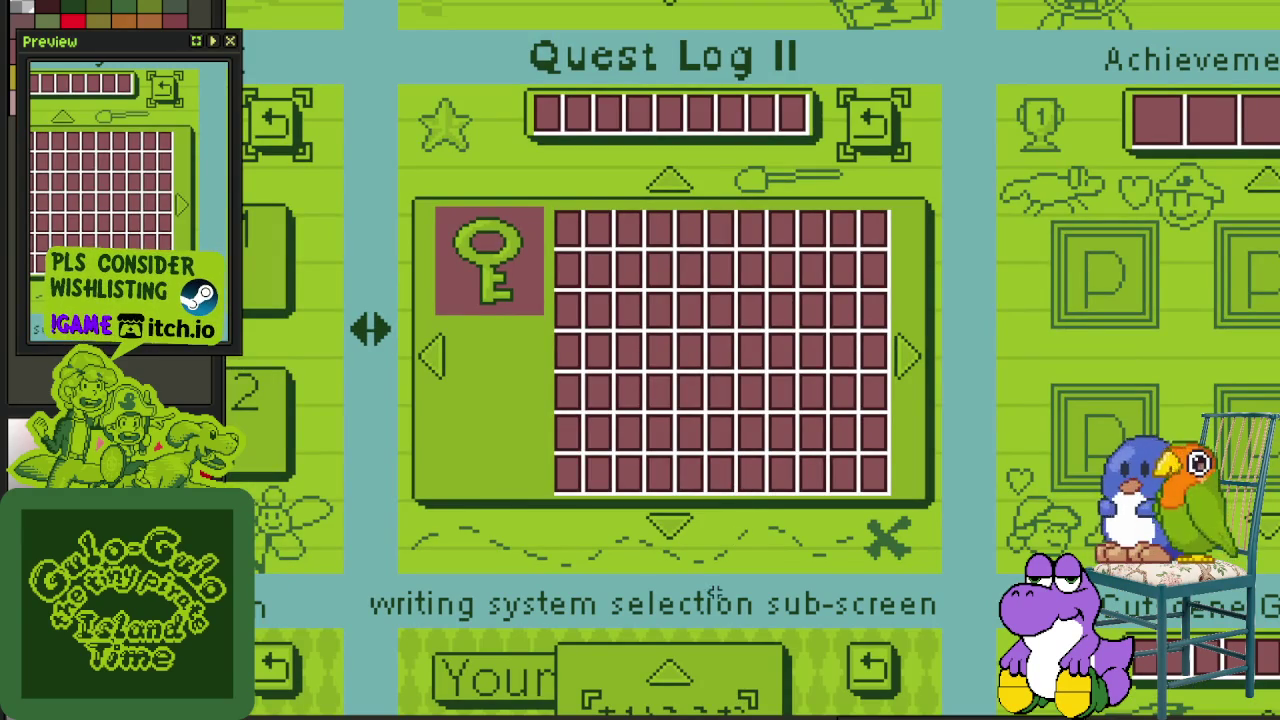
Step: Zoom out and in to frame Inventory, Gear Screen, Diary and the Volume screen together
scroll(731, 532, "down", 1)
scroll(733, 536, "down", 1)
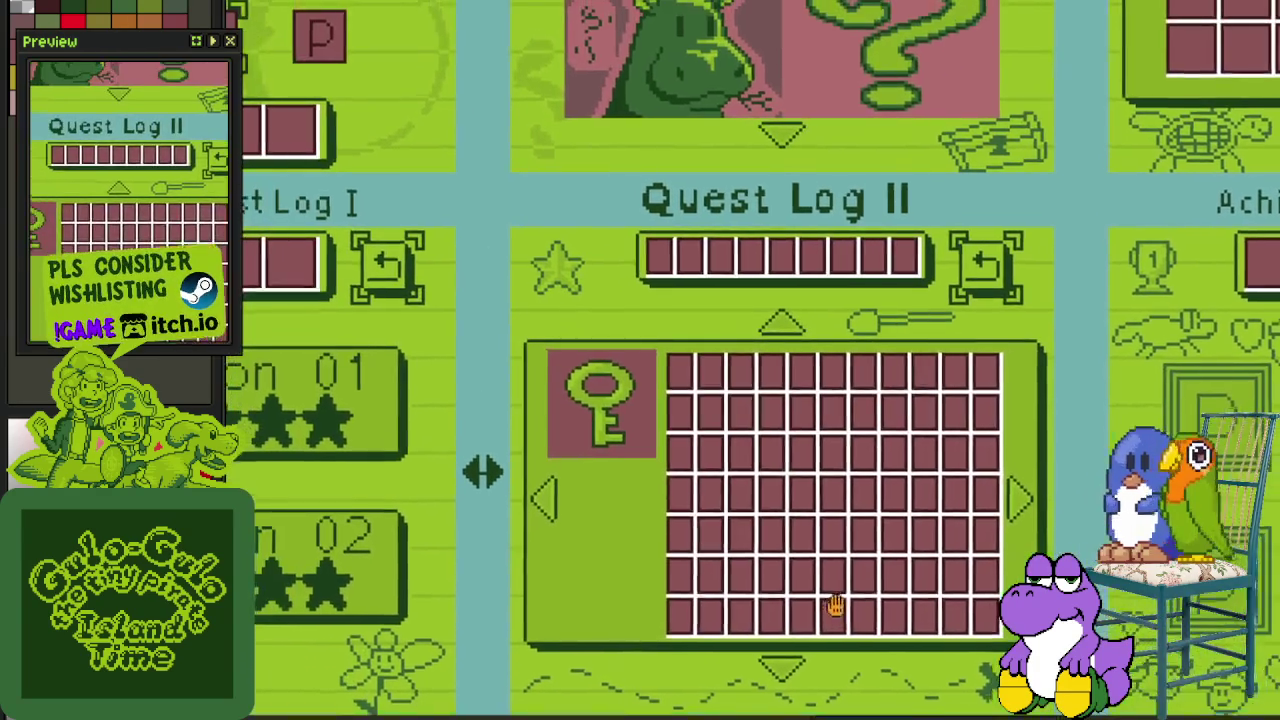
scroll(736, 542, "down", 1)
scroll(740, 548, "down", 1)
scroll(937, 367, "up", 2)
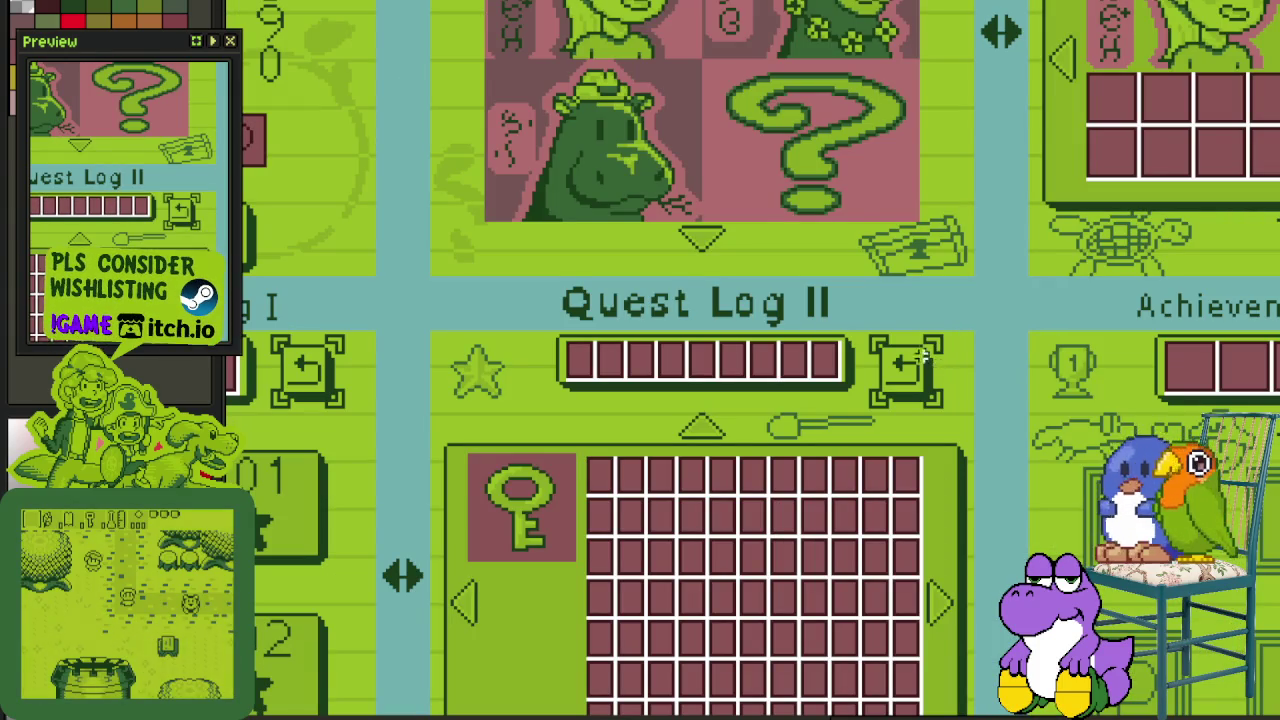
scroll(928, 315, "down", 2)
scroll(928, 315, "up", 1)
scroll(928, 315, "up", 2)
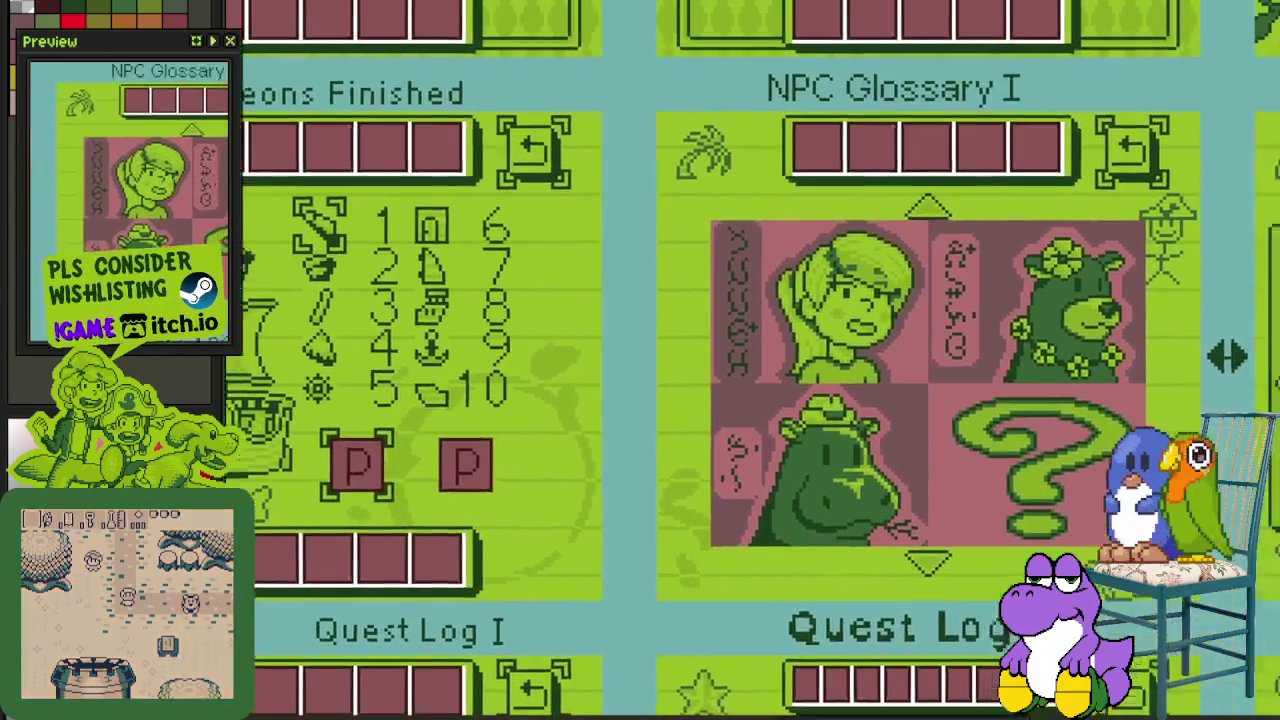
scroll(1081, 651, "down", 2)
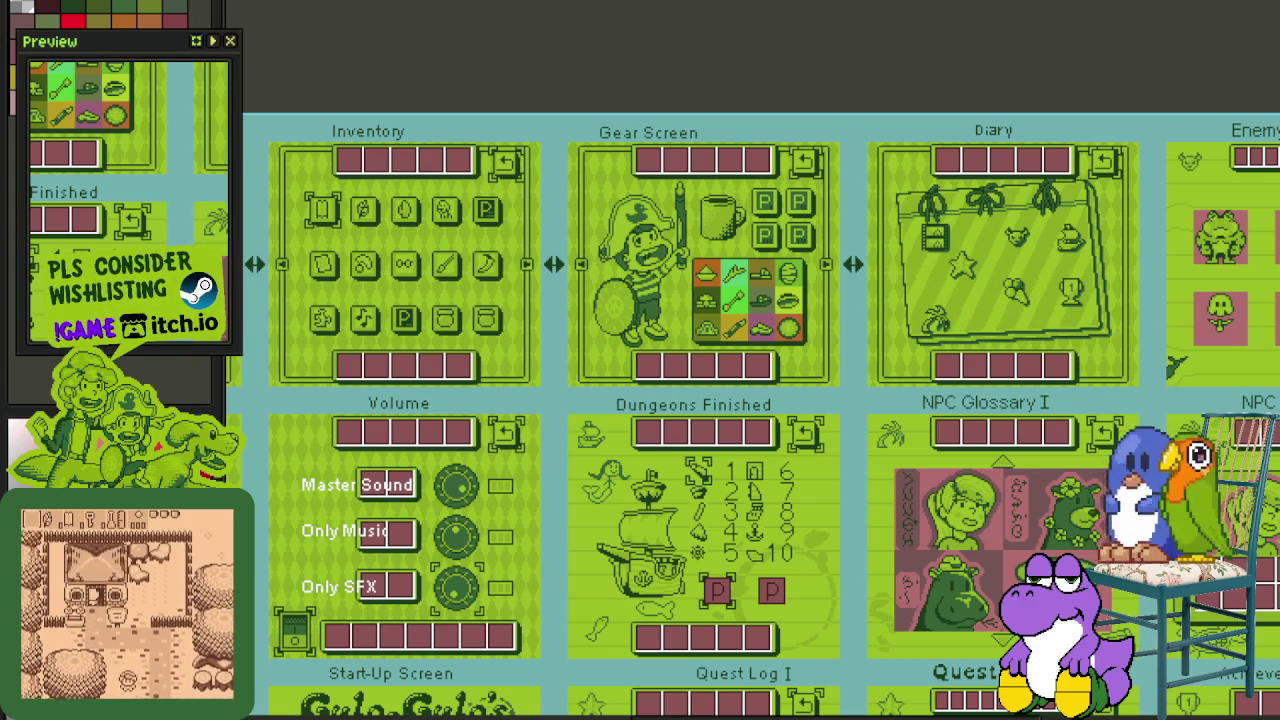
Step: Zoom into the Volume mockup and select the Master Sound label and its knob
left_click_drag(609, 448, 555, 342)
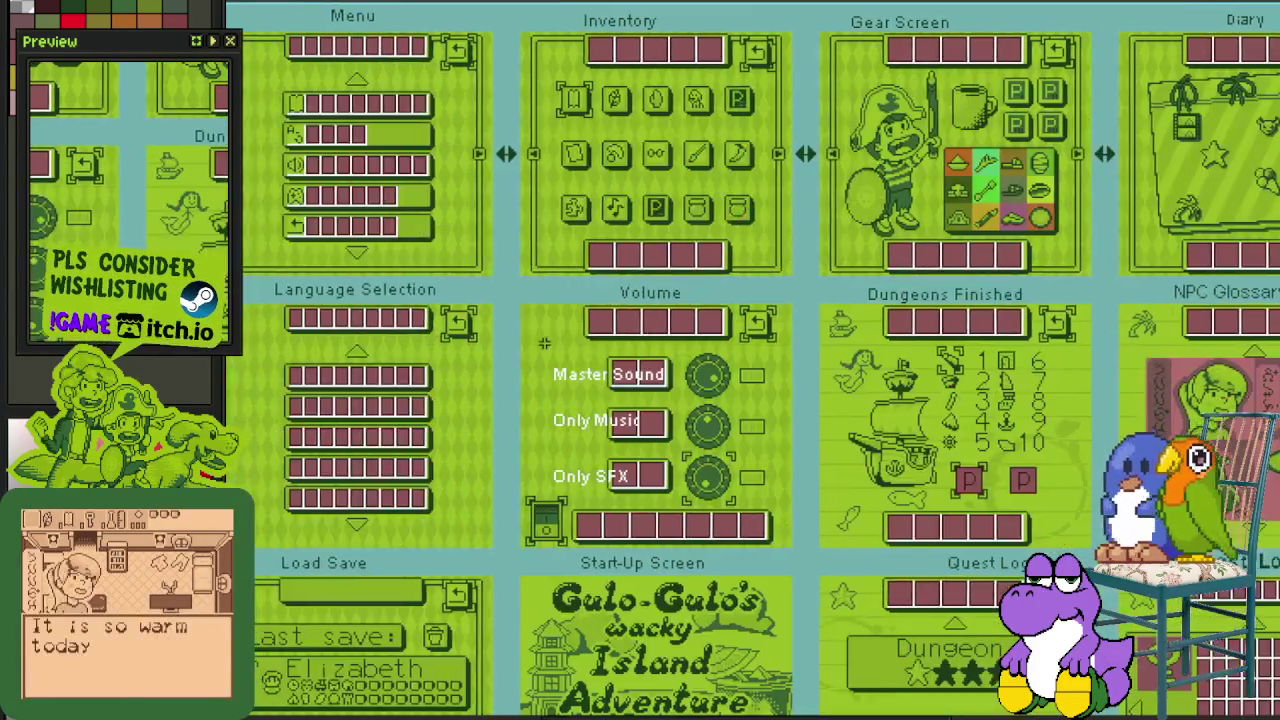
scroll(411, 335, "up", 5)
left_click(720, 430)
scroll(748, 428, "up", 2)
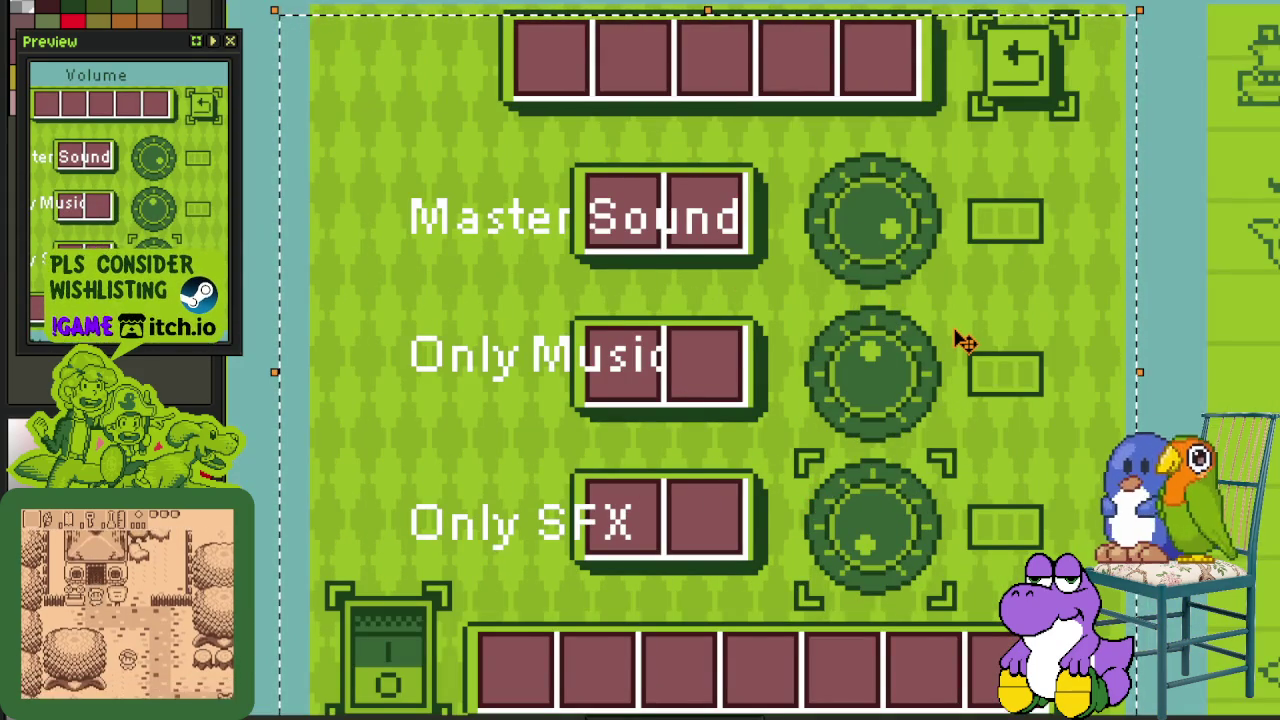
left_click(745, 248)
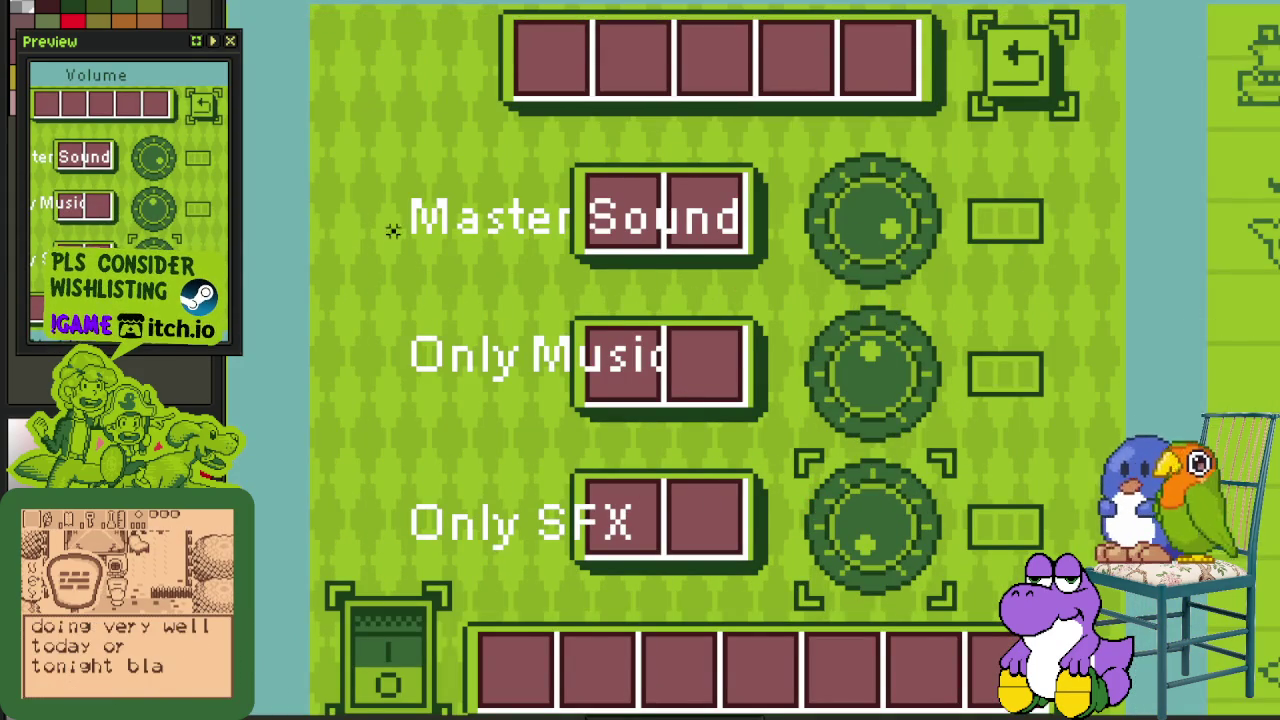
left_click_drag(392, 231, 688, 197)
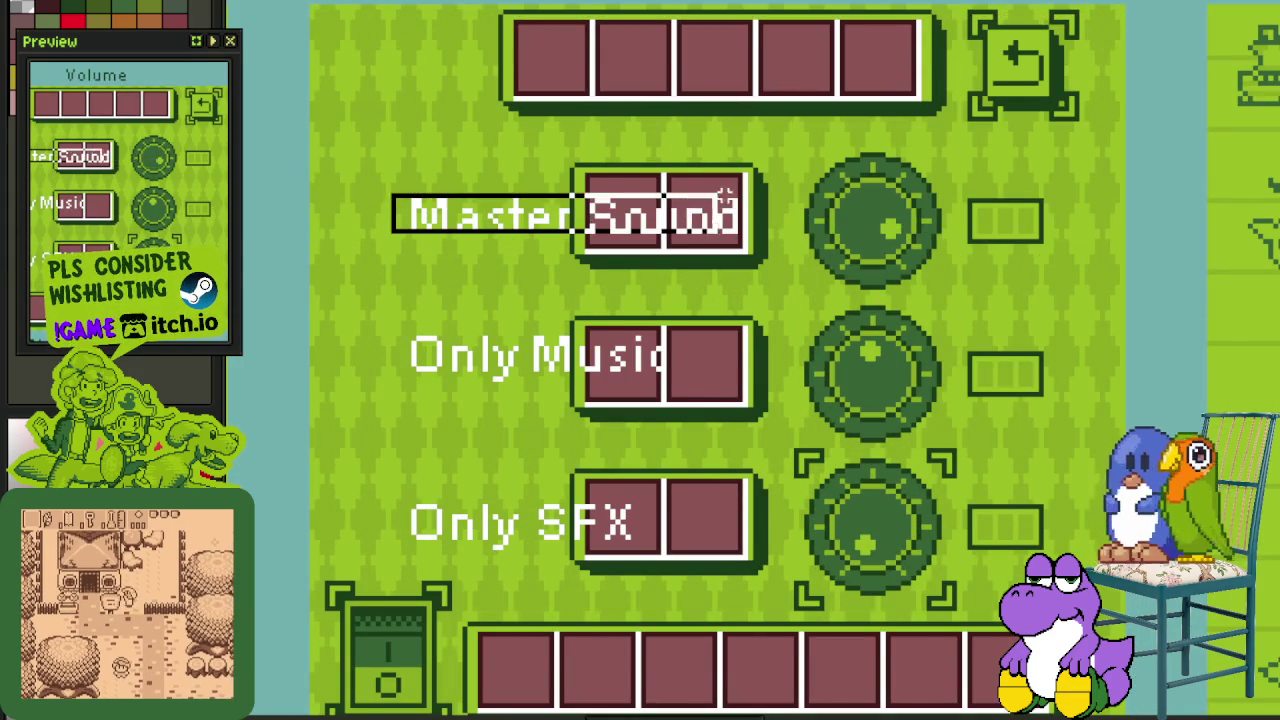
scroll(855, 200, "up", 1)
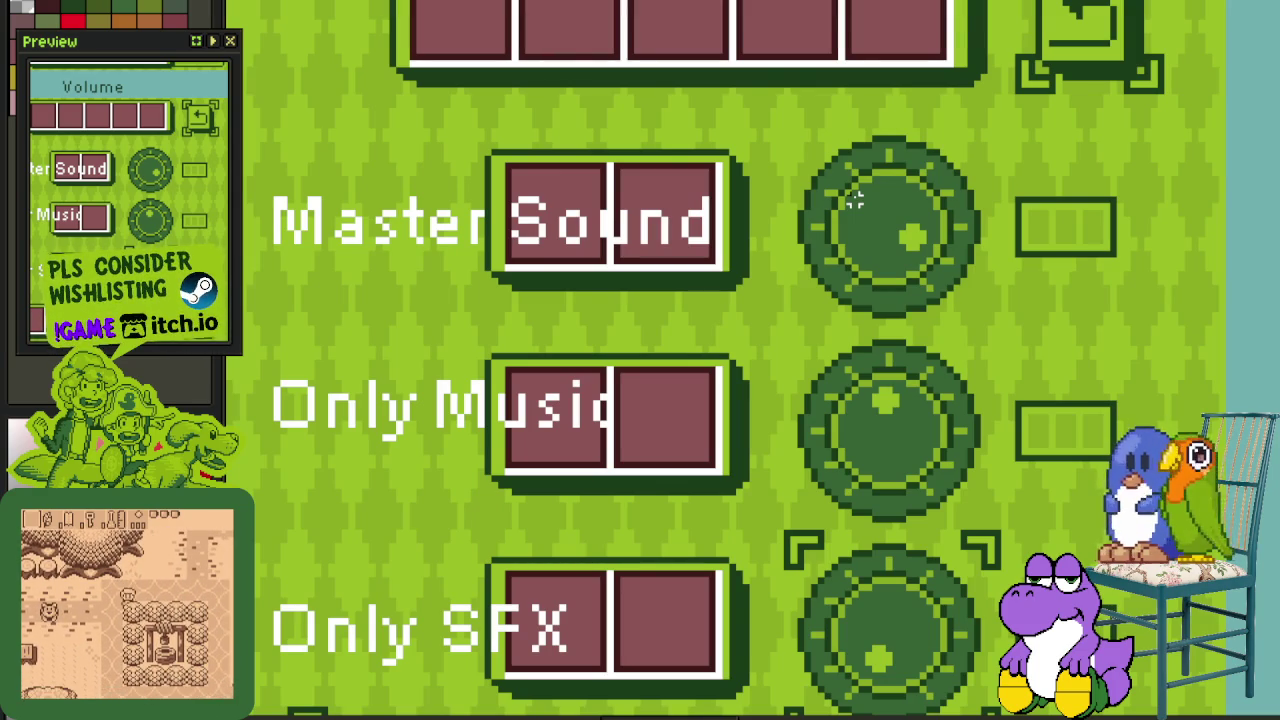
left_click(860, 200)
scroll(1100, 285, "down", 1)
Step: Pan to the Load Save screen and marquee-select across both save panels
left_click_drag(787, 532, 887, 154)
scroll(887, 154, "down", 2)
scroll(559, 213, "up", 3)
left_click_drag(443, 177, 757, 286)
left_click_drag(540, 152, 1220, 550)
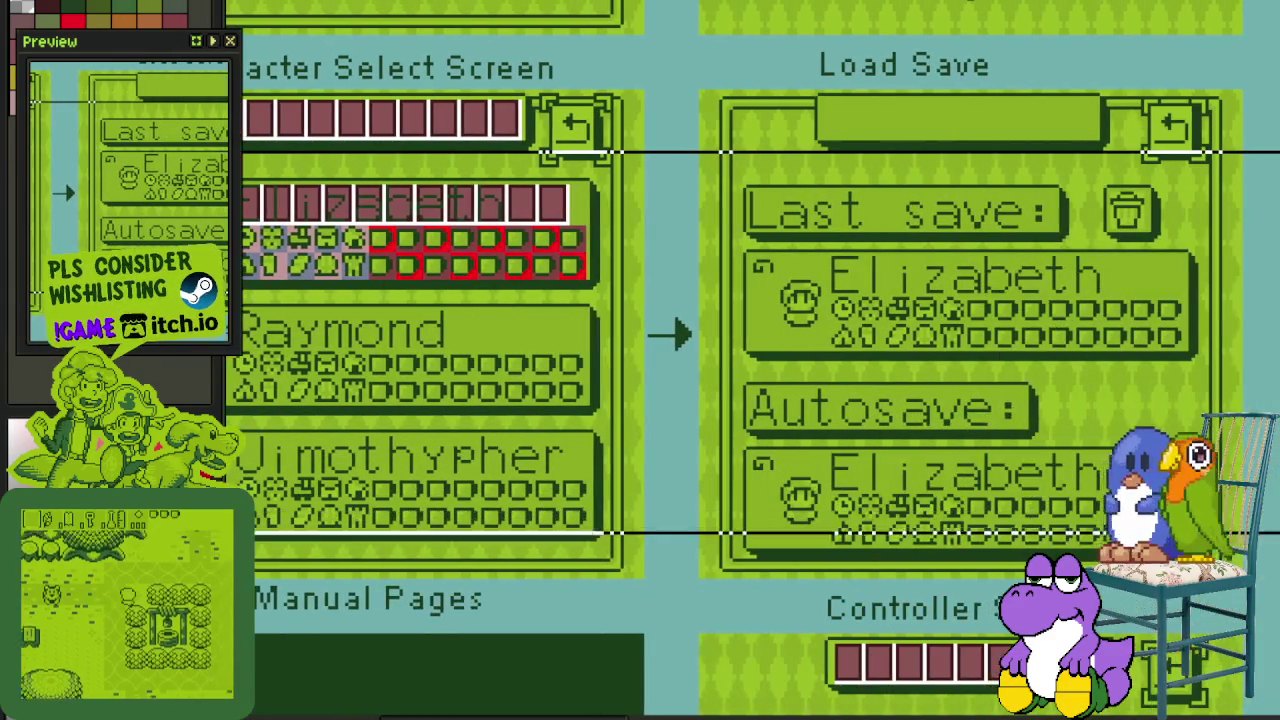
Step: Extend the selection, pan toward Controller Set-up, and widen it over the name row
scroll(640, 360, "up", 2)
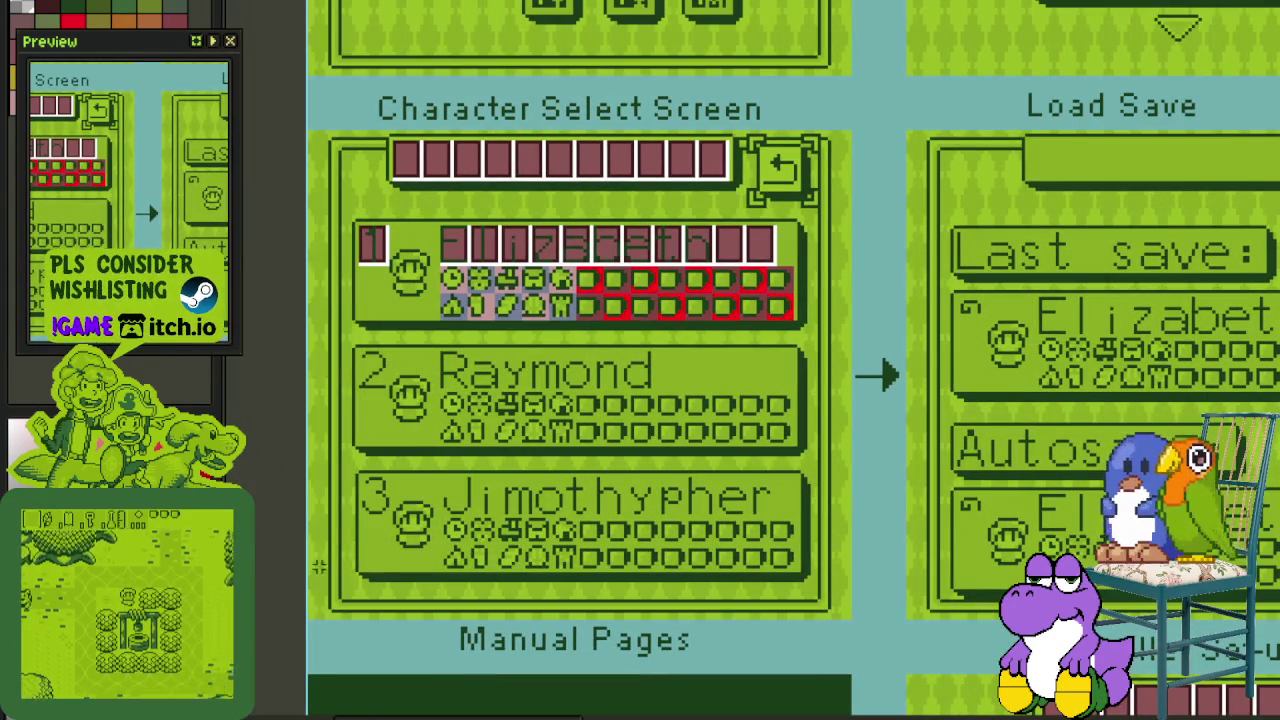
left_click_drag(1236, 172, 1279, 120)
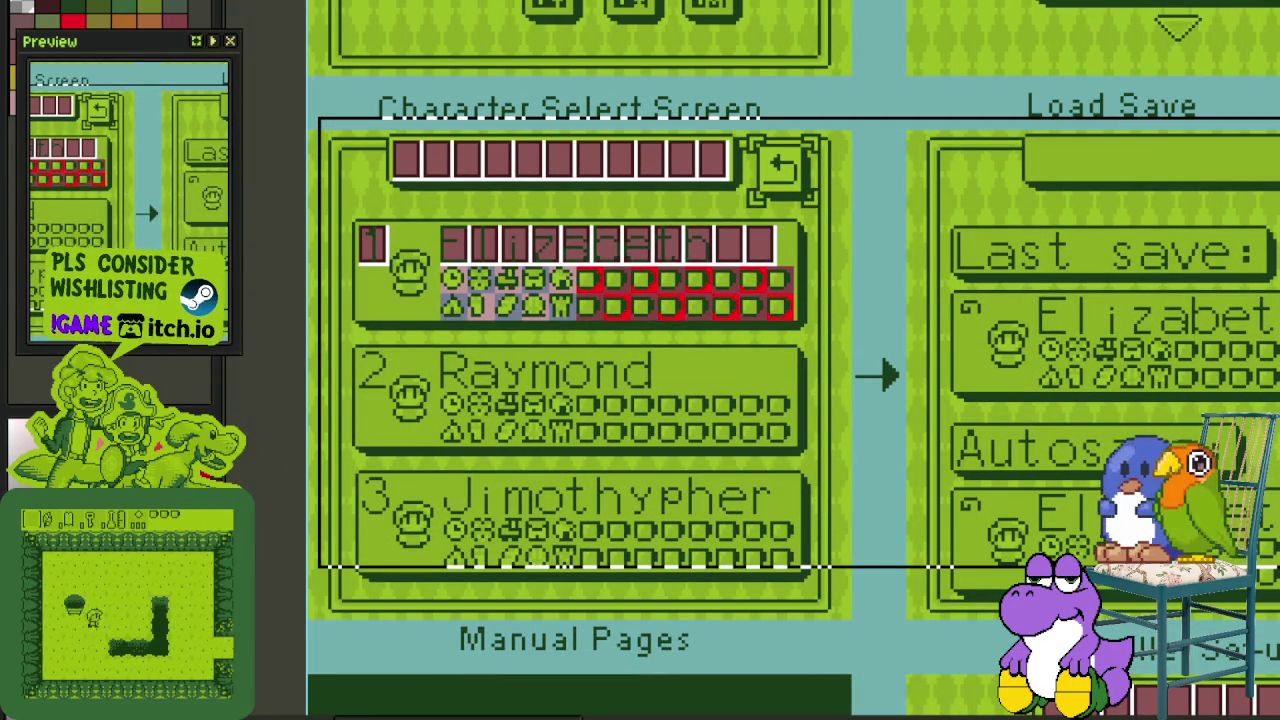
mouse_move(1279, 719)
left_mouse_down()
mouse_move(1013, 440)
mouse_move(1200, 600)
left_mouse_up()
scroll(936, 214, "up", 2)
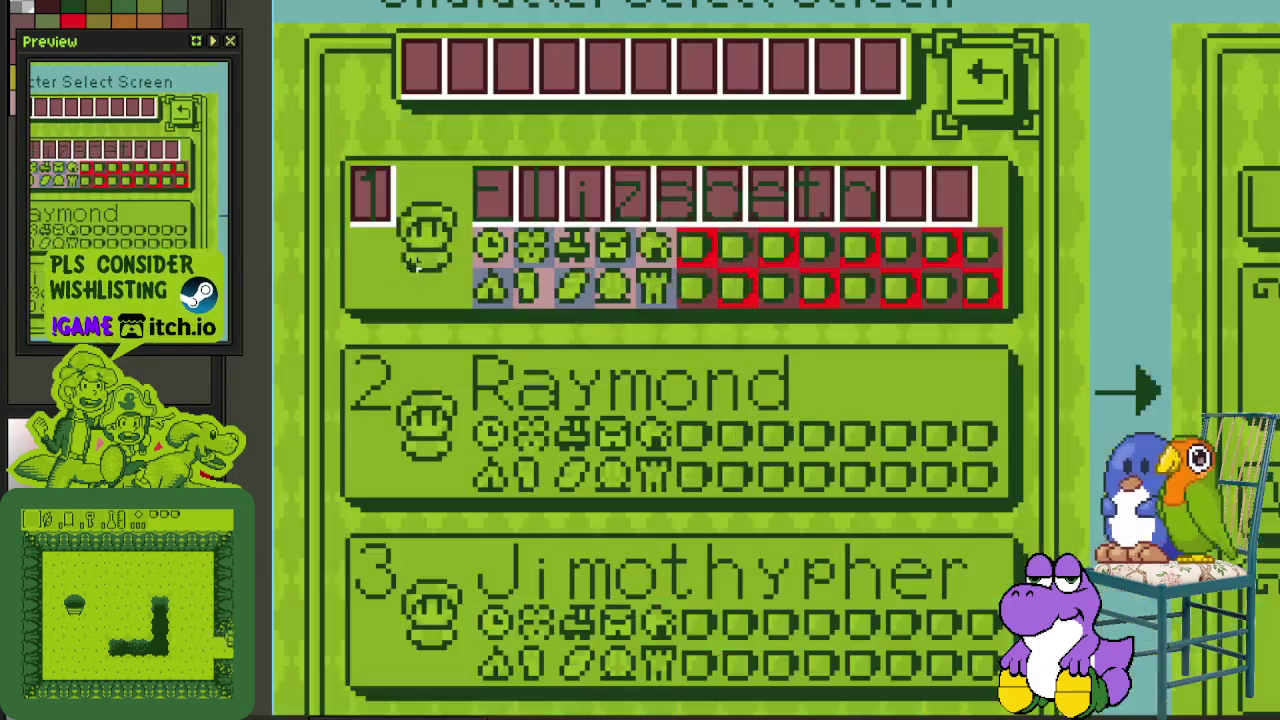
left_click_drag(936, 214, 986, 210)
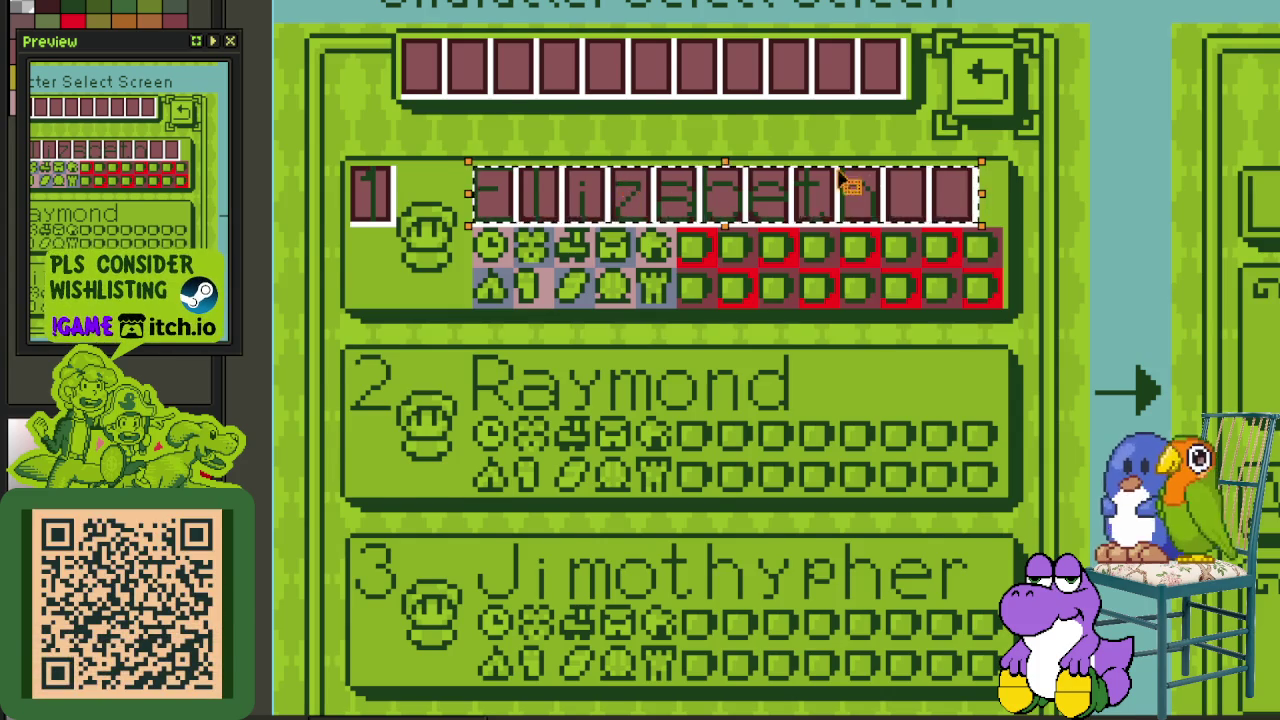
Step: Zoom in on the Character Select screen and select the area left of the name tiles
scroll(866, 183, "up", 1)
scroll(866, 183, "up", 1)
scroll(900, 200, "up", 1)
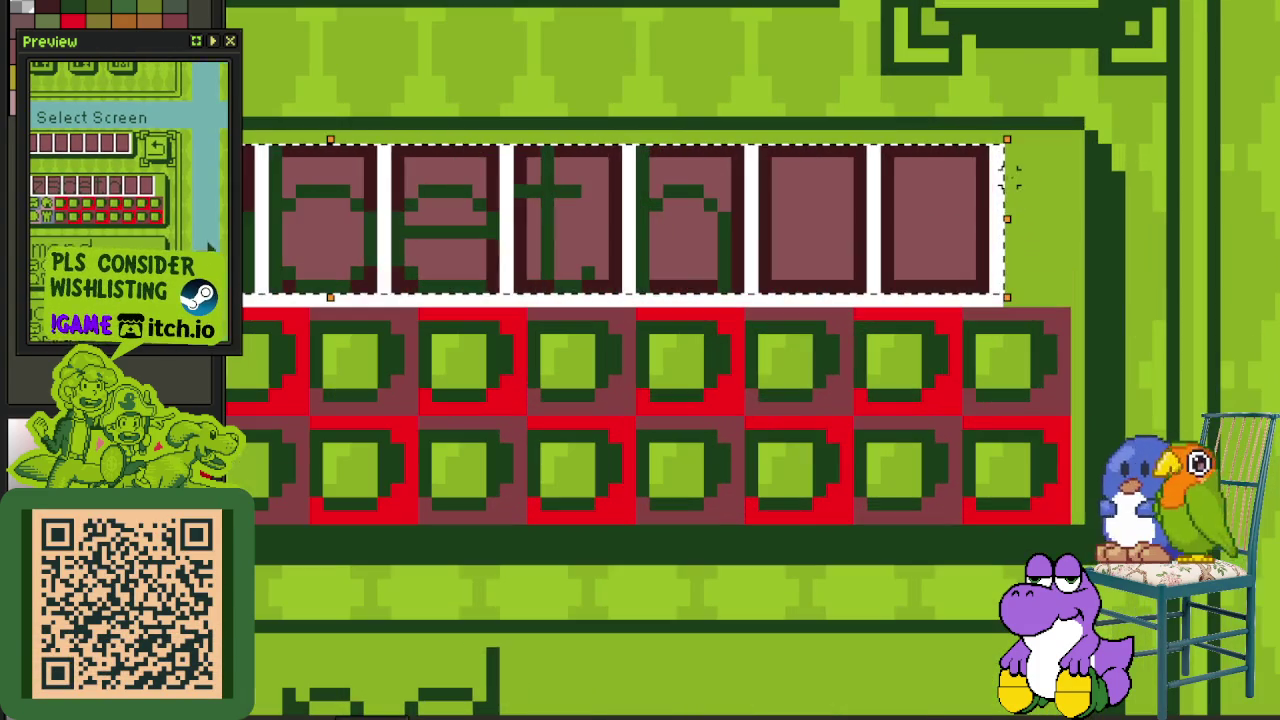
scroll(923, 263, "down", 2)
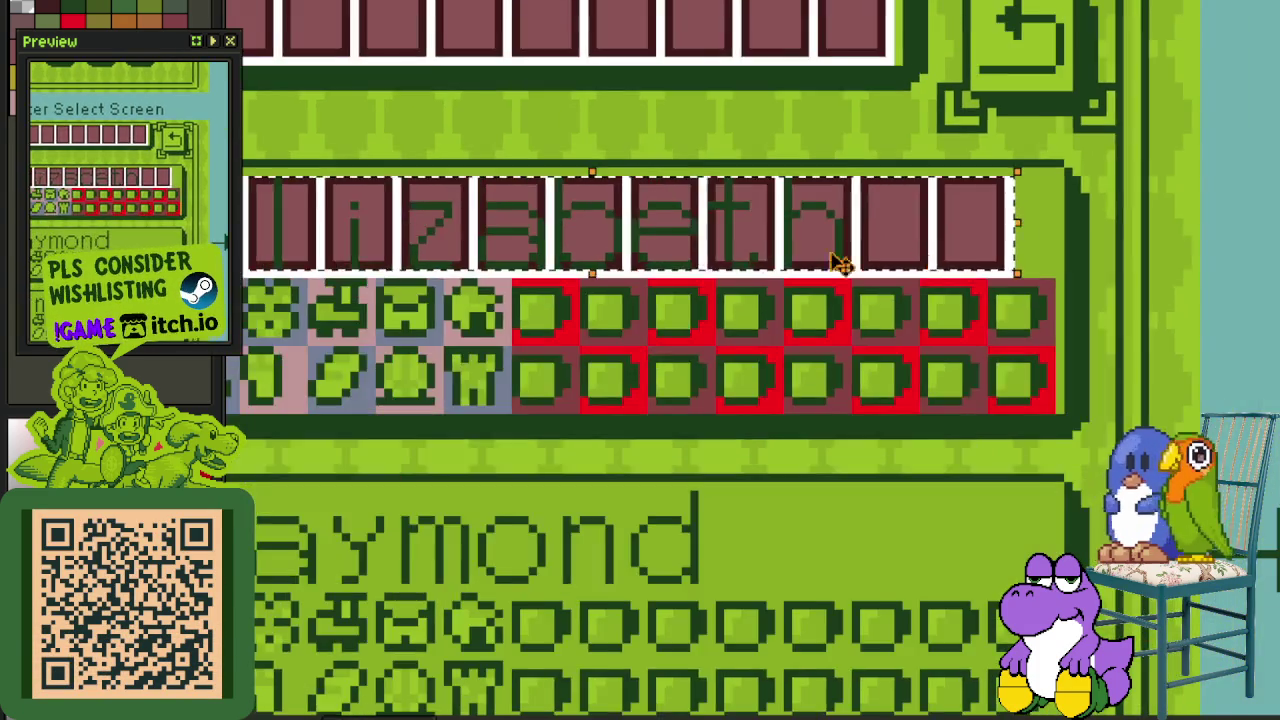
scroll(908, 296, "up", 1)
scroll(543, 266, "up", 1)
scroll(514, 206, "up", 1)
left_click_drag(512, 226, 632, 449)
Step: Marquee-select the first save's name tiles and a second character's name row
scroll(778, 438, "down", 2)
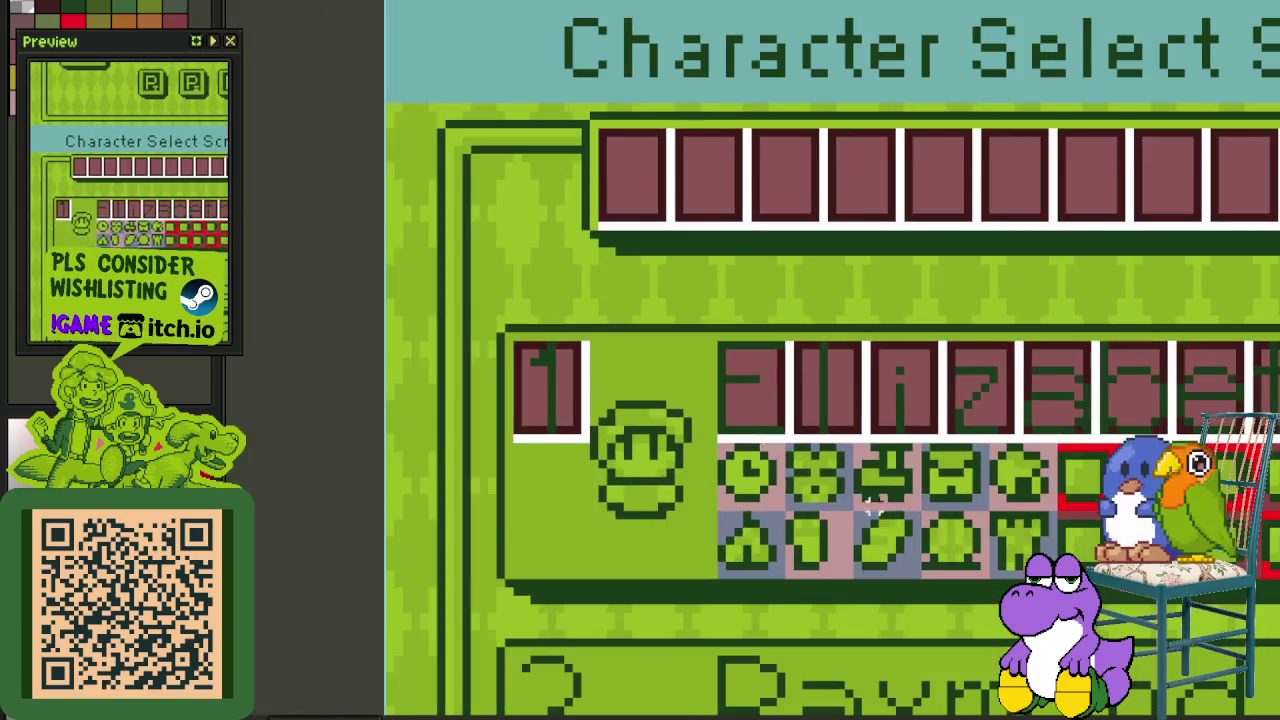
scroll(700, 360, "up", 1)
scroll(690, 350, "up", 1)
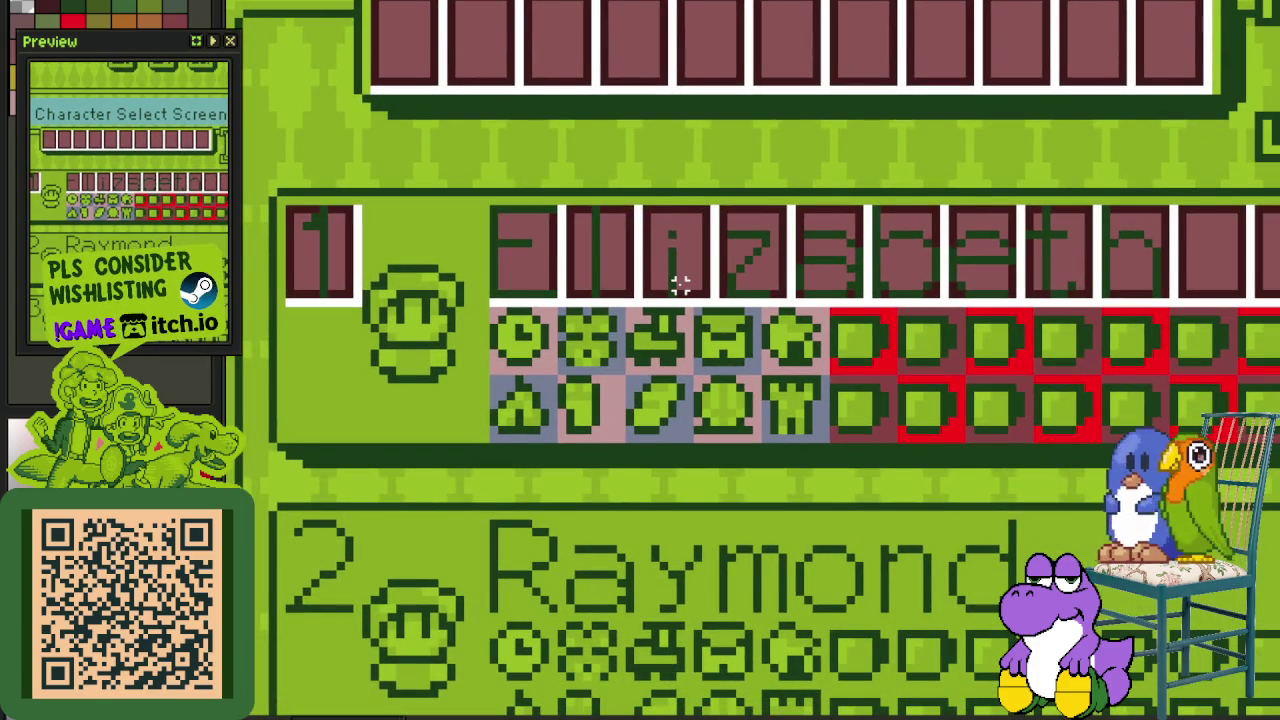
scroll(680, 287, "down", 1)
scroll(706, 423, "down", 1)
scroll(548, 470, "down", 2)
scroll(790, 360, "up", 2)
scroll(777, 449, "up", 1)
left_click_drag(474, 292, 1040, 232)
left_click_drag(415, 562, 914, 420)
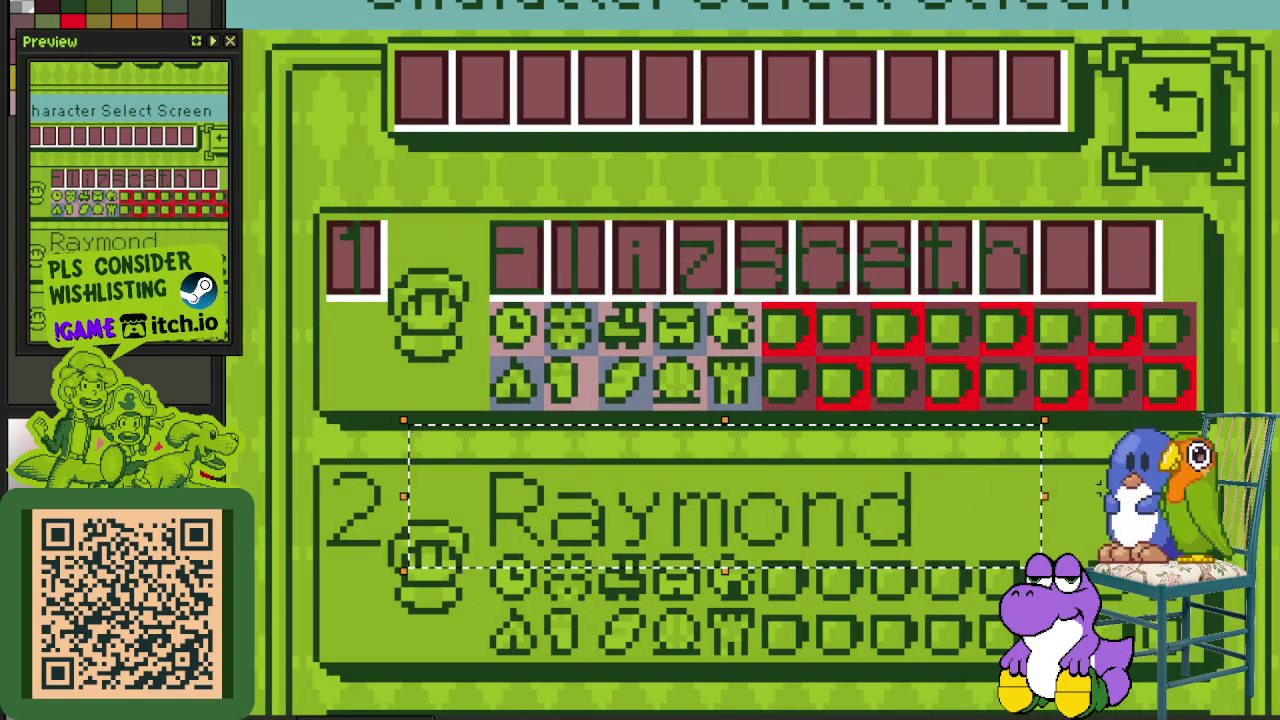
Step: Select the top name-tile row, clear the selection, and zoom out to the surrounding frames
scroll(780, 450, "down", 1)
scroll(790, 455, "down", 2)
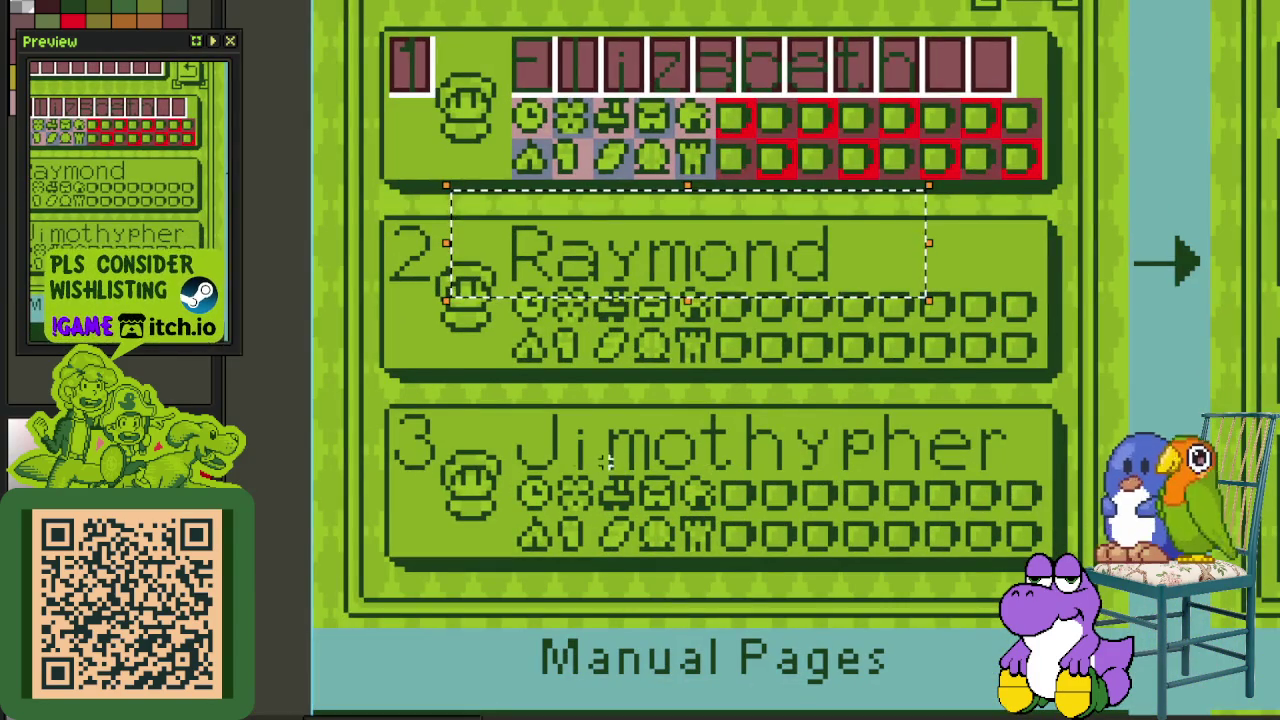
left_click_drag(512, 92, 1062, 4)
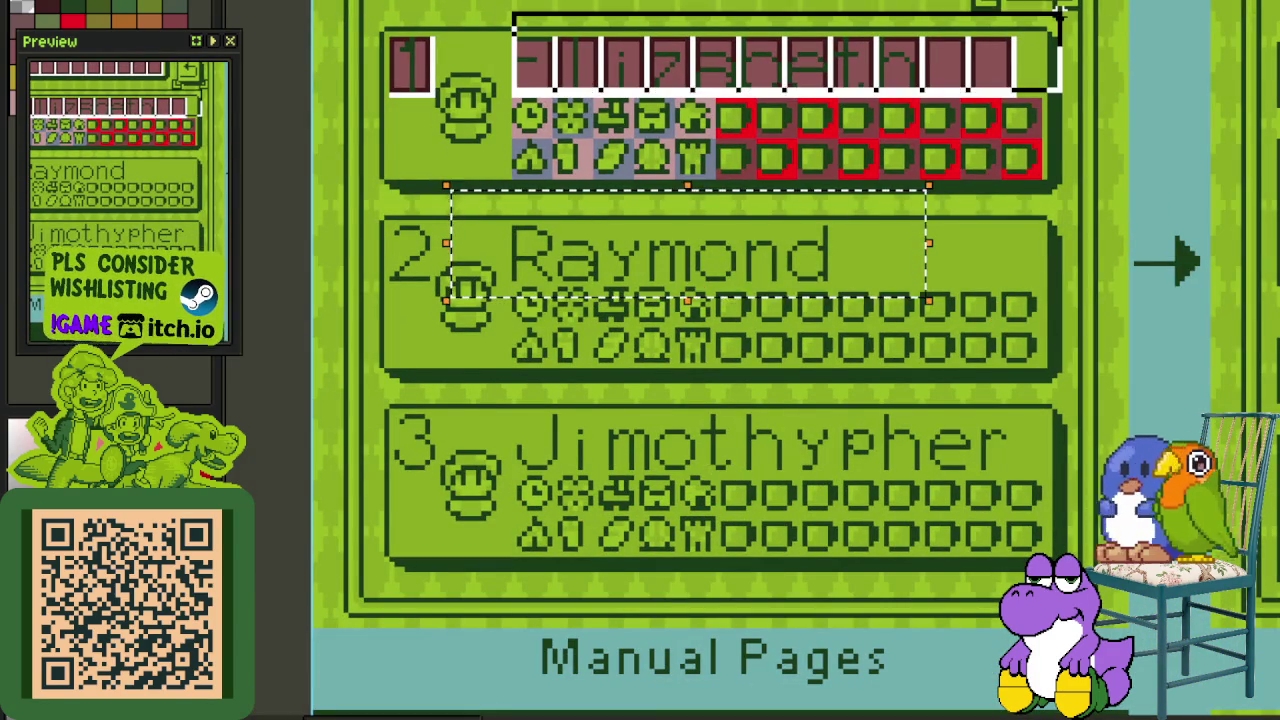
left_click(915, 340)
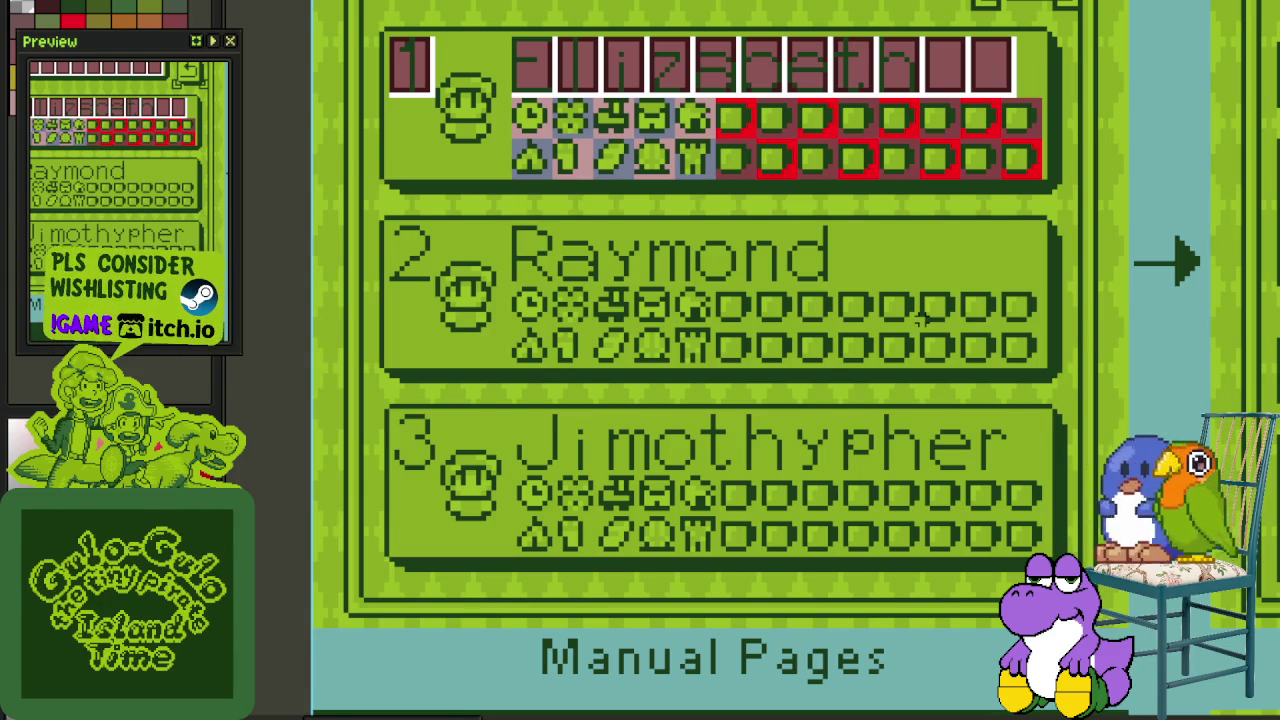
scroll(919, 317, "down", 2)
scroll(703, 200, "down", 2)
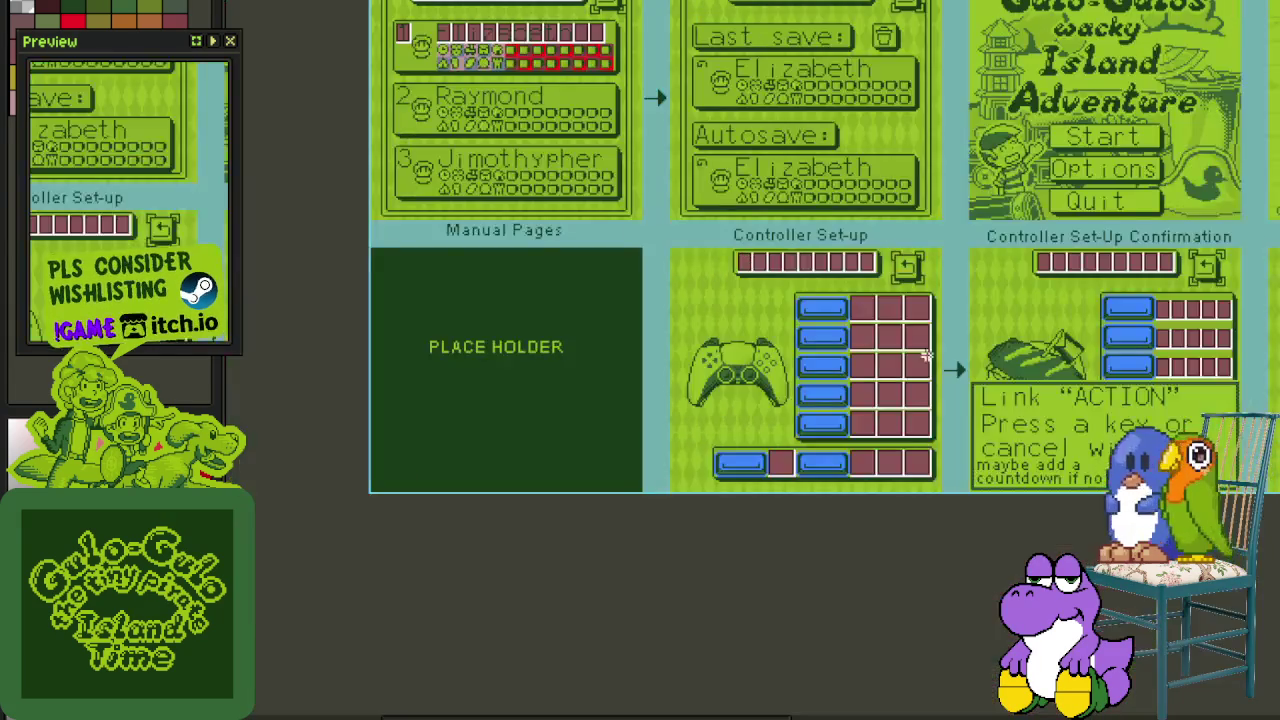
Step: Select the Controller Set-up mockup, pan across it, and centre the Start-Up screen
scroll(725, 393, "up", 2)
left_click(570, 283)
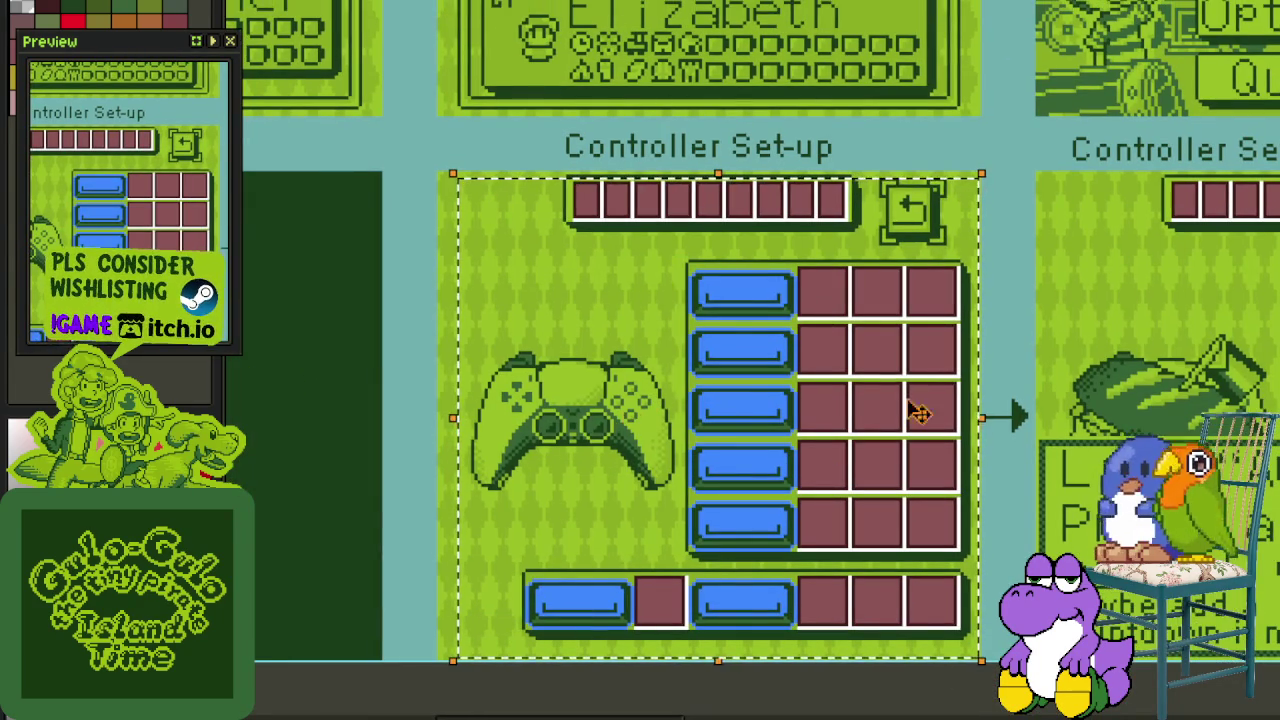
left_click_drag(714, 393, 599, 418)
left_click_drag(371, 476, 285, 488)
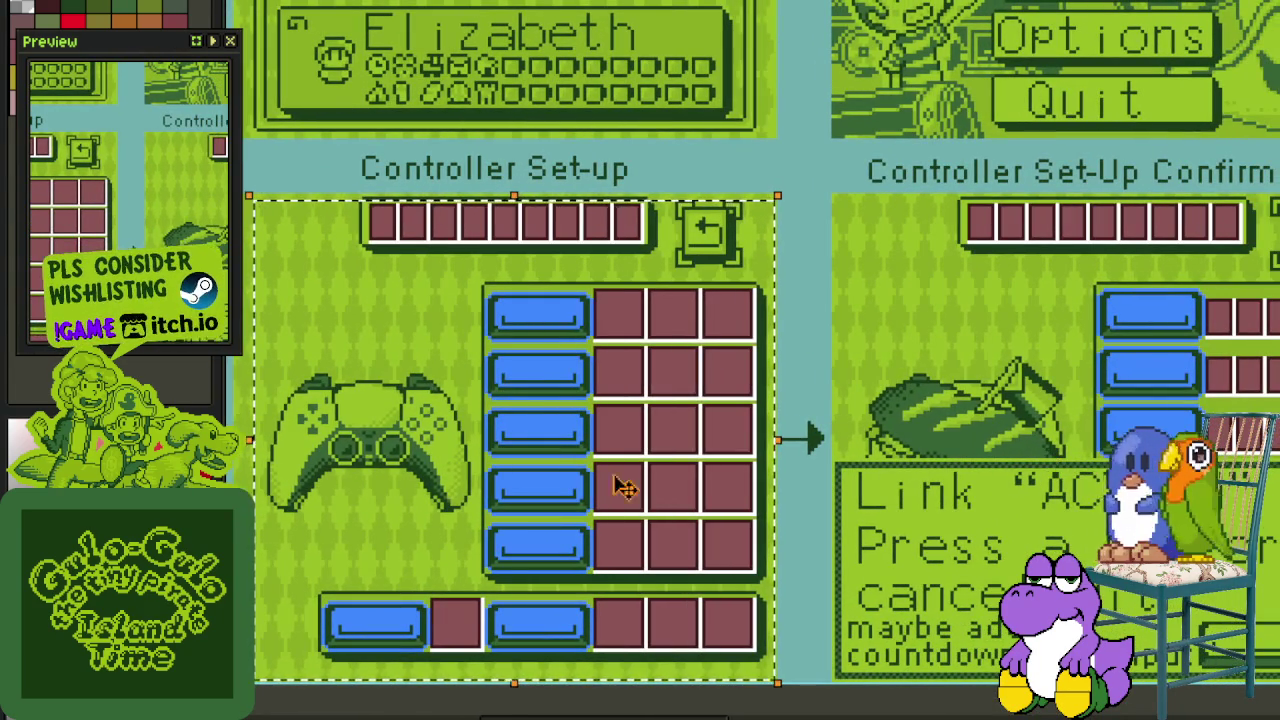
left_click_drag(628, 414, 727, 430)
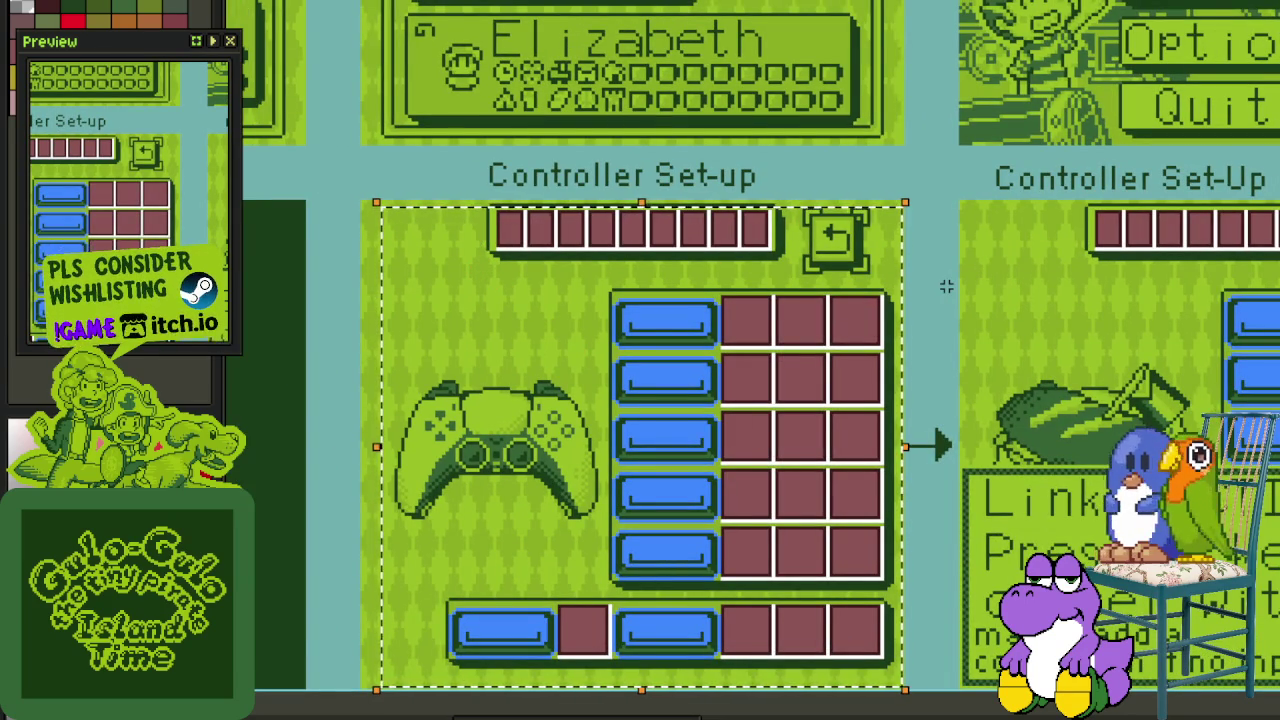
scroll(966, 288, "down", 2)
left_click_drag(1062, 248, 700, 585)
Step: Zoom in and select the writing system selection sub-screen beside Character naming
scroll(900, 500, "up", 2)
scroll(812, 470, "down", 2)
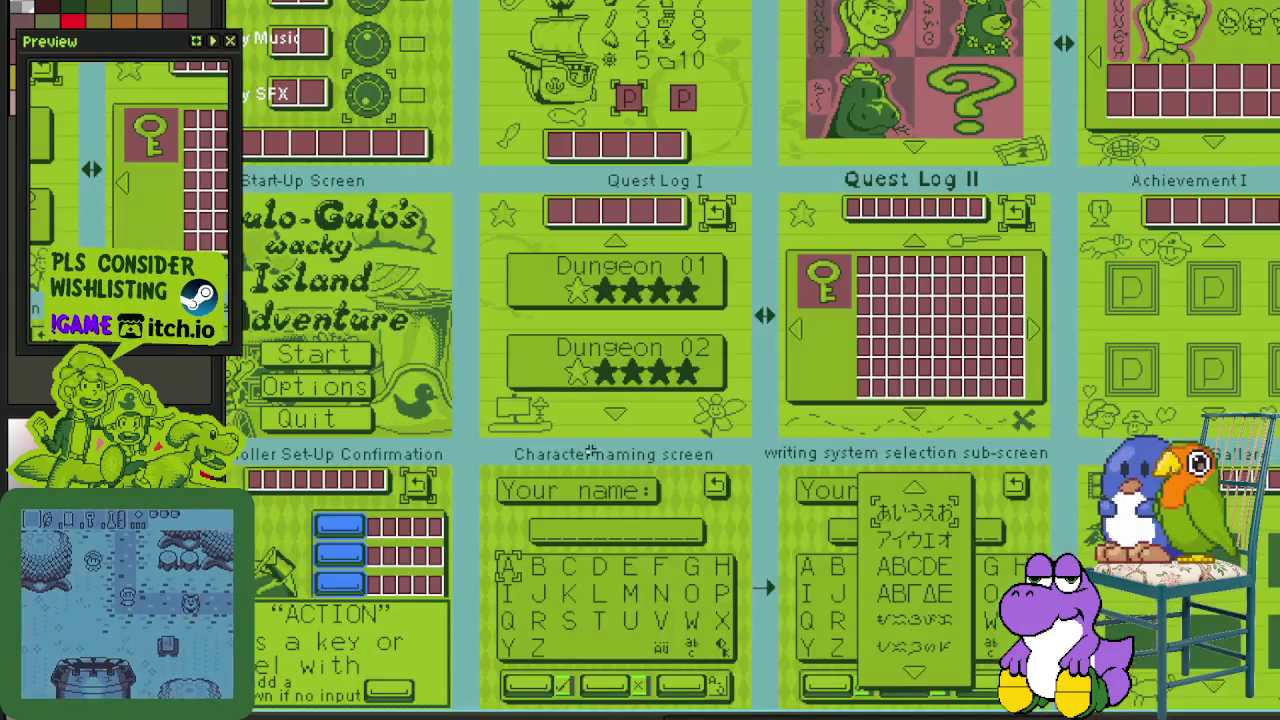
scroll(711, 394, "up", 2)
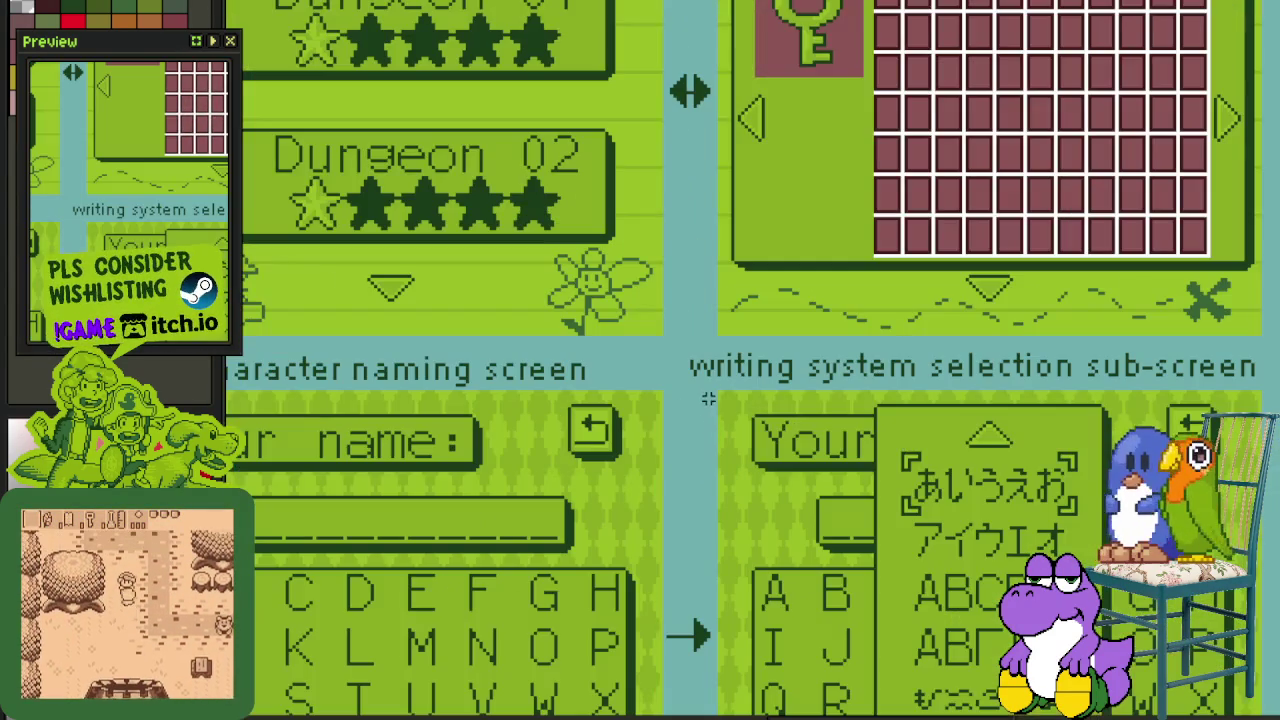
scroll(711, 394, "up", 2)
left_click(705, 398)
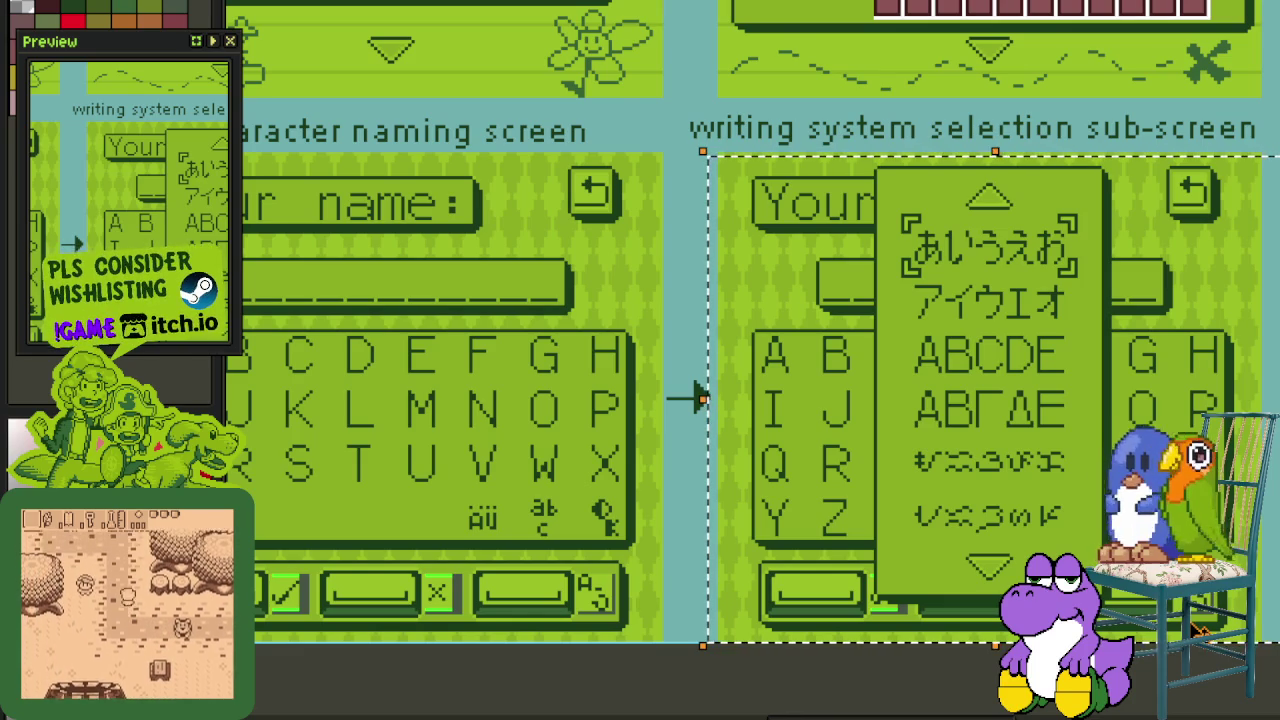
scroll(700, 398, "down", 3)
left_click_drag(439, 508, 749, 446)
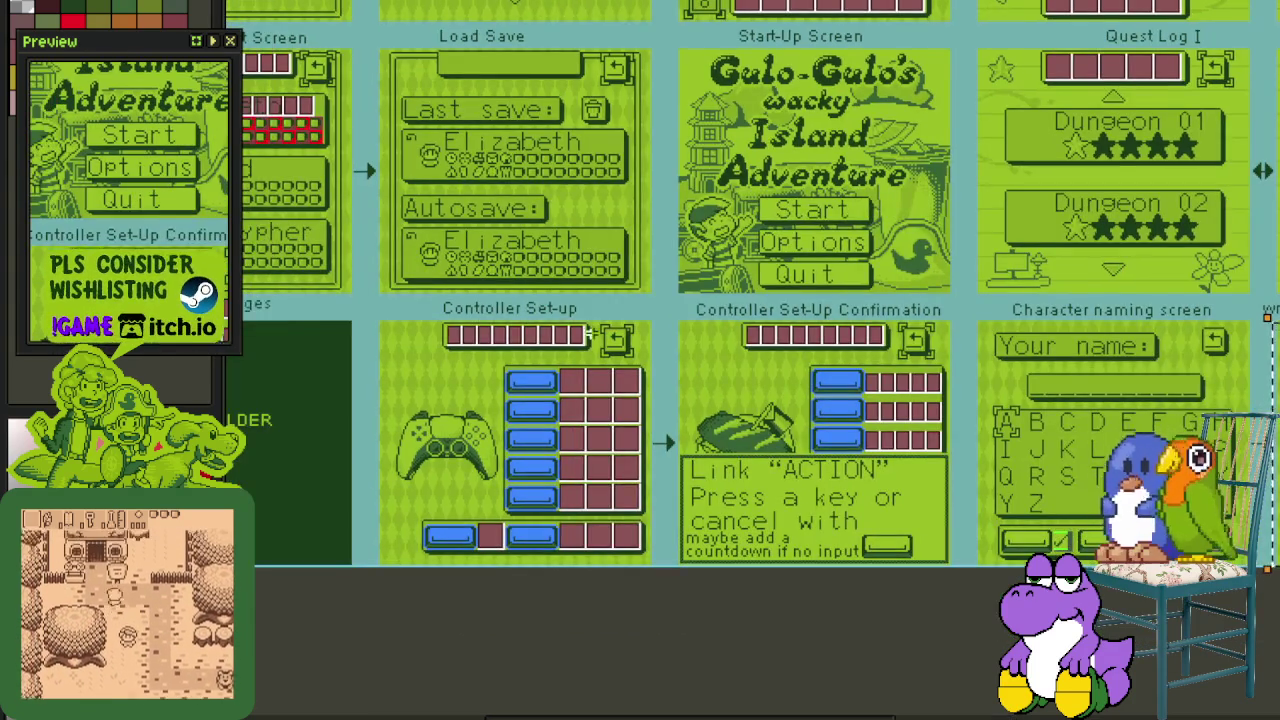
Step: Switch to the Rectangular Marquee with M, deselect, and zoom to the Quest Log row
scroll(557, 360, "up", 2)
scroll(552, 600, "up", 2)
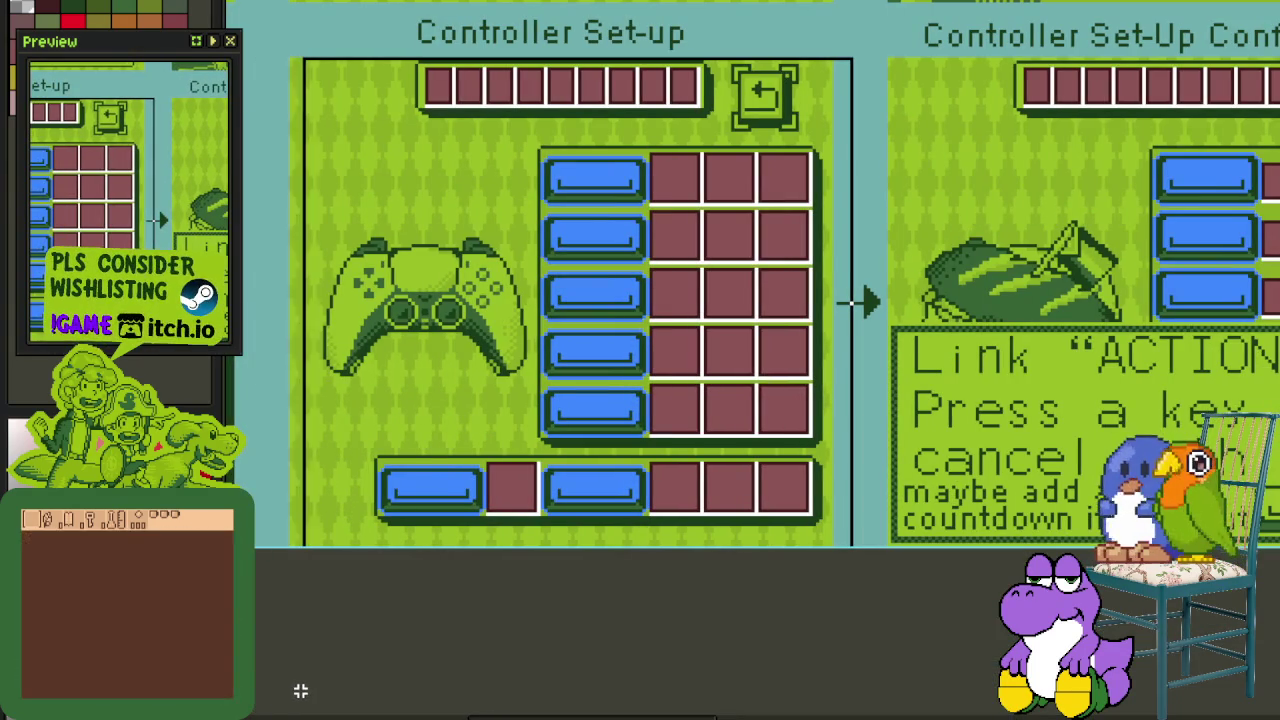
key("m")
left_click(399, 664)
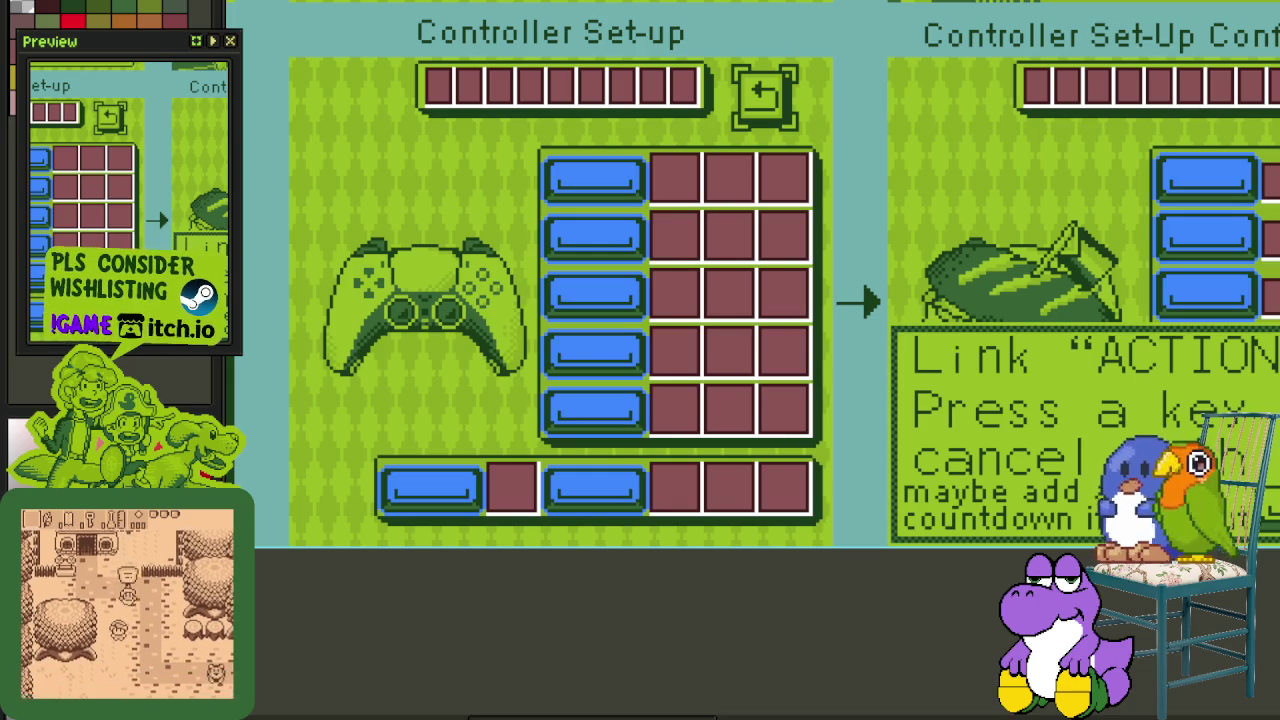
scroll(426, 538, "down", 3)
scroll(997, 648, "up", 2)
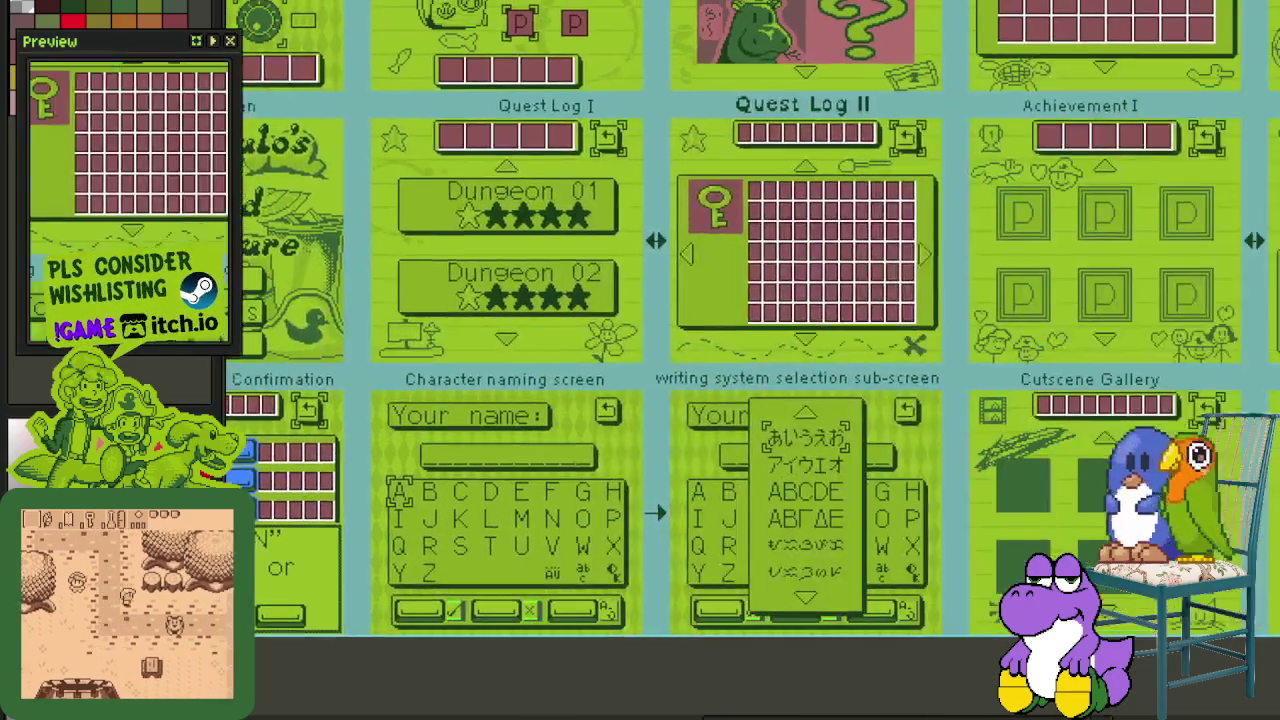
Step: Pan around the UI menu mockup sheet and undo the last two rectangle edits
scroll(590, 322, "down", 3)
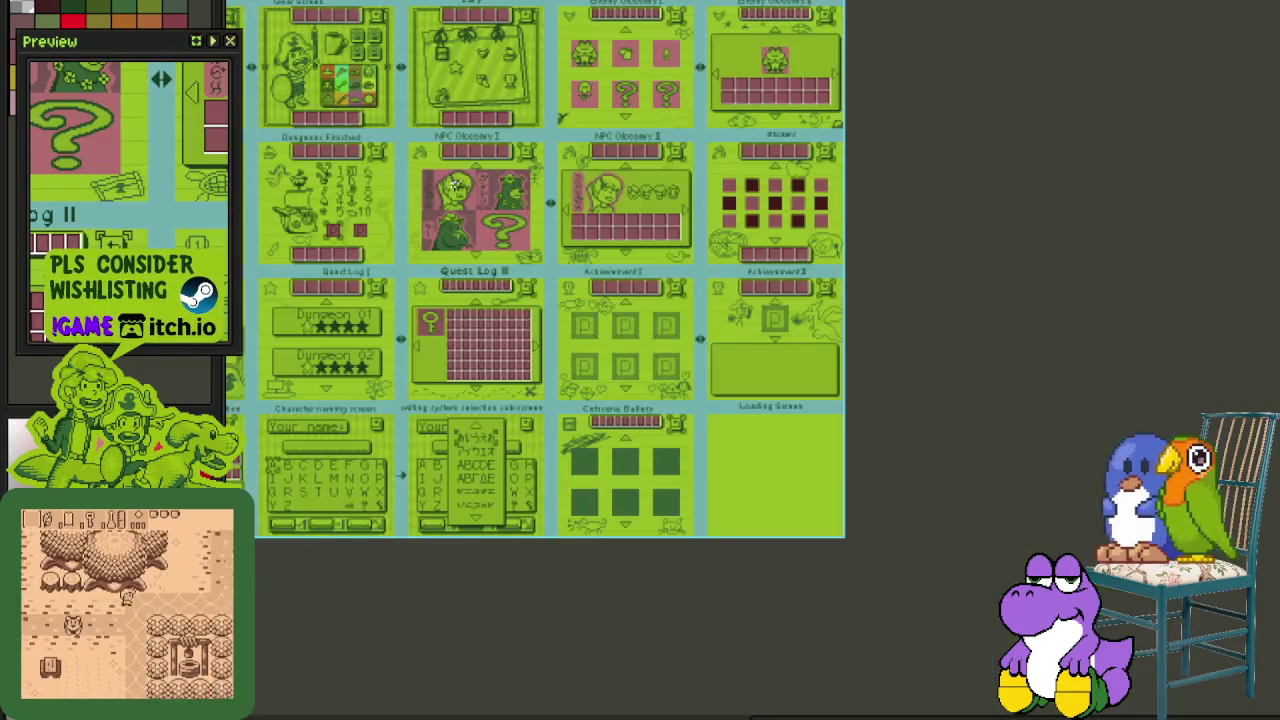
scroll(590, 322, "up", 1)
scroll(590, 322, "up", 1)
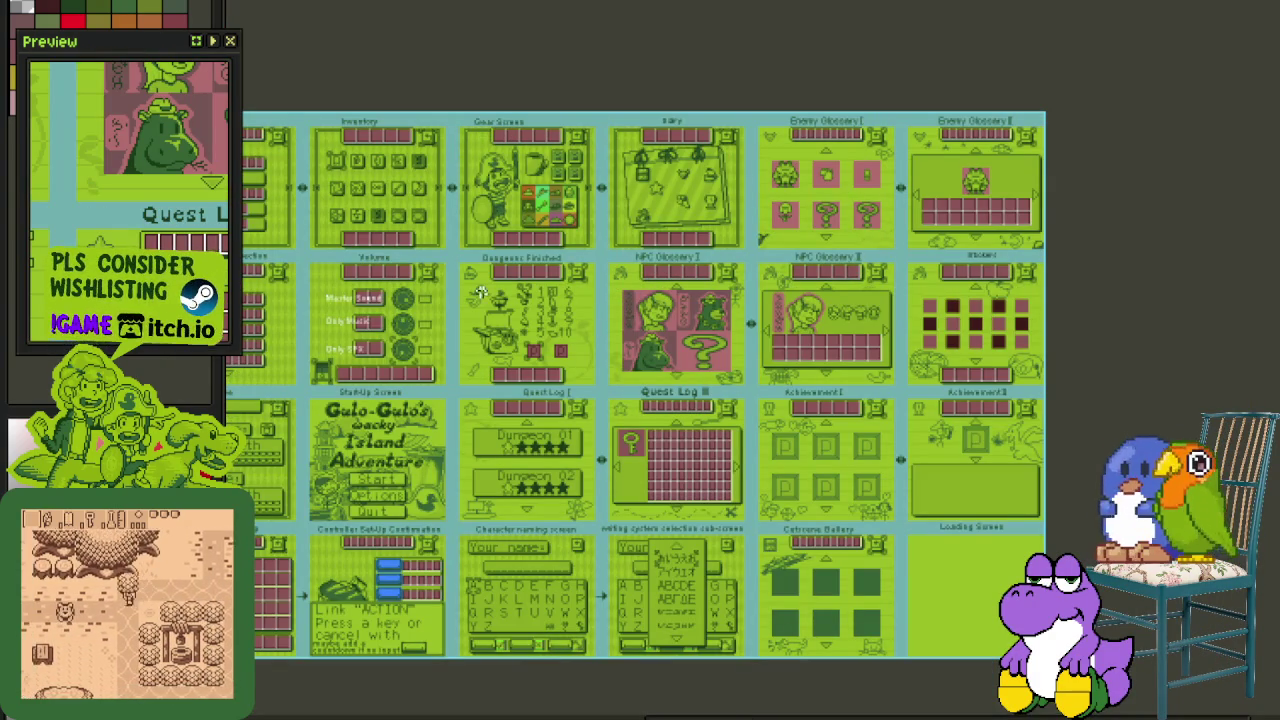
scroll(478, 210, "left", 1)
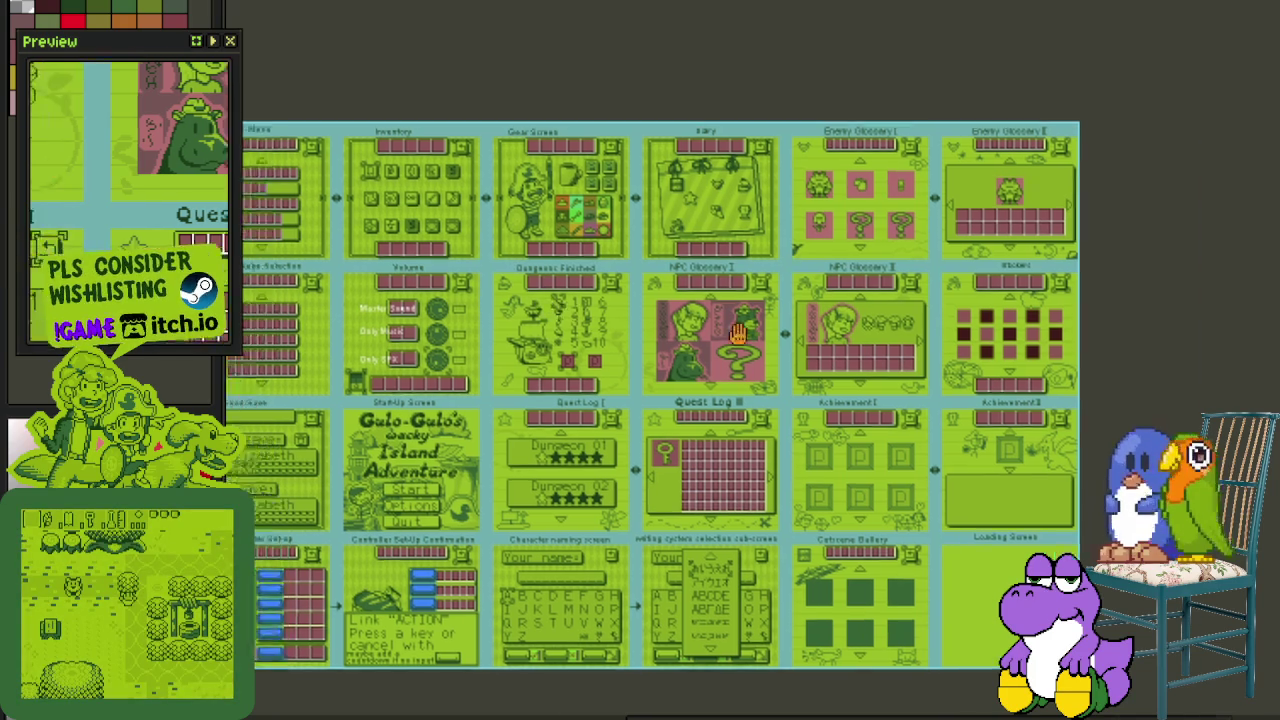
scroll(485, 170, "left", 4)
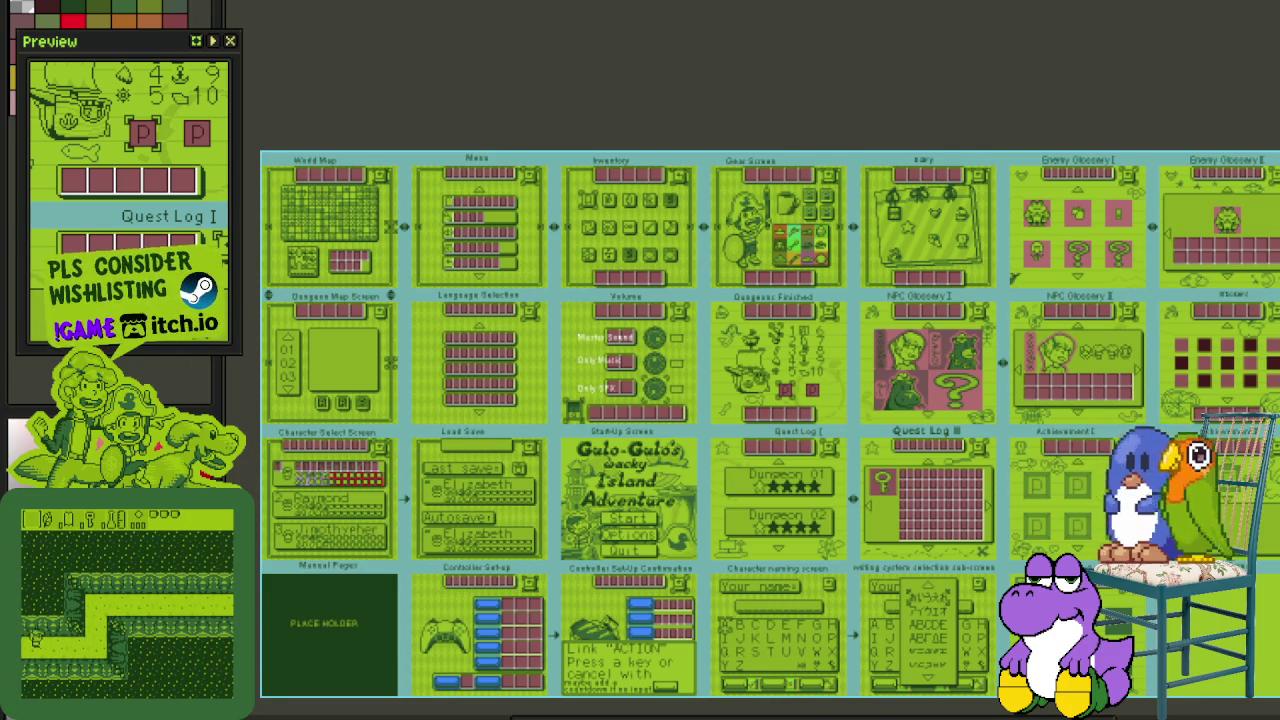
key("ctrl+z")
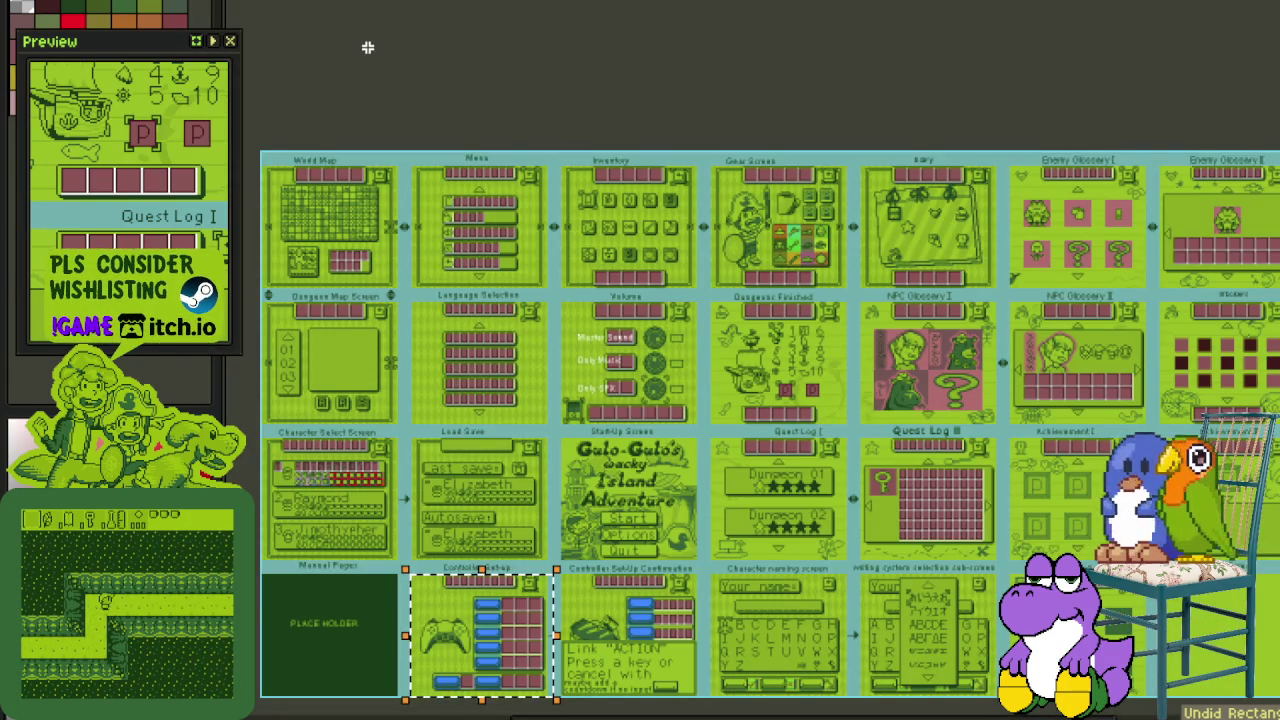
key("ctrl+z")
key("ctrl+z")
key("ctrl+z")
key("ctrl+z")
key("ctrl+z")
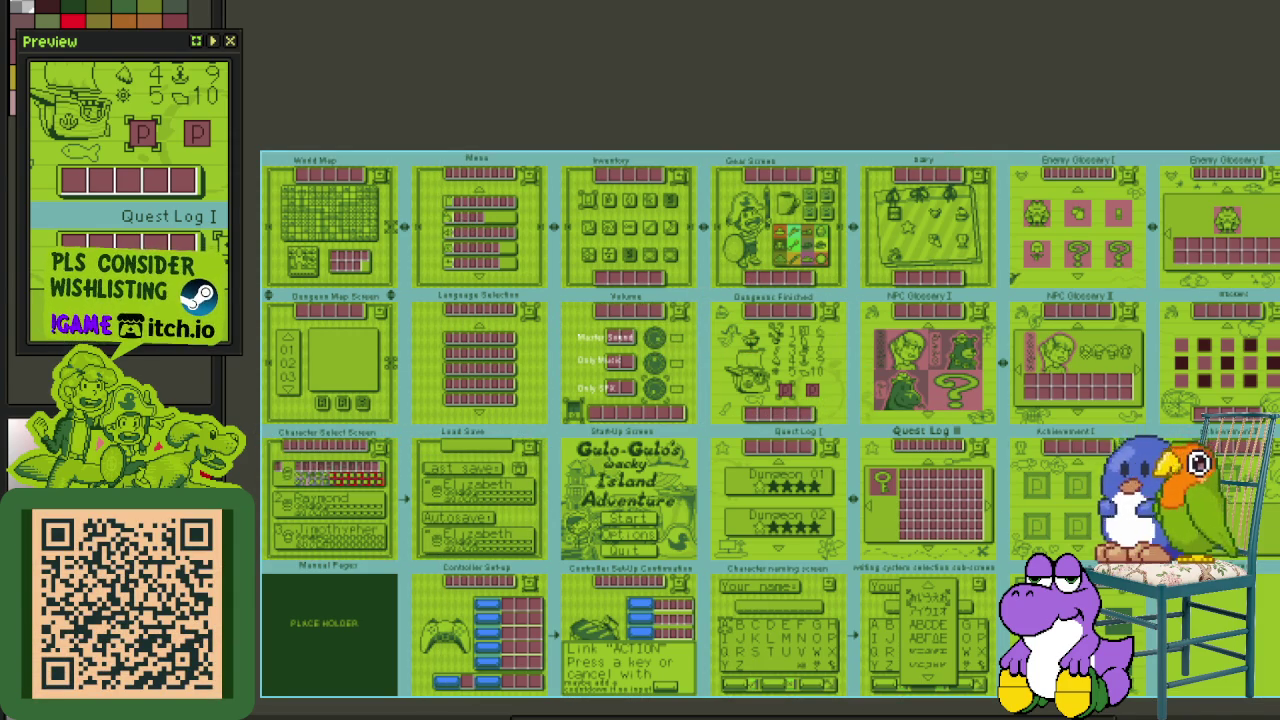
Step: Switch to the punctuation and numbers sheet, point out the symbol rows, and show its layers
key("ctrl+Tab")
scroll(490, 255, "up", 1)
left_click_drag(397, 200, 951, 289)
left_click(1066, 294)
scroll(762, 491, "down", 2)
key("Tab")
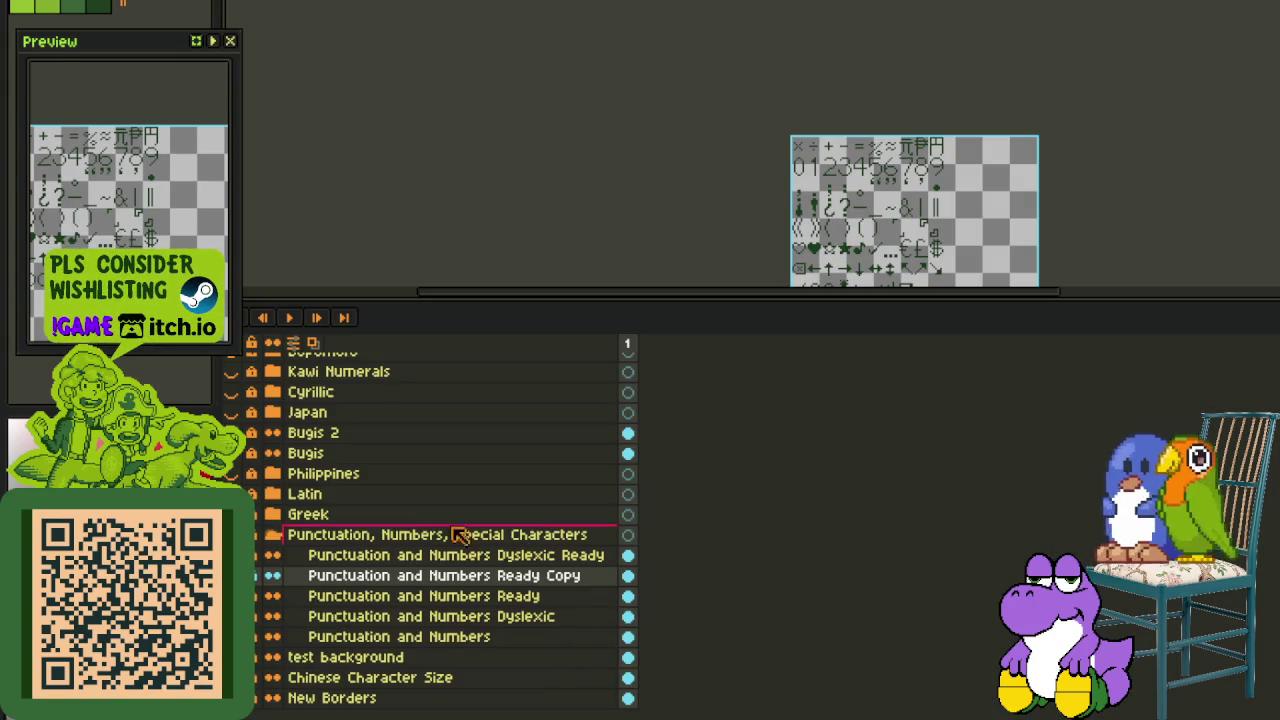
Step: Cycle to the main sprite sheet and zoom and pan over to the font glyph area
key("ctrl+Tab")
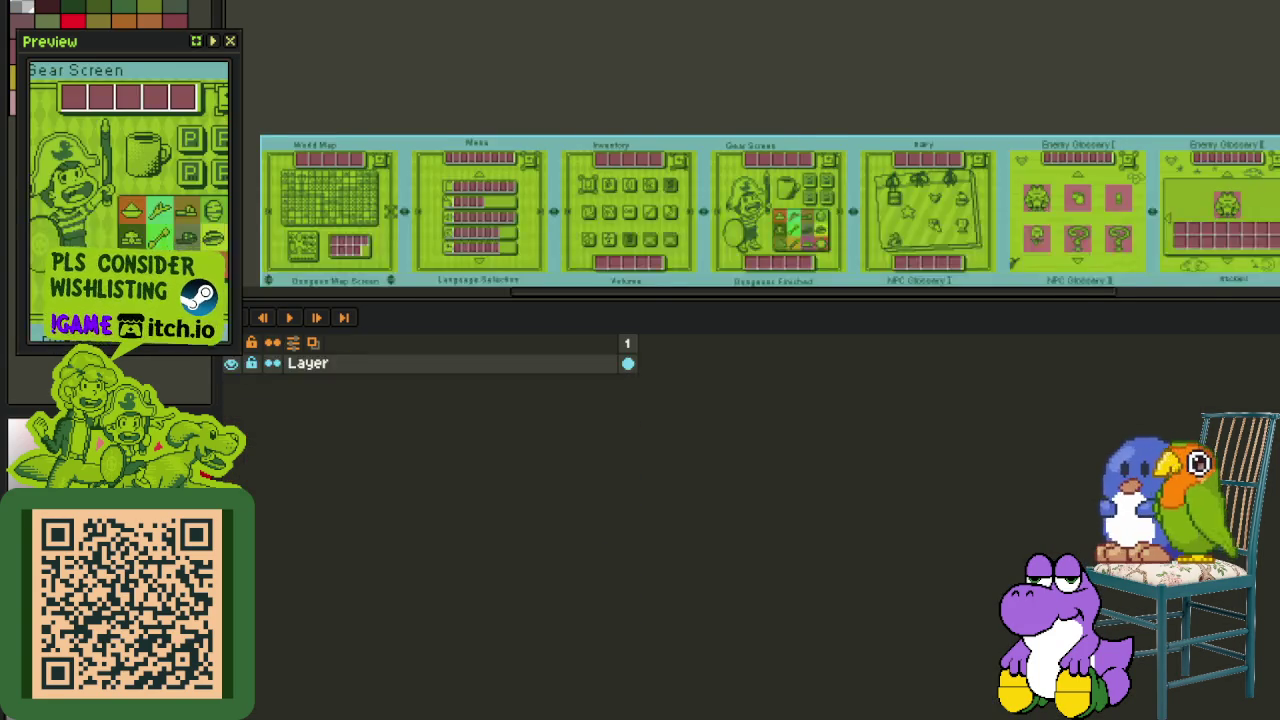
scroll(578, 70, "up", 3)
key("Tab")
scroll(578, 70, "down", 3)
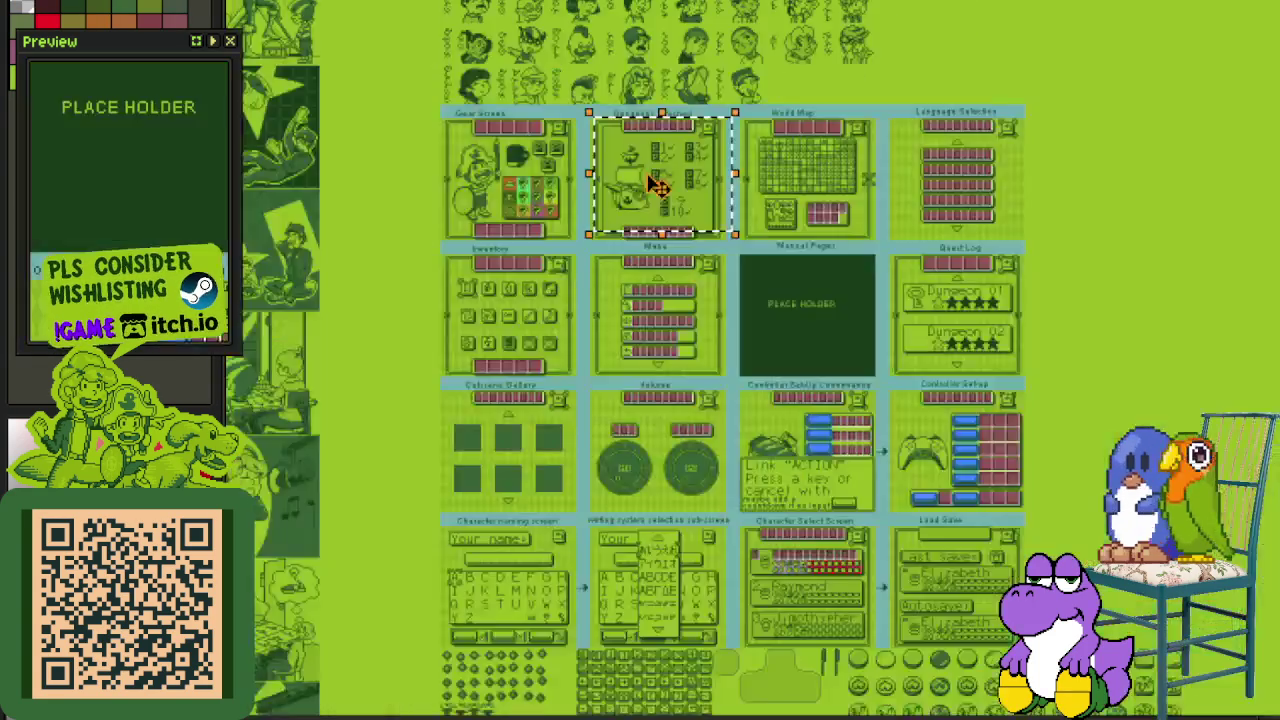
scroll(494, 194, "down", 1)
scroll(494, 192, "up", 2)
scroll(855, 266, "up", 2)
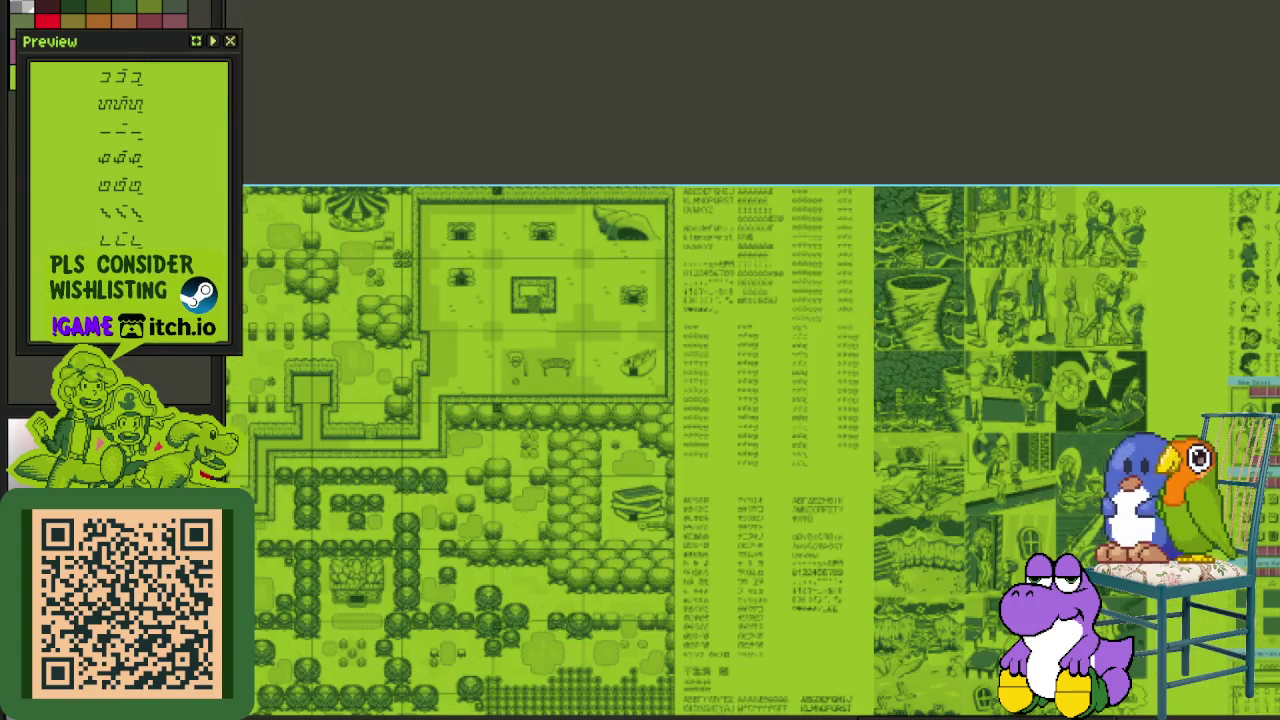
scroll(855, 266, "up", 1)
scroll(677, 260, "up", 1)
scroll(677, 260, "up", 1)
scroll(640, 346, "right", 3)
scroll(640, 346, "down", 1)
scroll(666, 500, "down", 2)
scroll(666, 617, "down", 3)
scroll(812, 92, "left", 2)
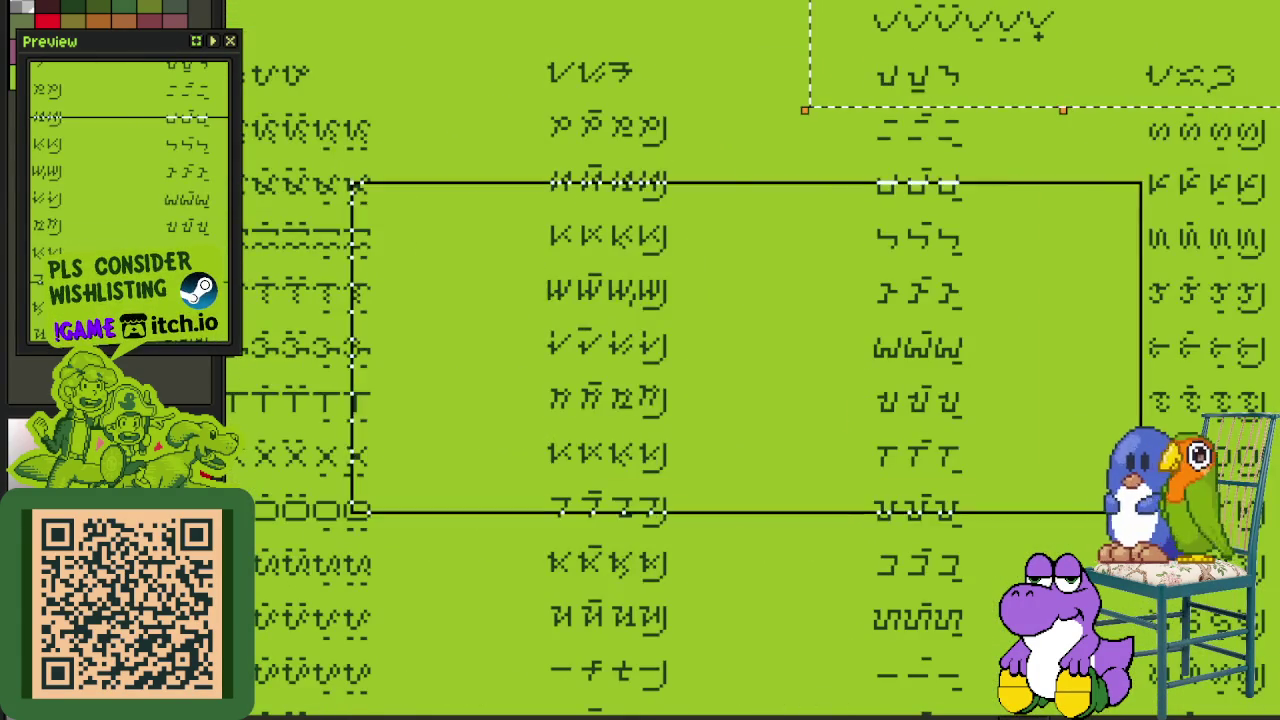
scroll(358, 168, "down", 2)
scroll(592, 377, "up", 1)
scroll(522, 215, "down", 2)
scroll(520, 221, "up", 1)
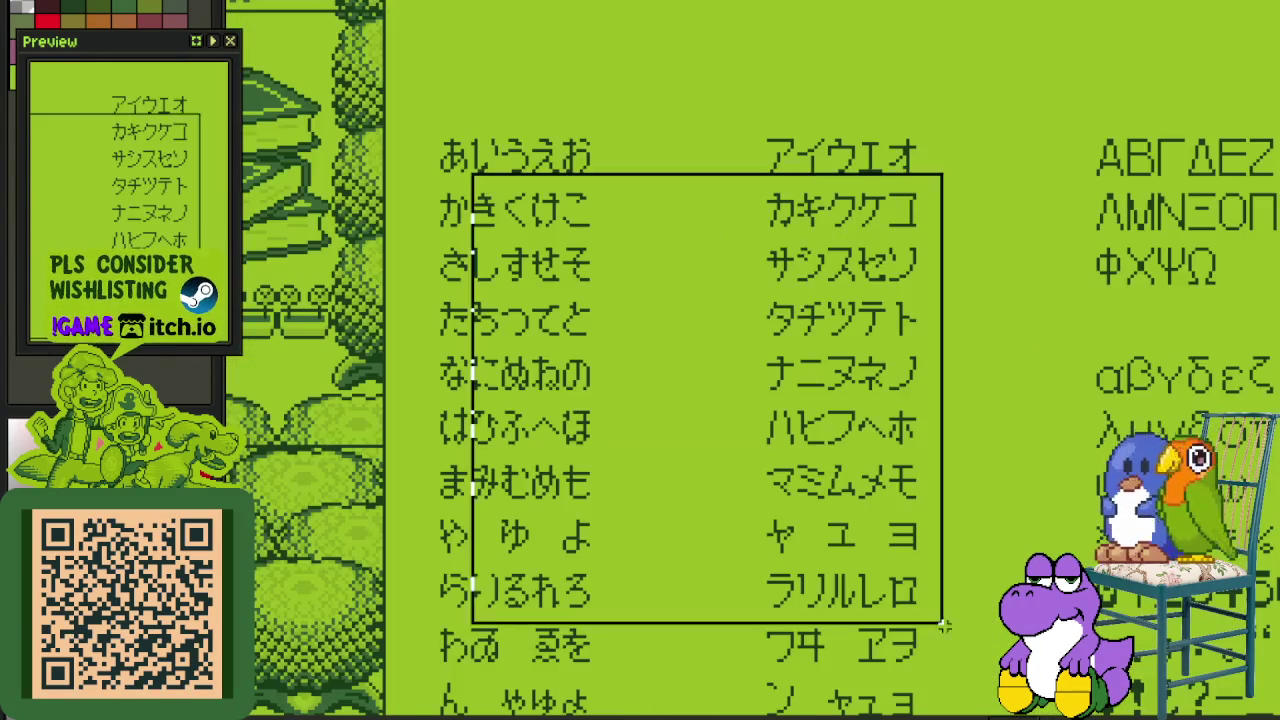
scroll(640, 360, "down", 2)
Step: Marquee-select a block of glyphs, then the Cyrillic glyphs
left_click_drag(868, 78, 1222, 500)
scroll(700, 630, "down", 5)
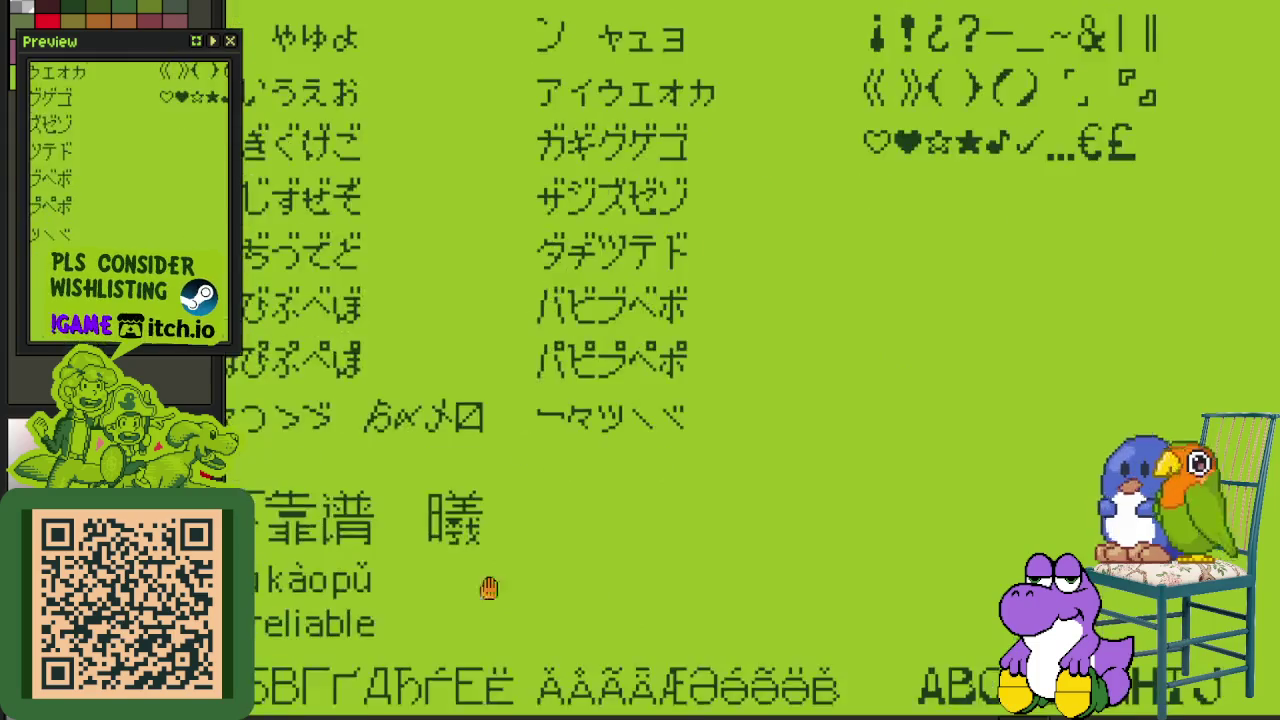
scroll(533, 213, "up", 1)
left_click_drag(462, 288, 950, 590)
scroll(950, 590, "down", 3)
scroll(950, 590, "right", 5)
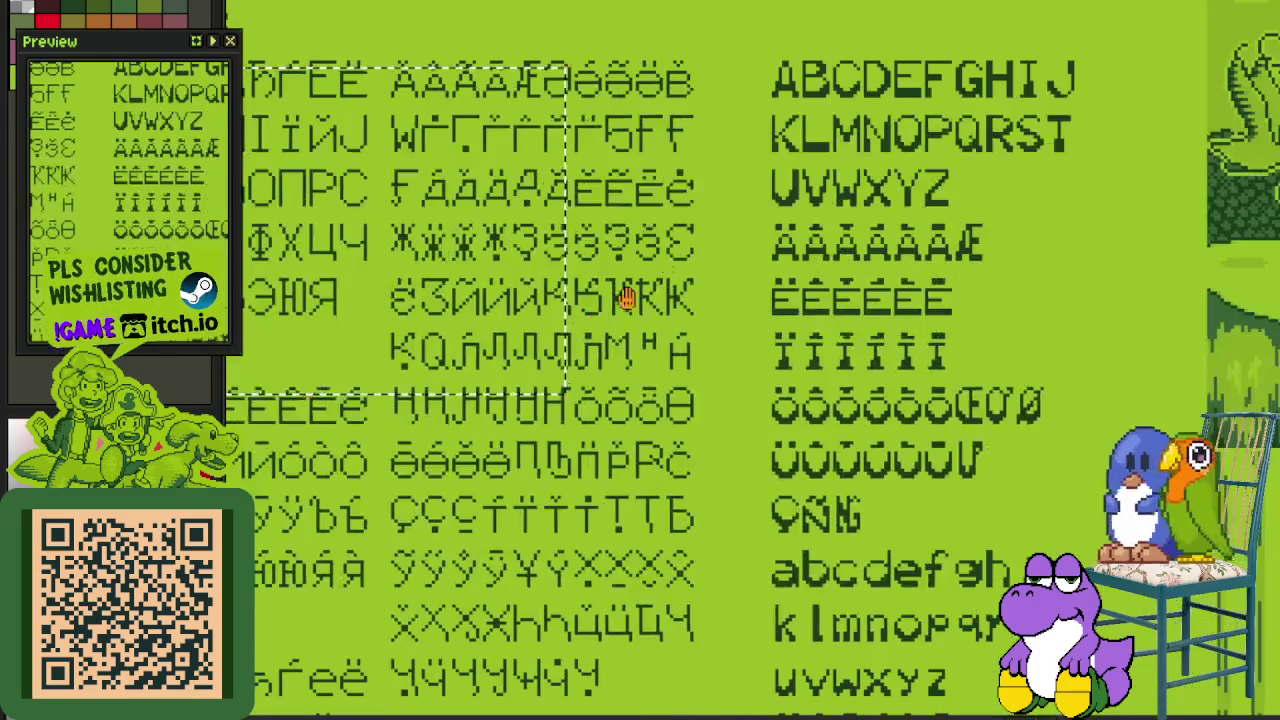
Step: Marquee-select the Latin alphabet block, then pan over to the Chinese characters
left_click_drag(780, 138, 1076, 672)
scroll(696, 404, "down", 2)
scroll(424, 376, "up", 2)
scroll(424, 376, "left", 1)
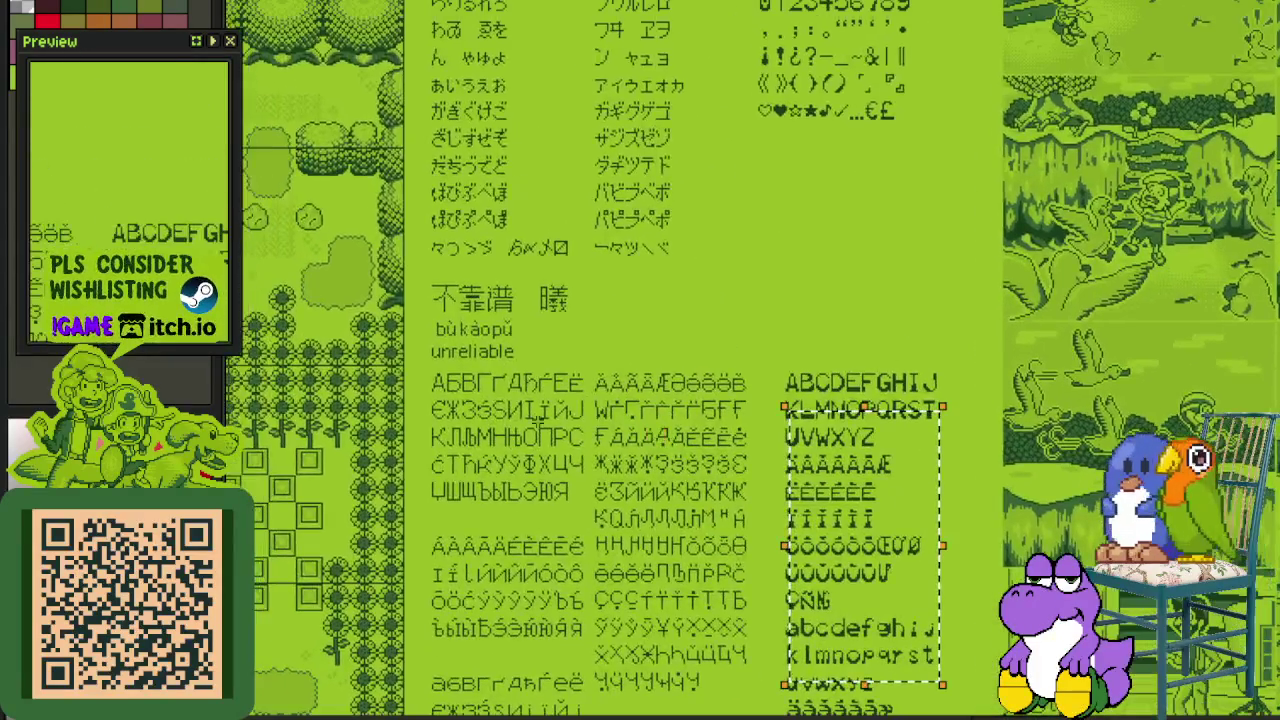
scroll(424, 376, "up", 2)
scroll(424, 376, "up", 3)
scroll(820, 640, "up", 5)
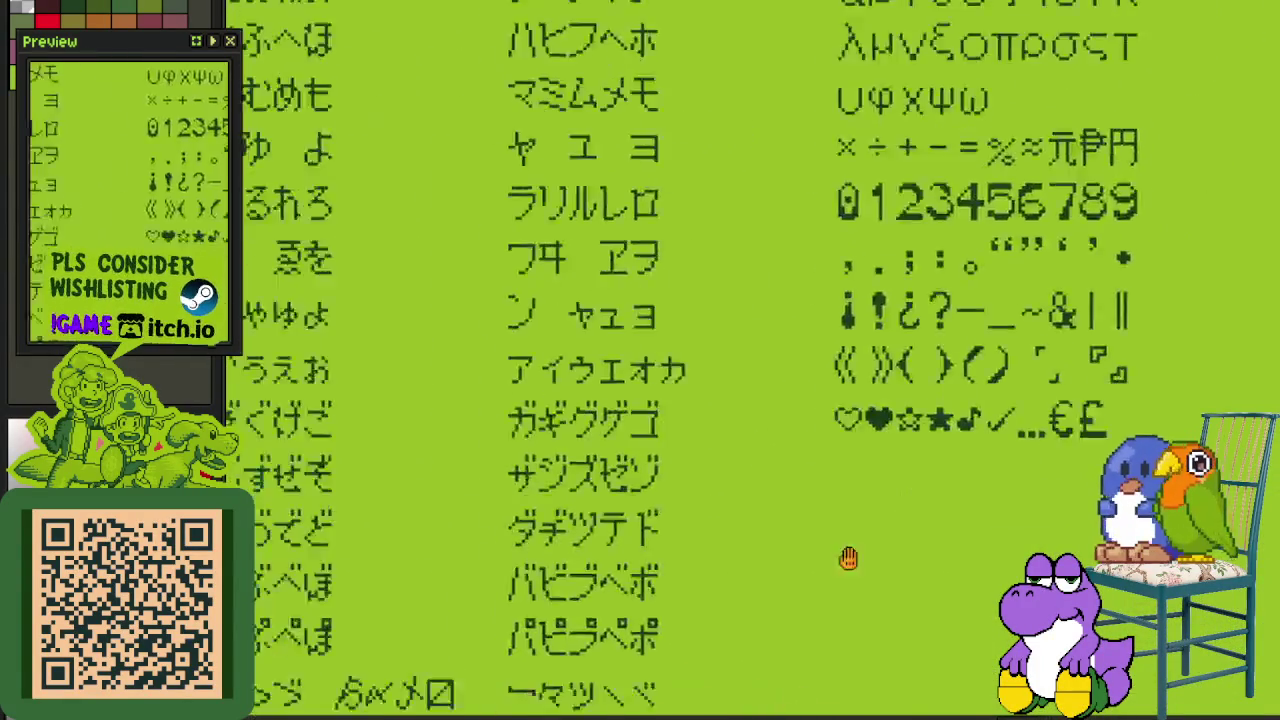
scroll(900, 410, "down", 5)
scroll(662, 357, "down", 1)
scroll(662, 357, "right", 3)
scroll(662, 357, "up", 3)
scroll(560, 380, "up", 1)
scroll(500, 406, "up", 1)
scroll(480, 450, "up", 1)
Step: Box the Chinese characters with their pinyin, clear the selection, and move to the portrait sheet
left_click_drag(467, 484, 792, 594)
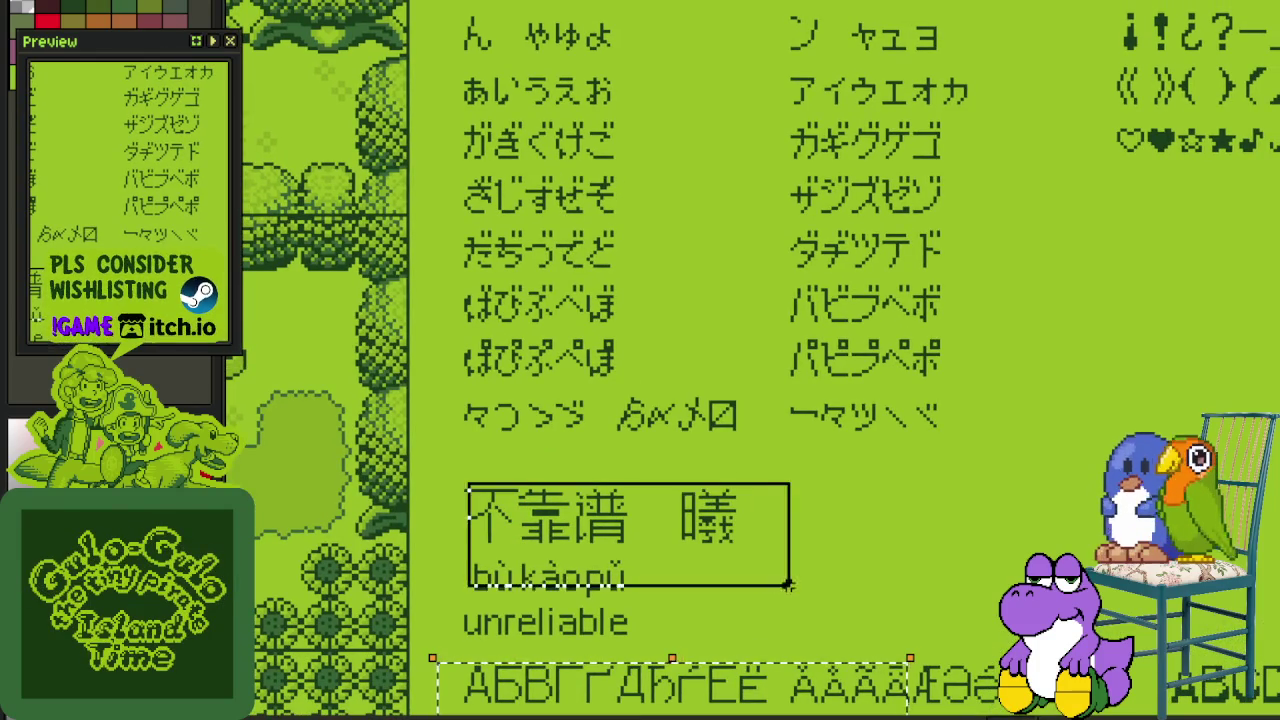
left_click(958, 484)
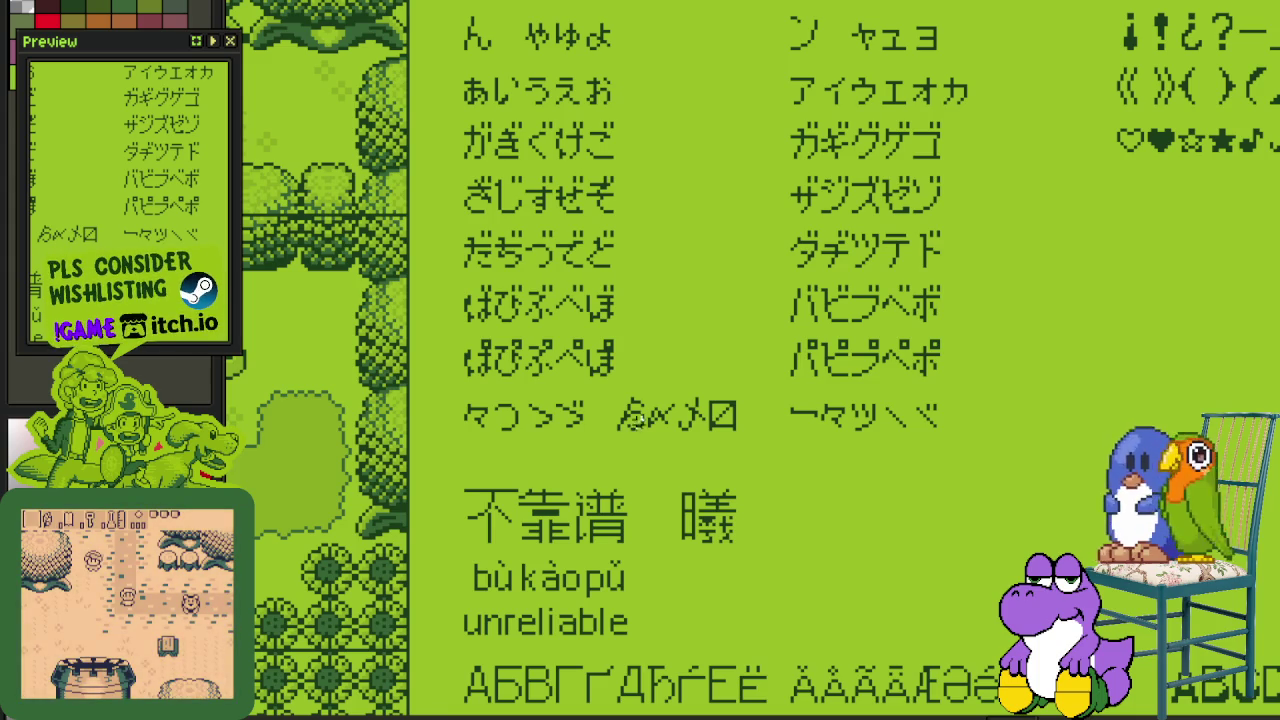
scroll(636, 420, "down", 2)
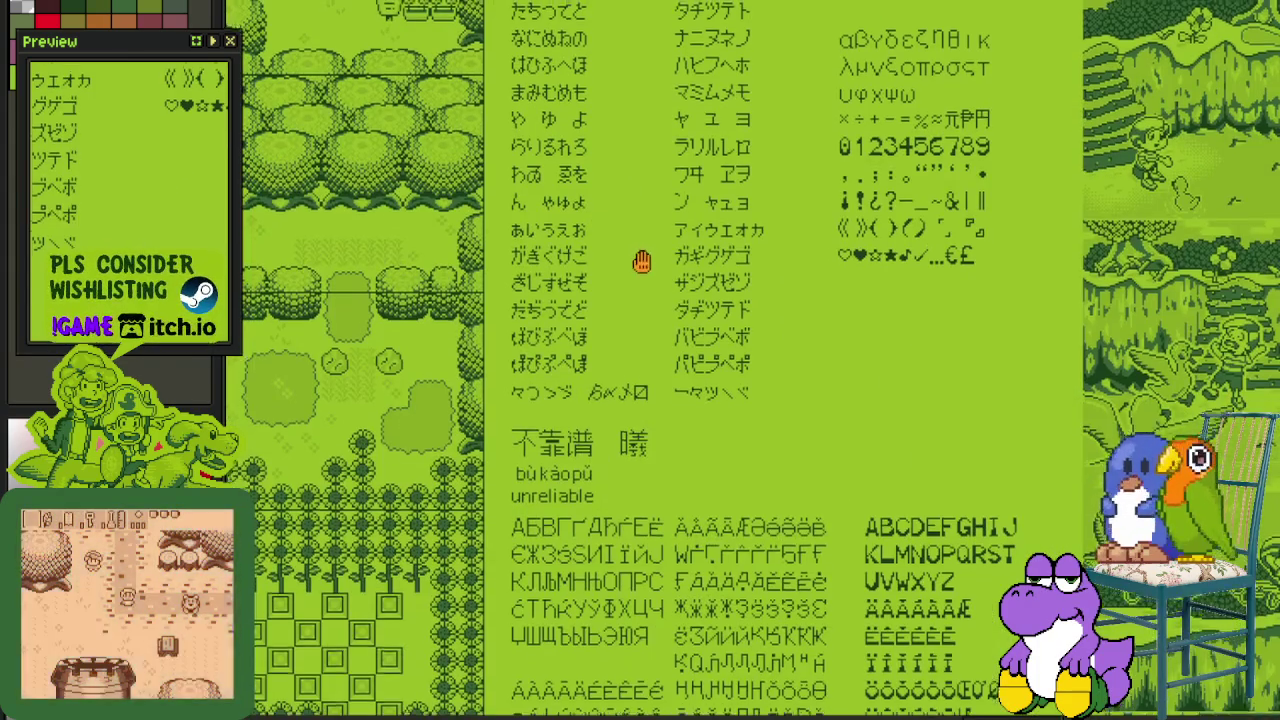
key("ctrl+Tab")
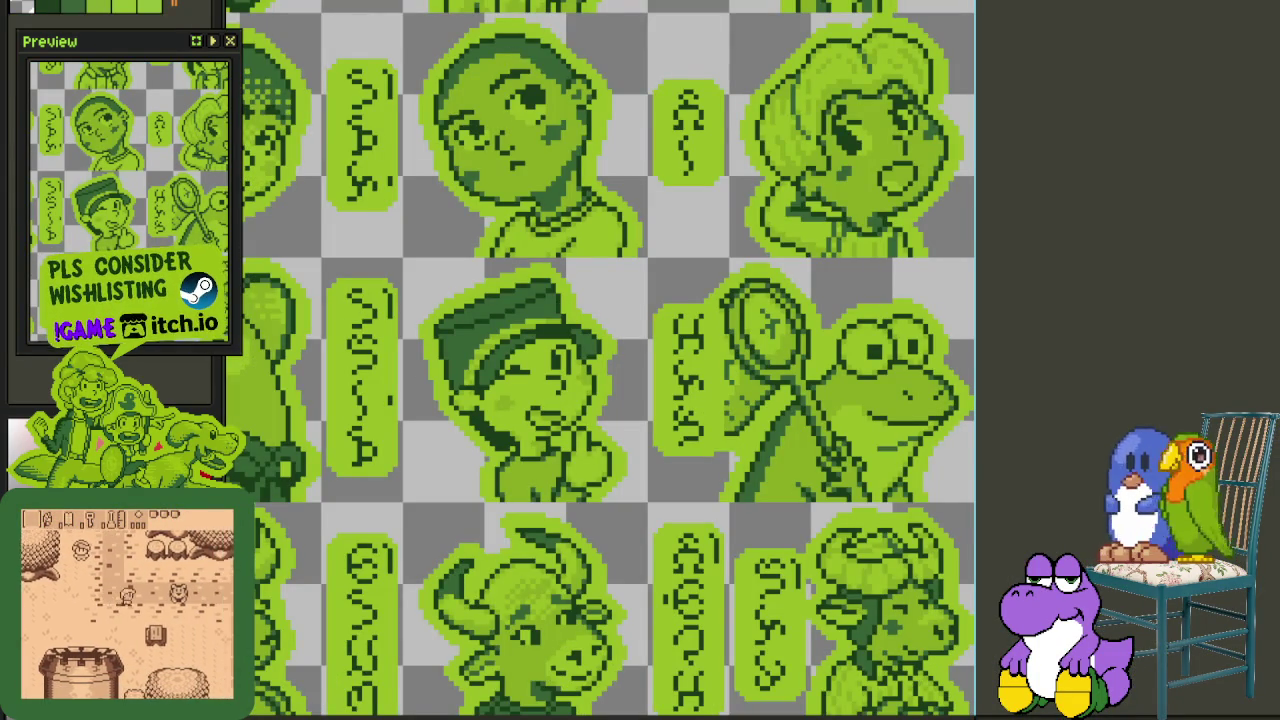
Step: Zoom in on the punctuation and symbols sheet, then switch to the Punctuation 2 text file
key("ctrl+Tab")
scroll(786, 338, "up", 1)
scroll(786, 338, "up", 1)
scroll(786, 338, "up", 1)
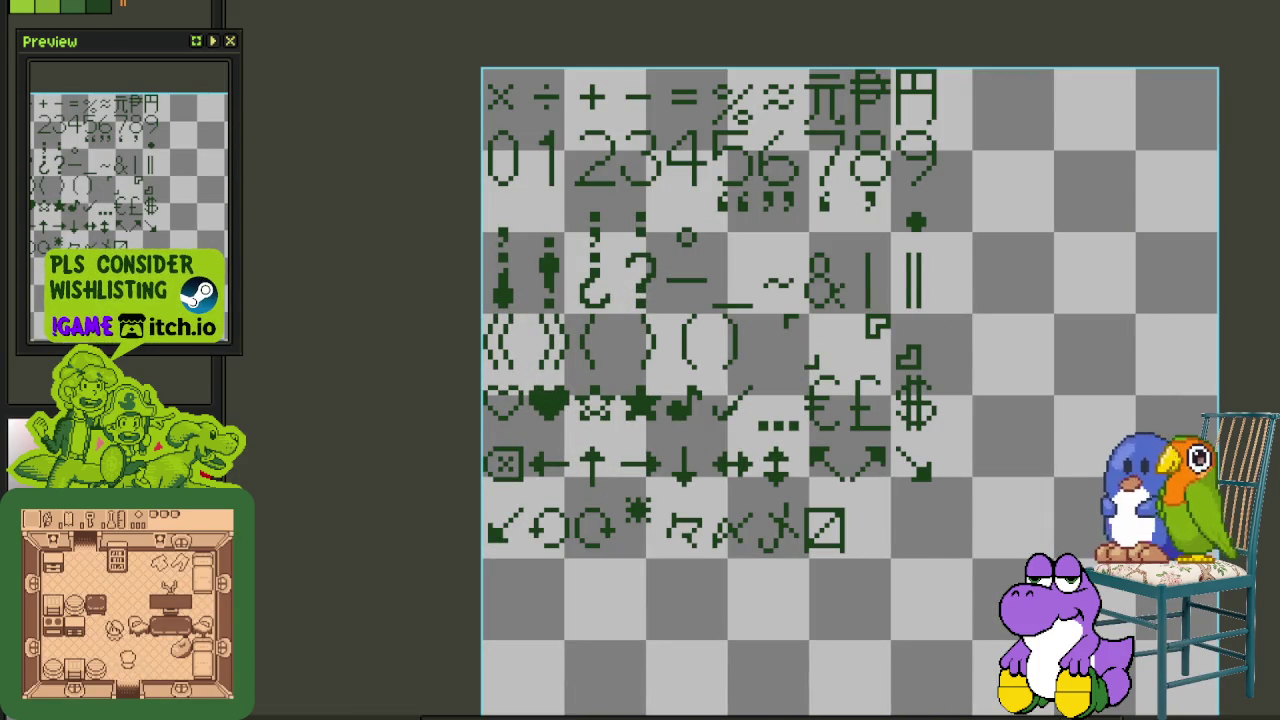
scroll(790, 462, "up", 1)
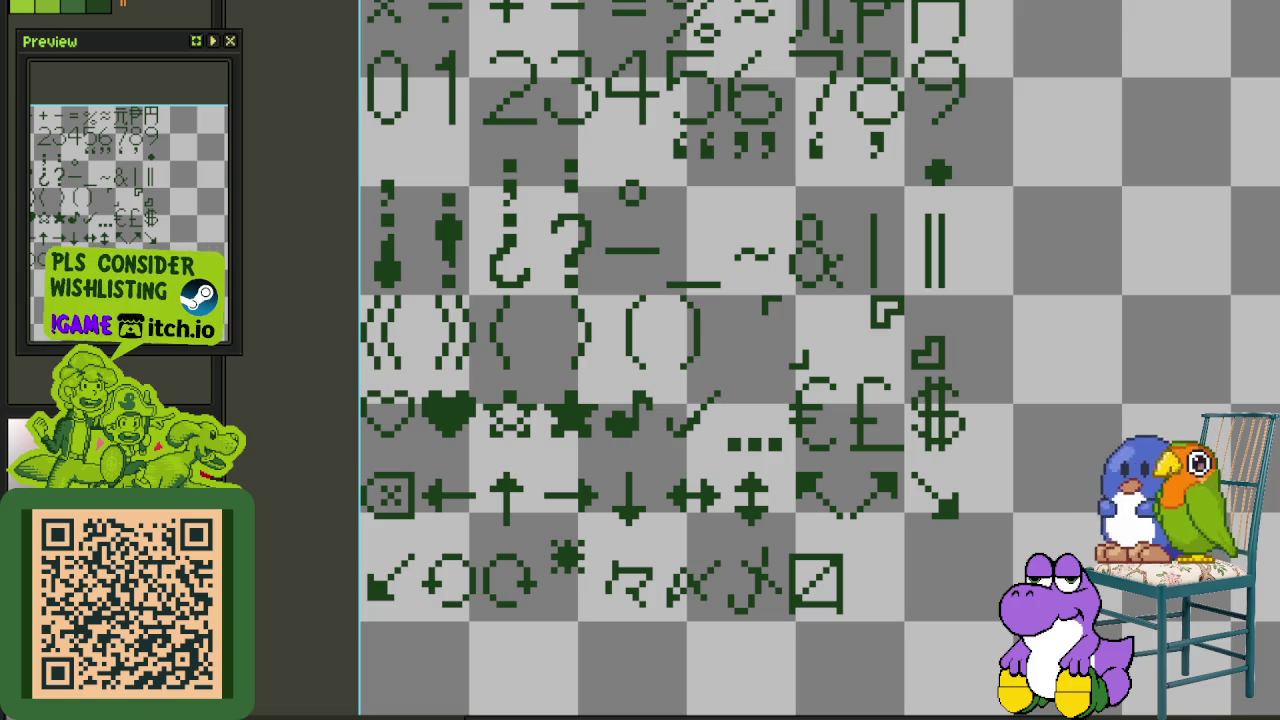
key("alt+Tab")
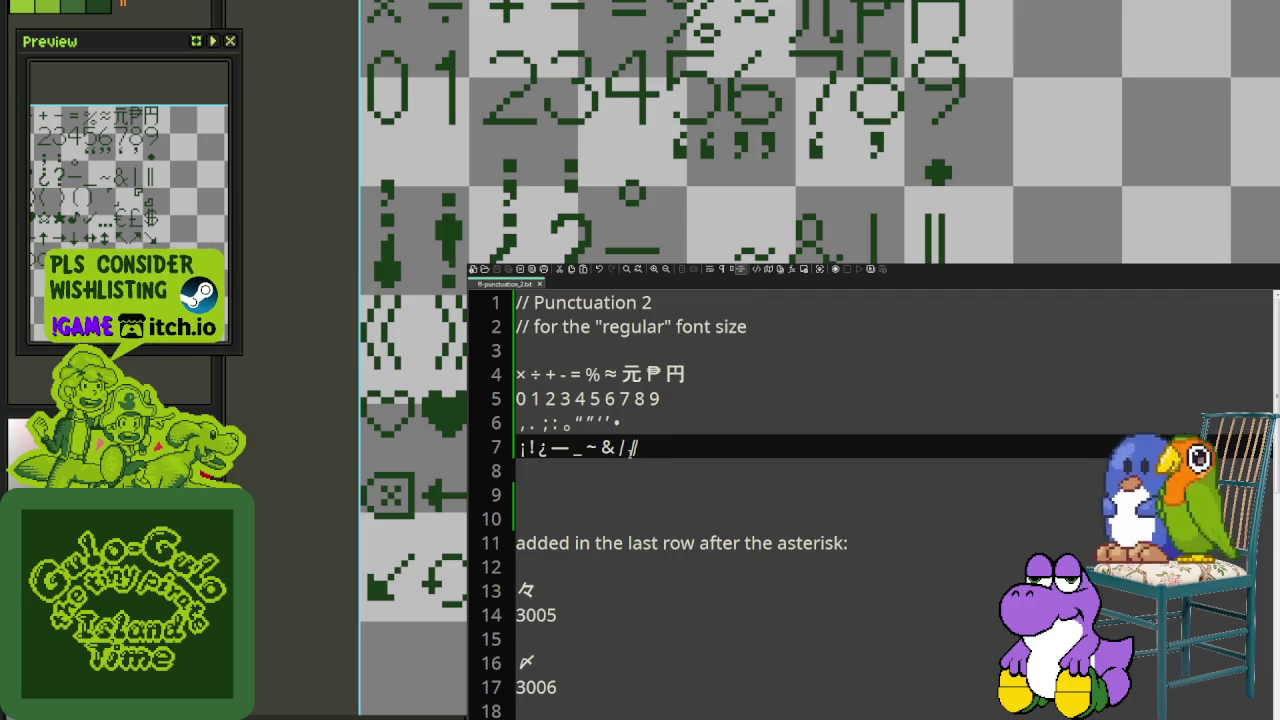
Step: Type «»‹›()「」『』 as line 8, remove the stray ellipsis, and add an empty line below
key("Return")
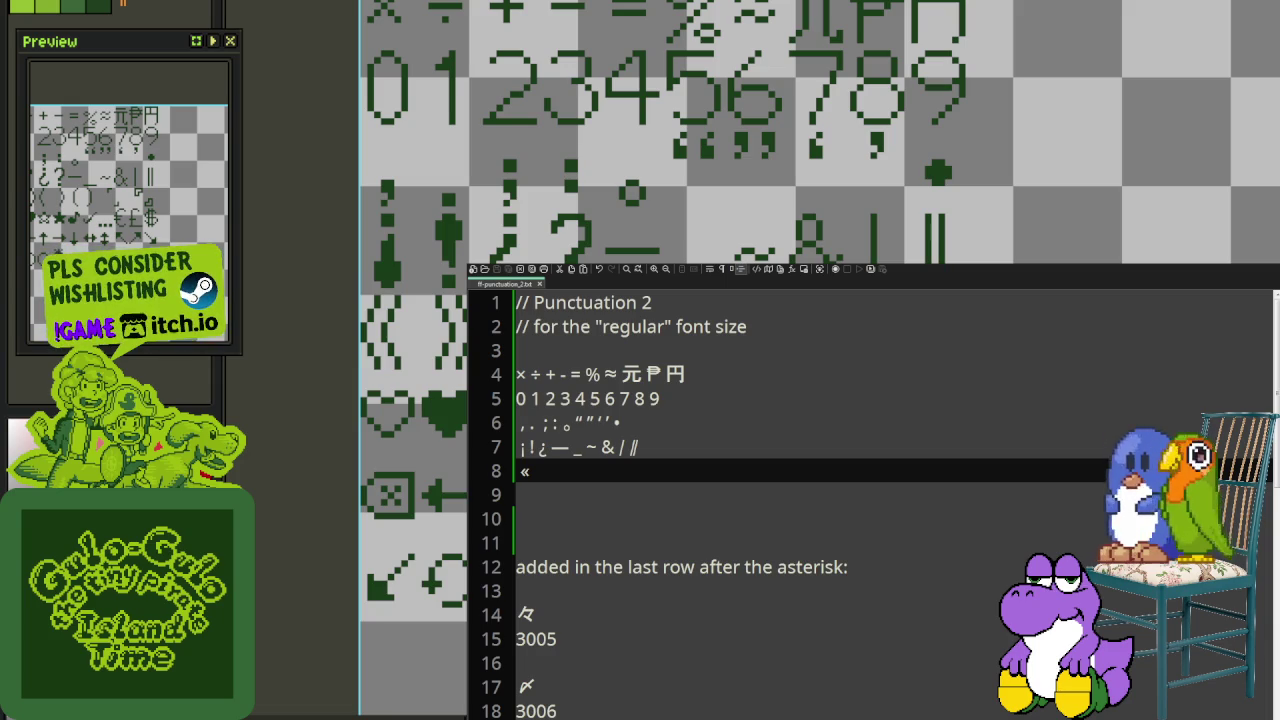
type("«")
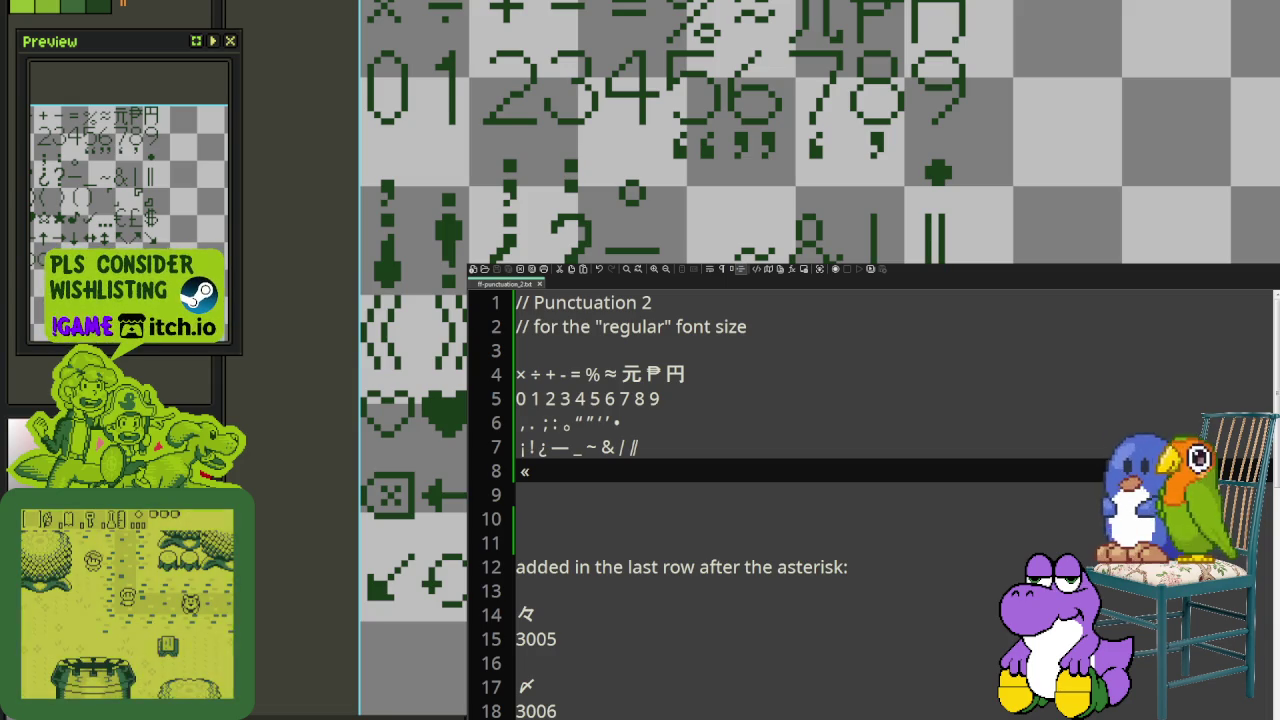
type(" »")
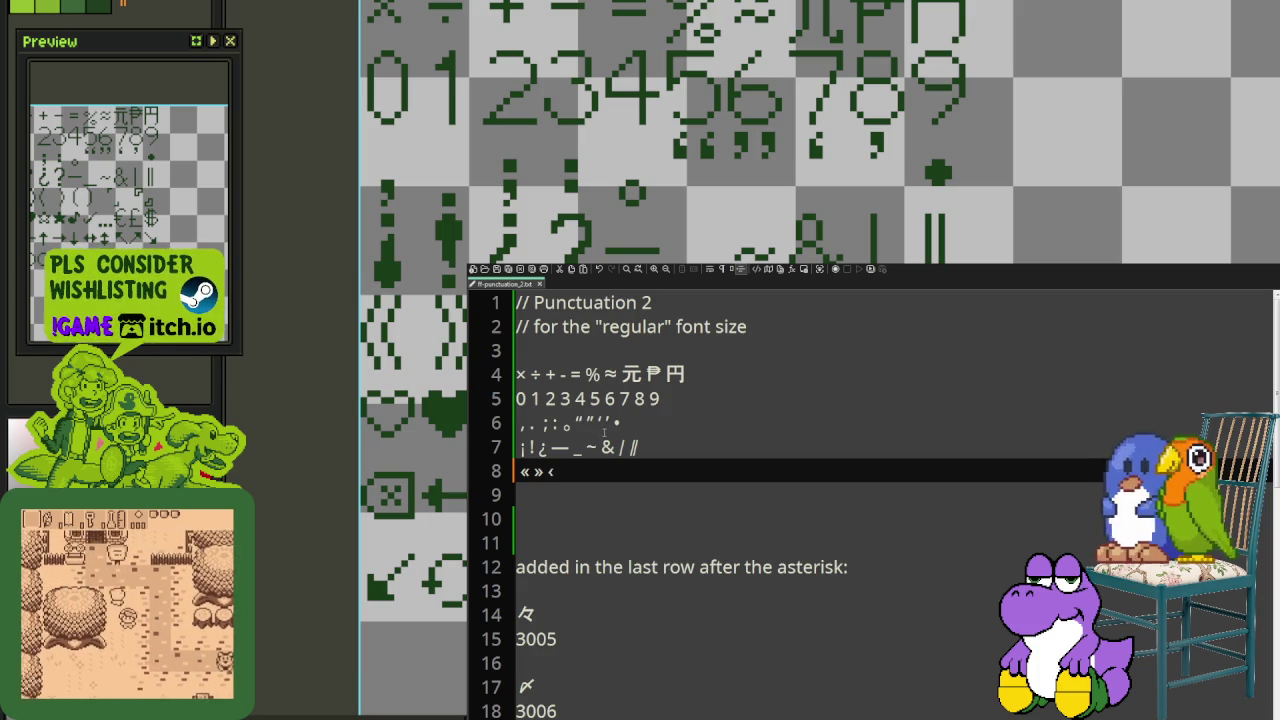
type("‹")
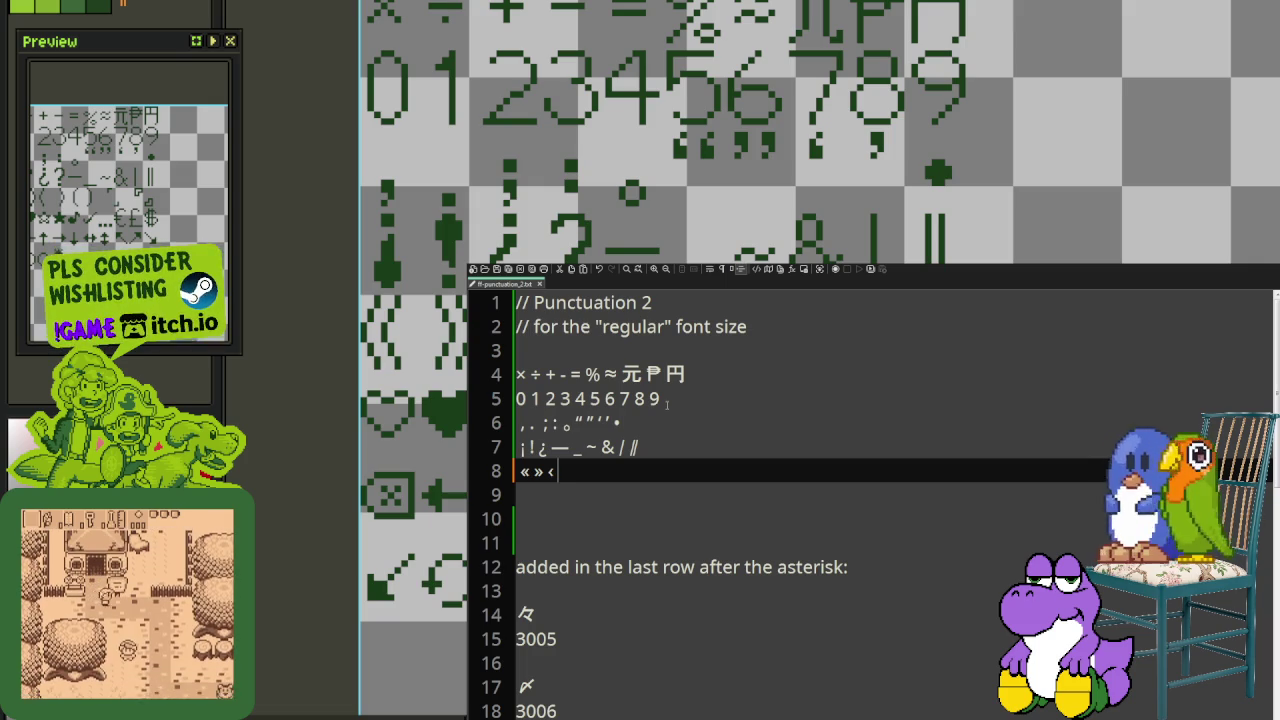
type("›")
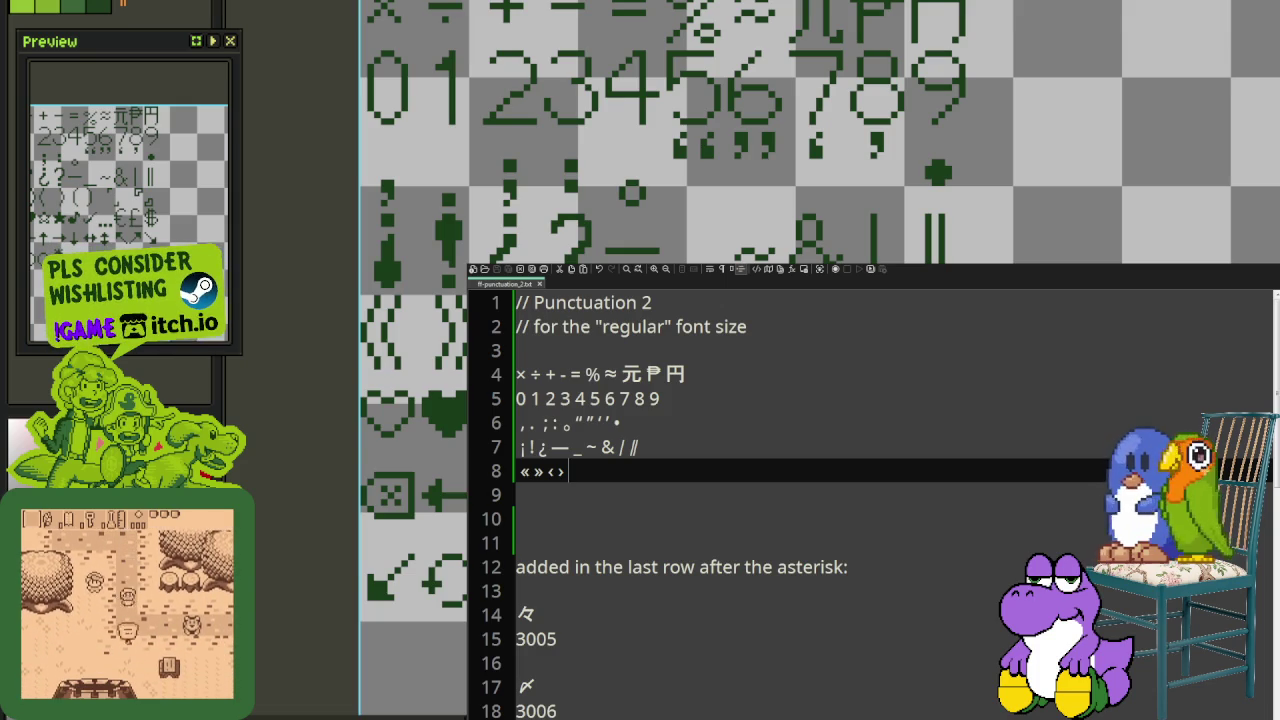
type("()")
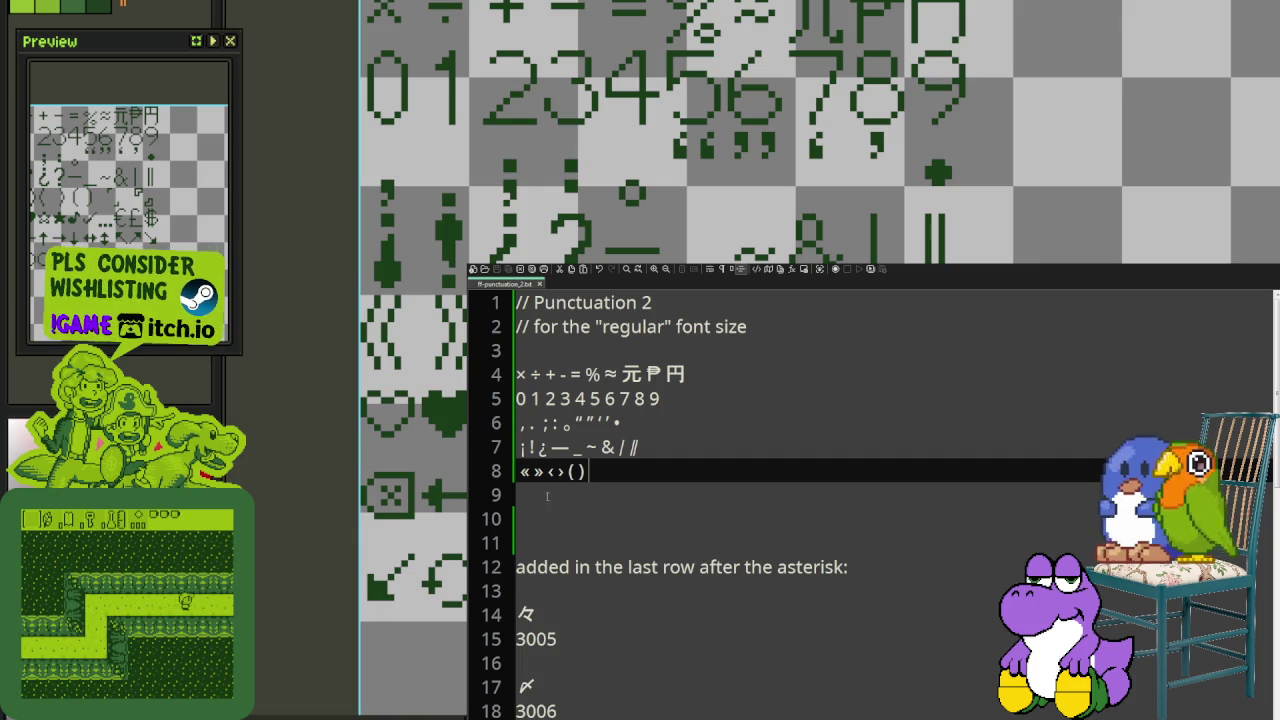
type("「")
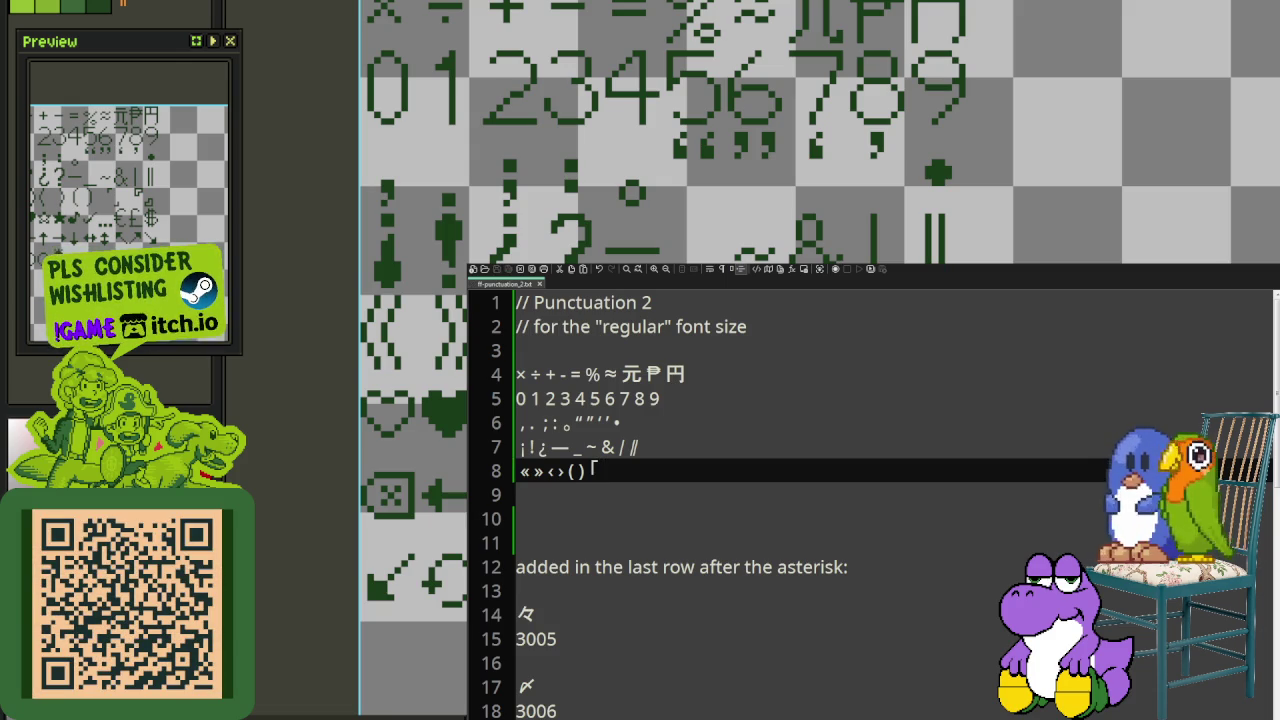
type("」")
type("『…』")
key("Left")
key("BackSpace")
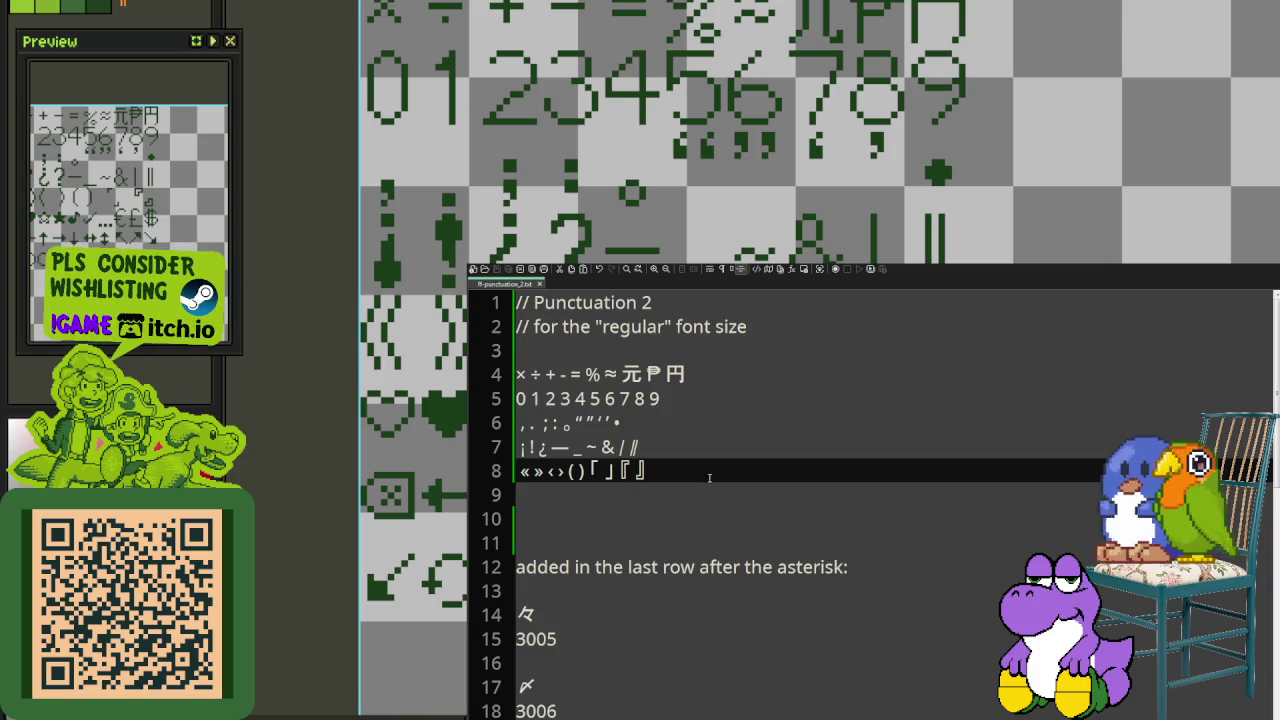
key("Return")
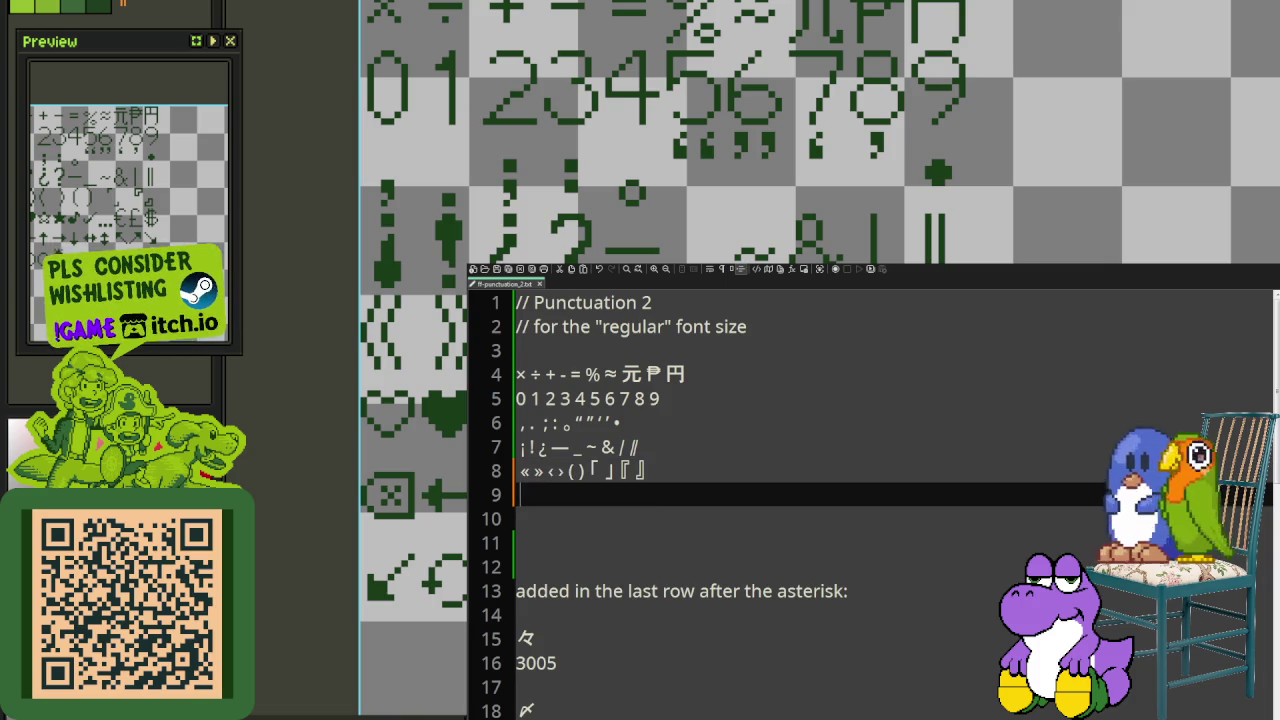
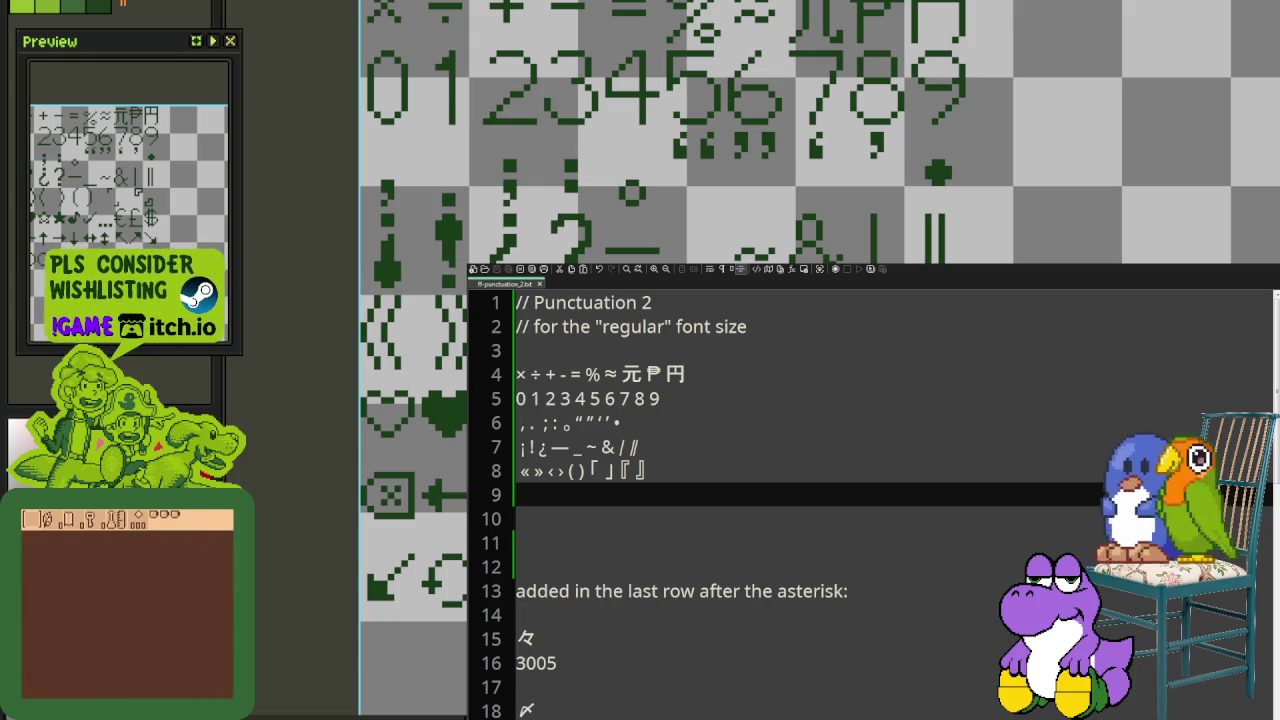
Step: Browse the heart glyphs and HTML codes in Wikipedia's Hearts in Unicode article
key("alt+Tab")
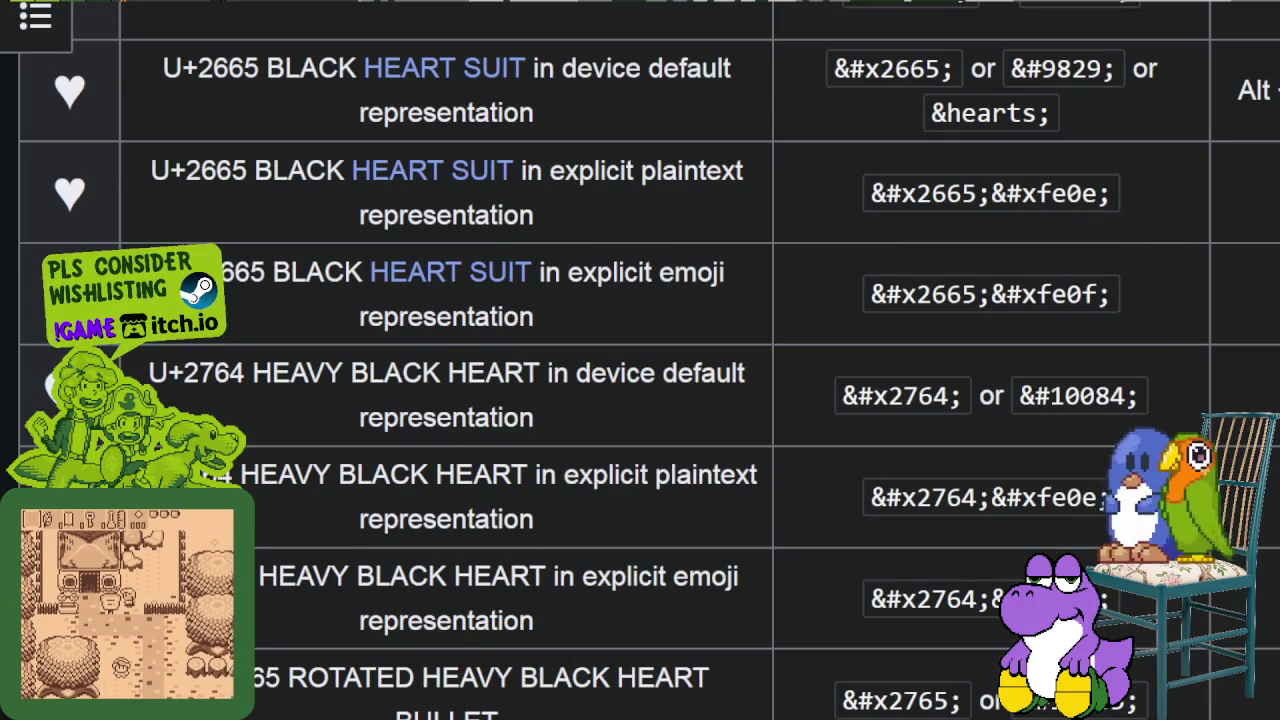
scroll(350, 470, "down", 3)
scroll(350, 470, "down", 3)
scroll(343, 491, "up", 4)
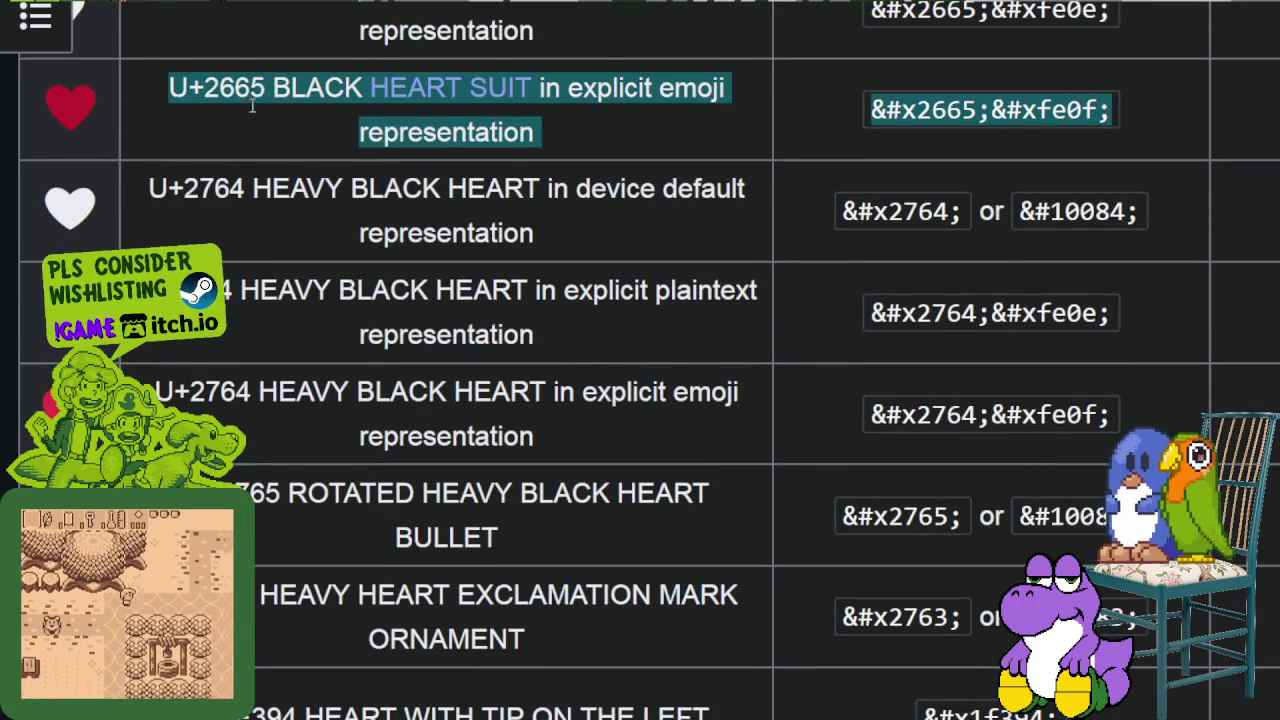
scroll(251, 180, "up", 4)
scroll(143, 360, "up", 6)
scroll(143, 360, "down", 2)
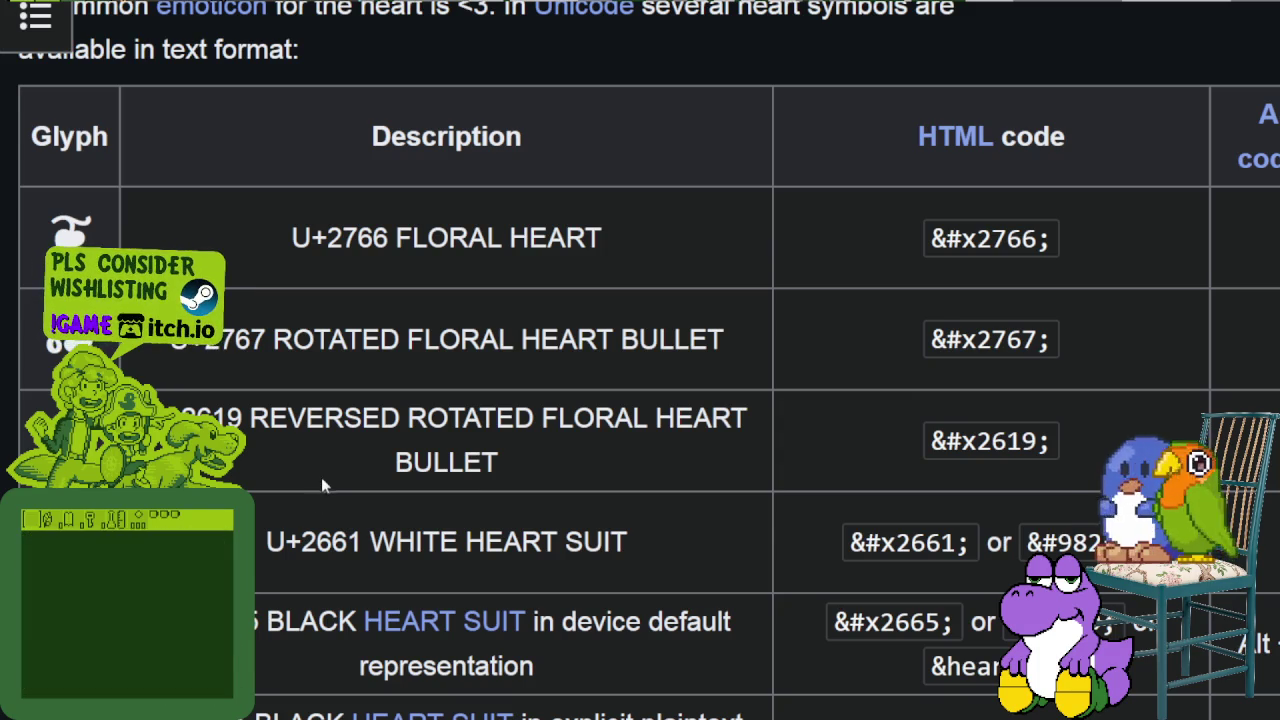
scroll(640, 400, "down", 10)
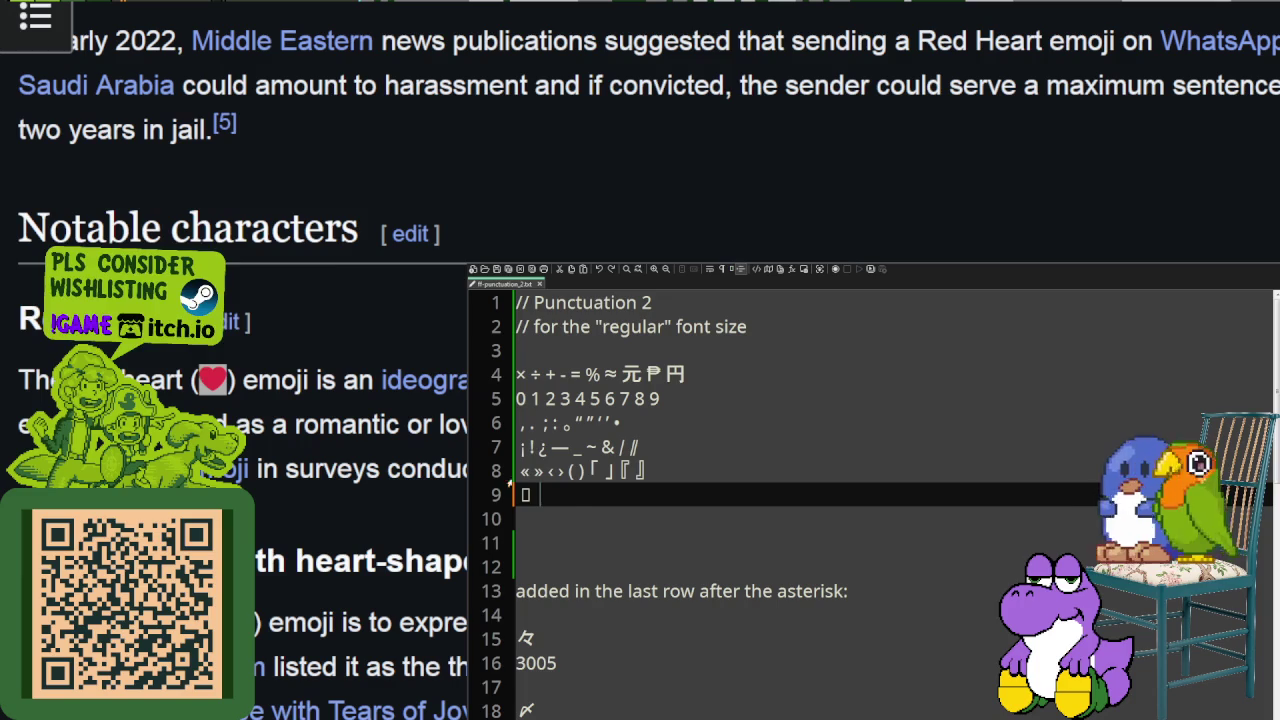
Step: Paste the heart symbol after ≡ on line 9, removing stray characters until only the heart remains
key("ctrl+v")
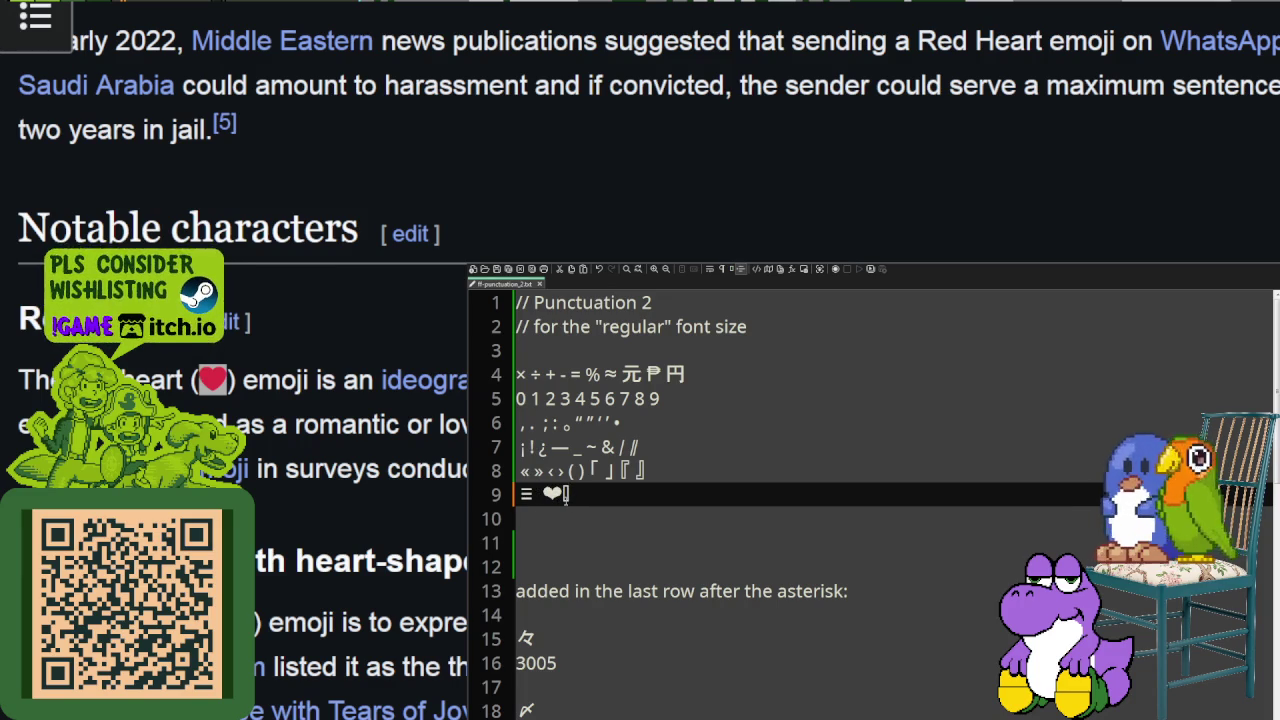
key("BackSpace")
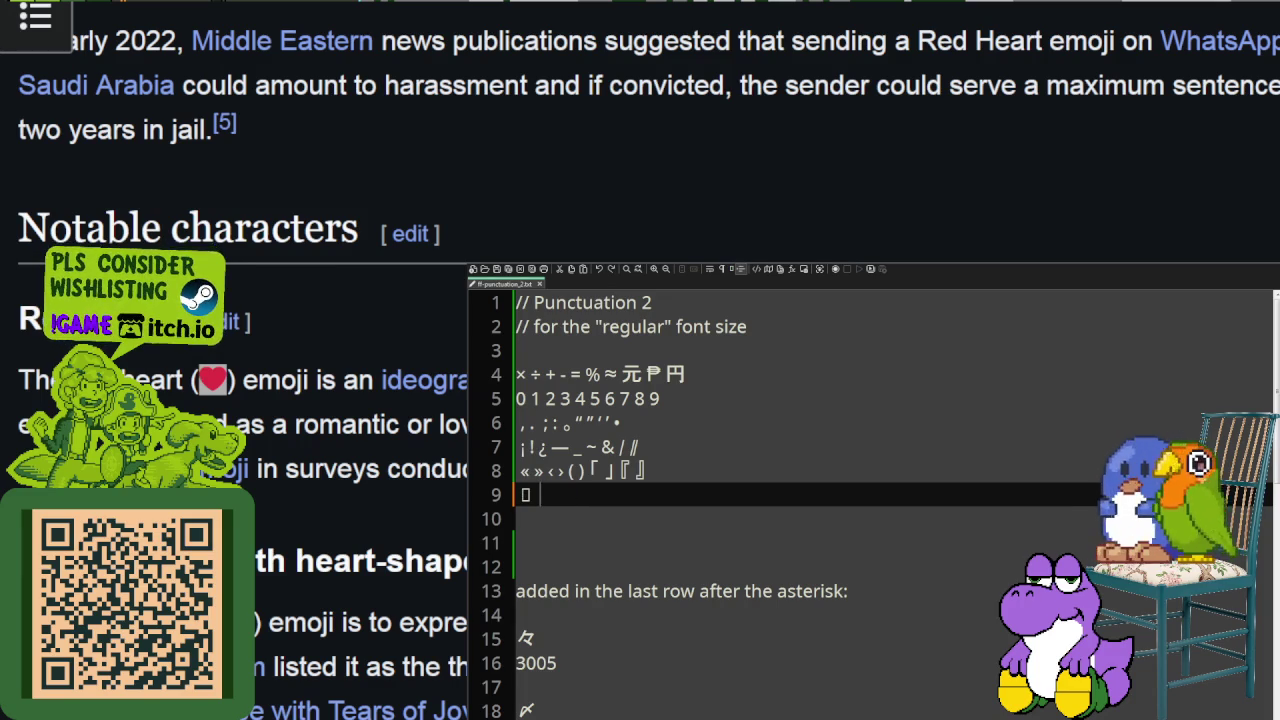
type("❤️")
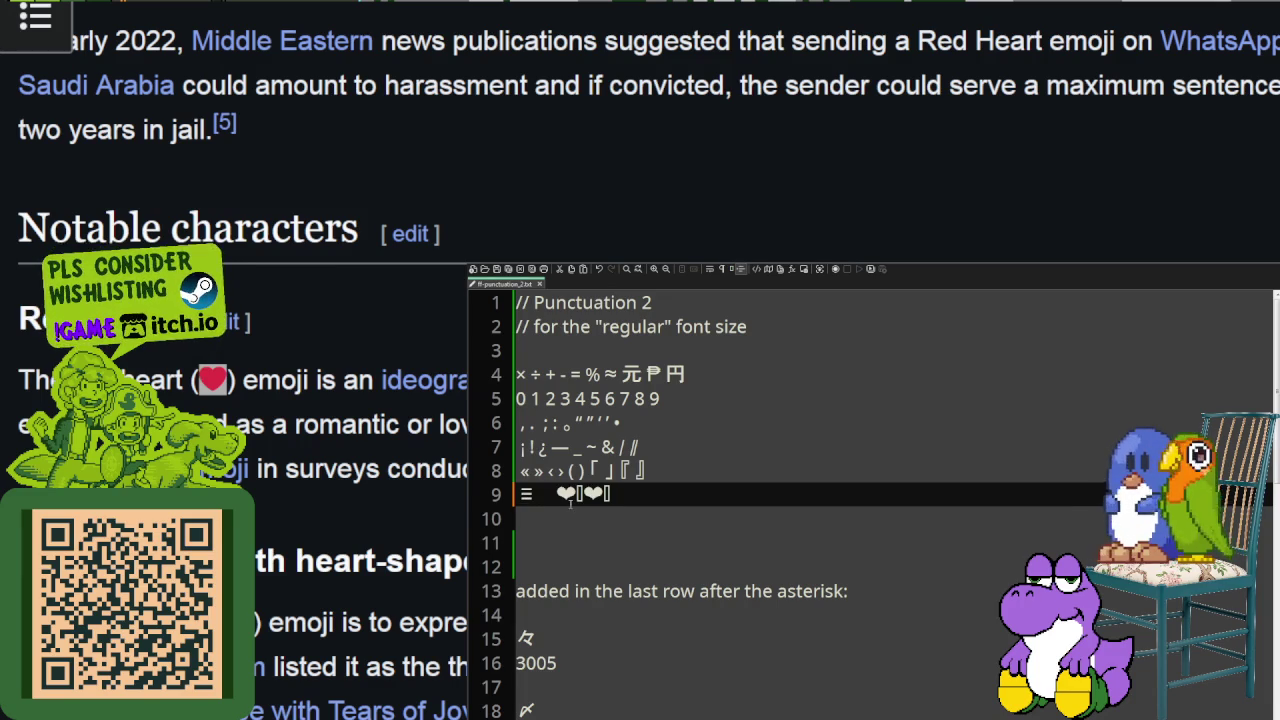
key("BackSpace")
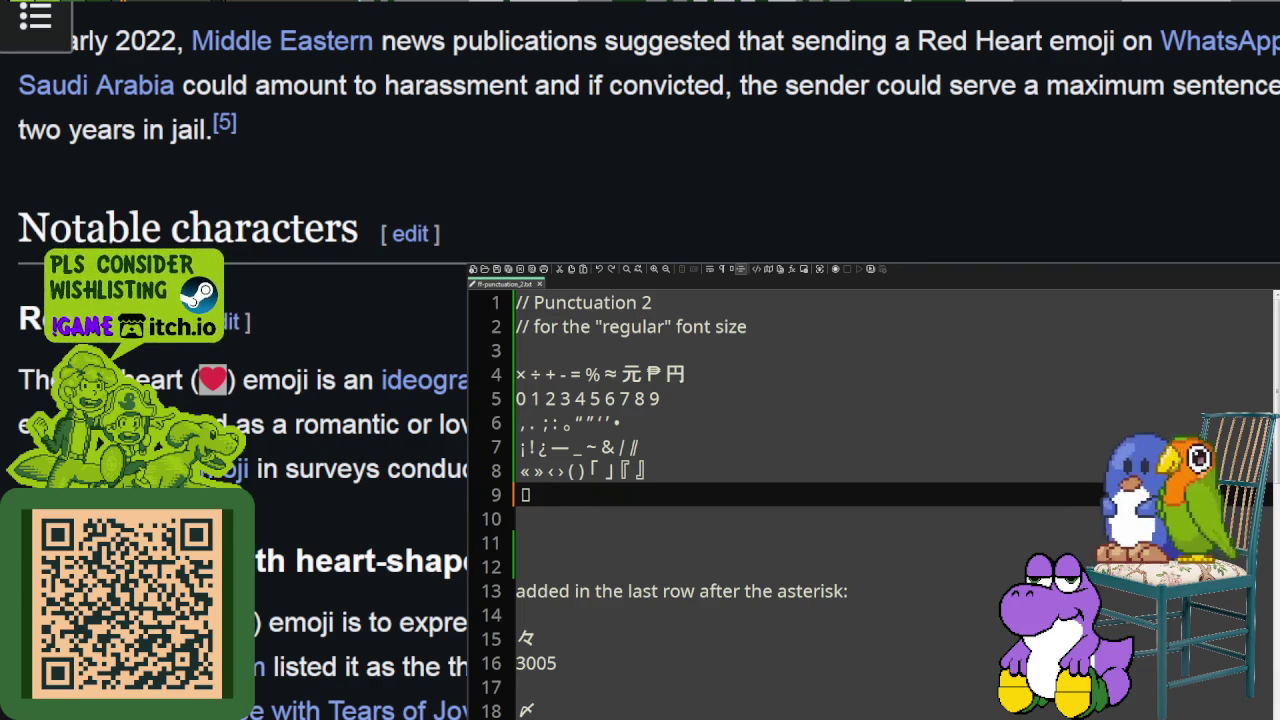
key("ctrl+v")
key("BackSpace")
key("BackSpace")
key("ctrl+v")
key("BackSpace")
key("BackSpace")
key("BackSpace")
key("ctrl+v")
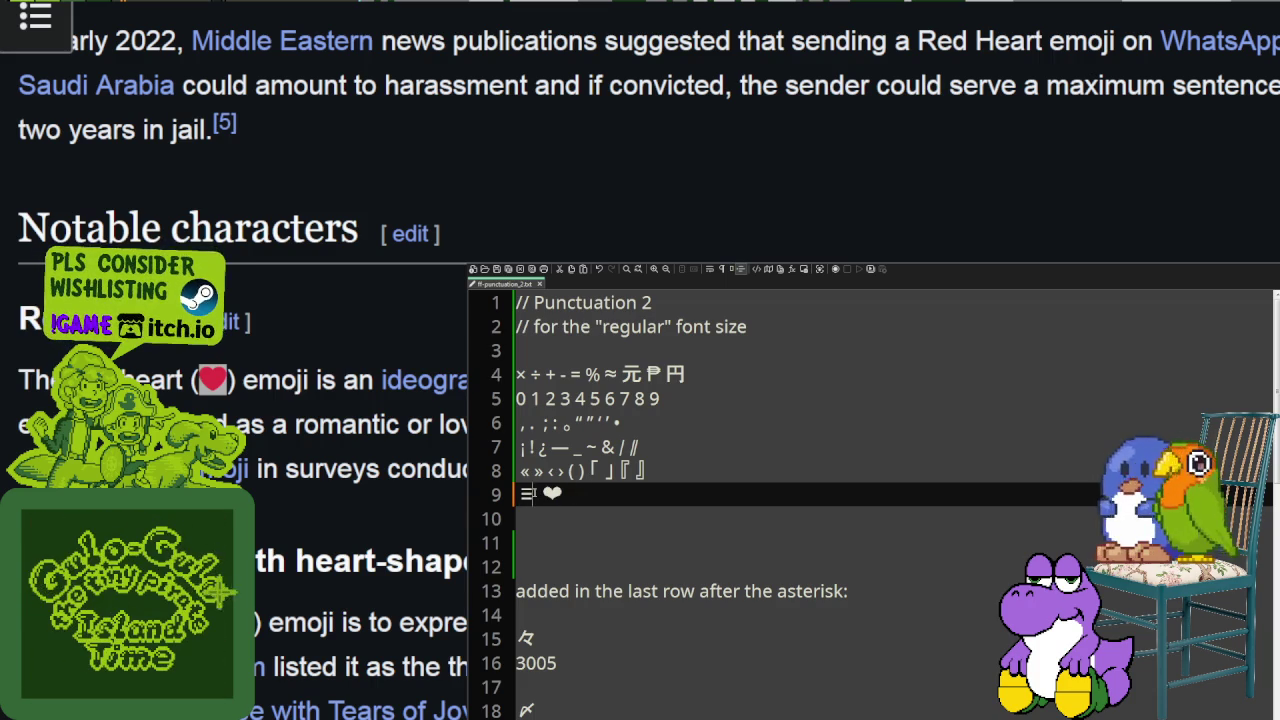
key("BackSpace")
key("Right")
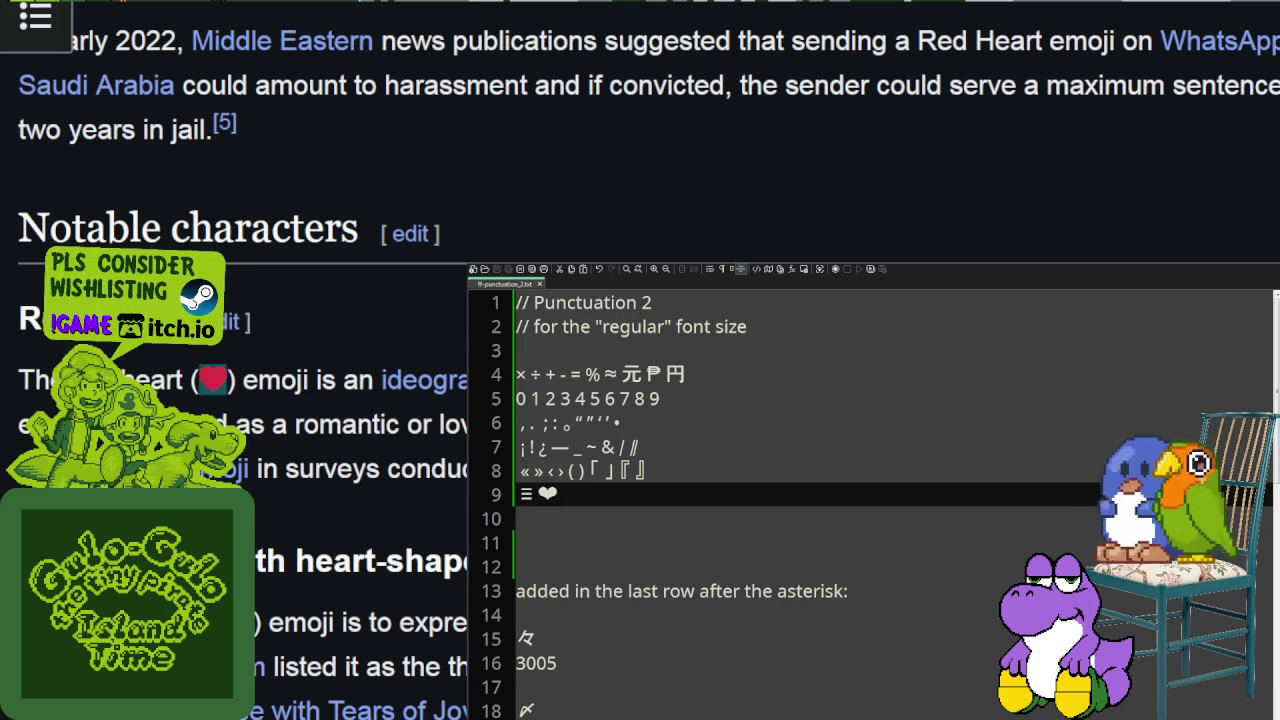
scroll(375, 470, "down", 10)
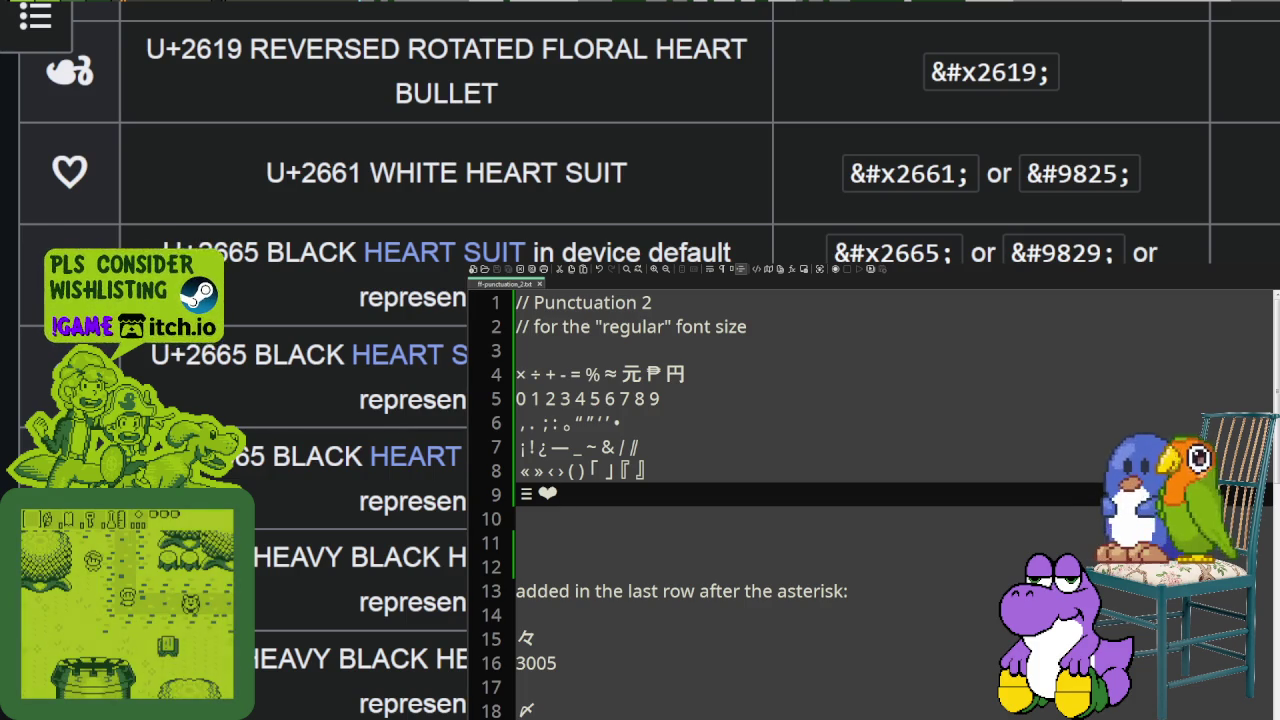
scroll(765, 109, "up", 15)
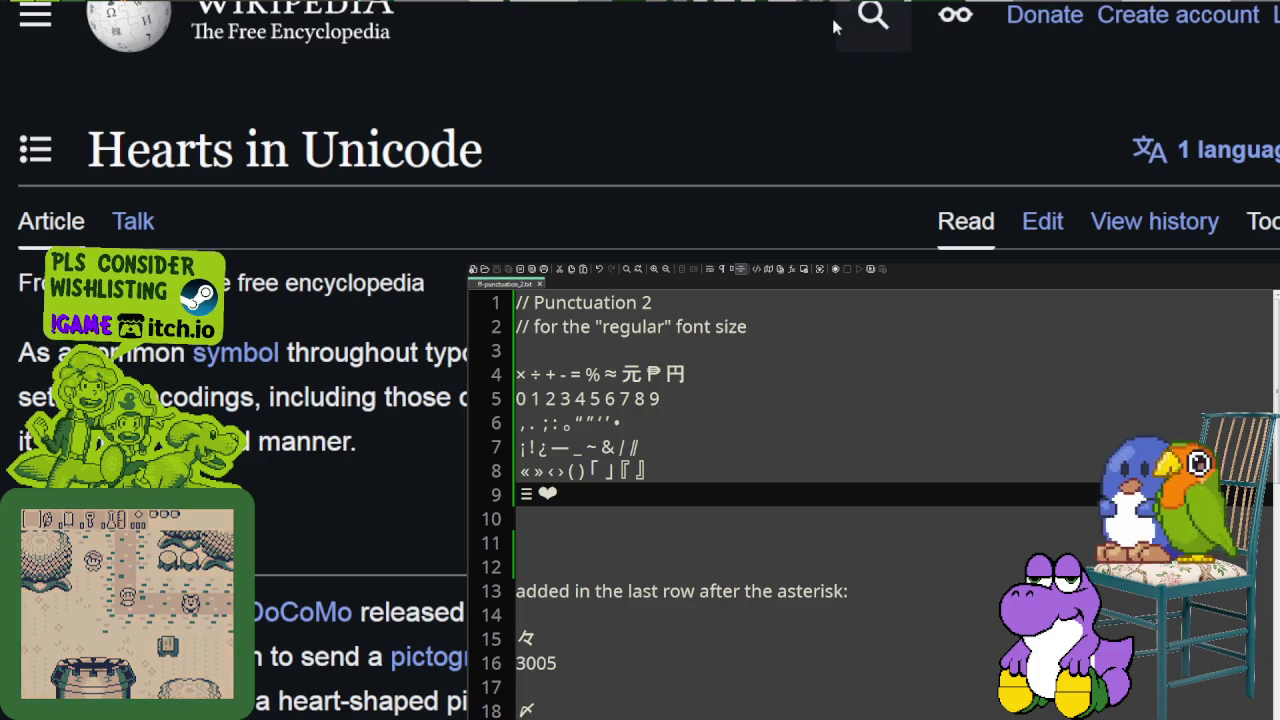
Step: Search Wikipedia for 'star in uni' and open the Star (glyph) article
left_click(872, 17)
type("star in uni")
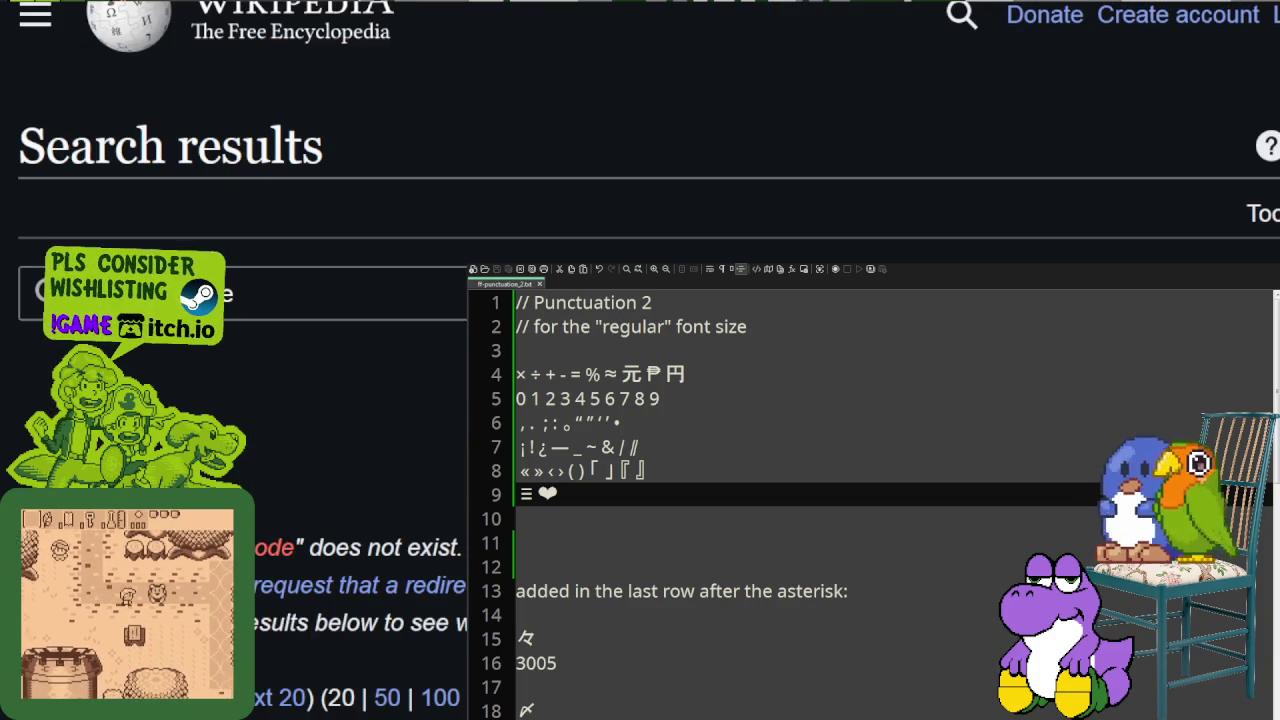
scroll(340, 478, "down", 5)
mouse_move(267, 240)
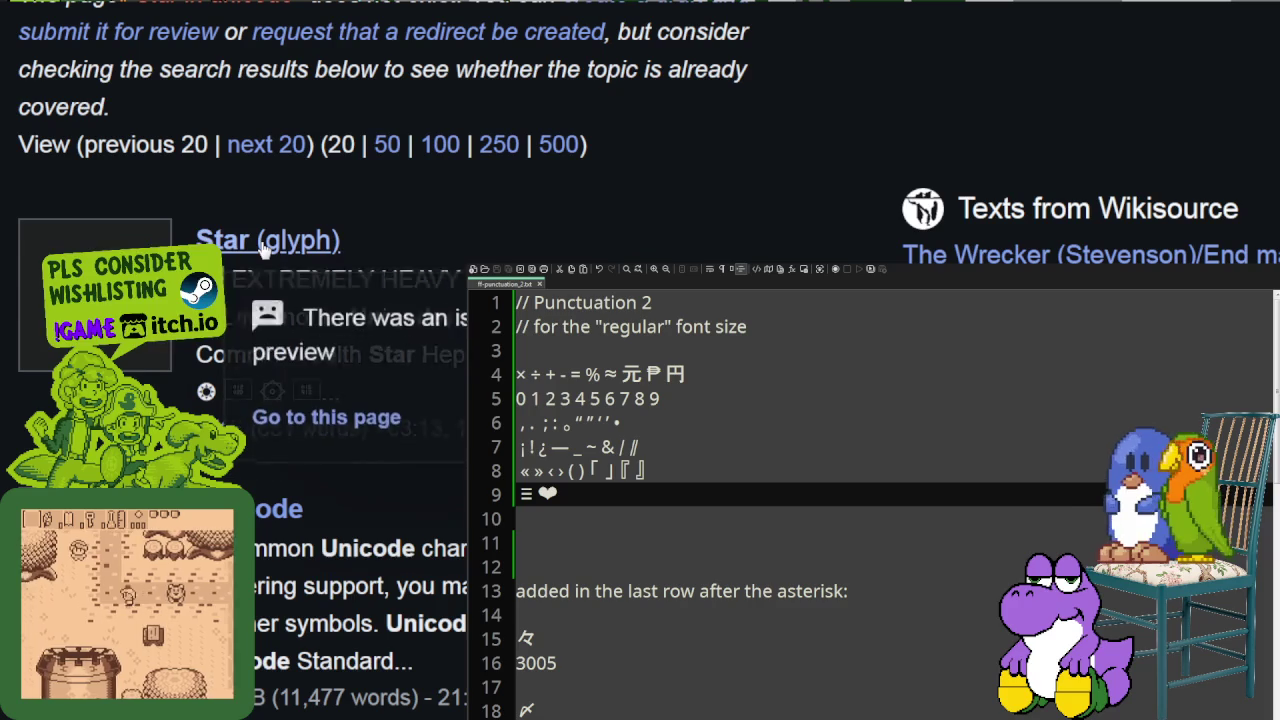
left_click(239, 376)
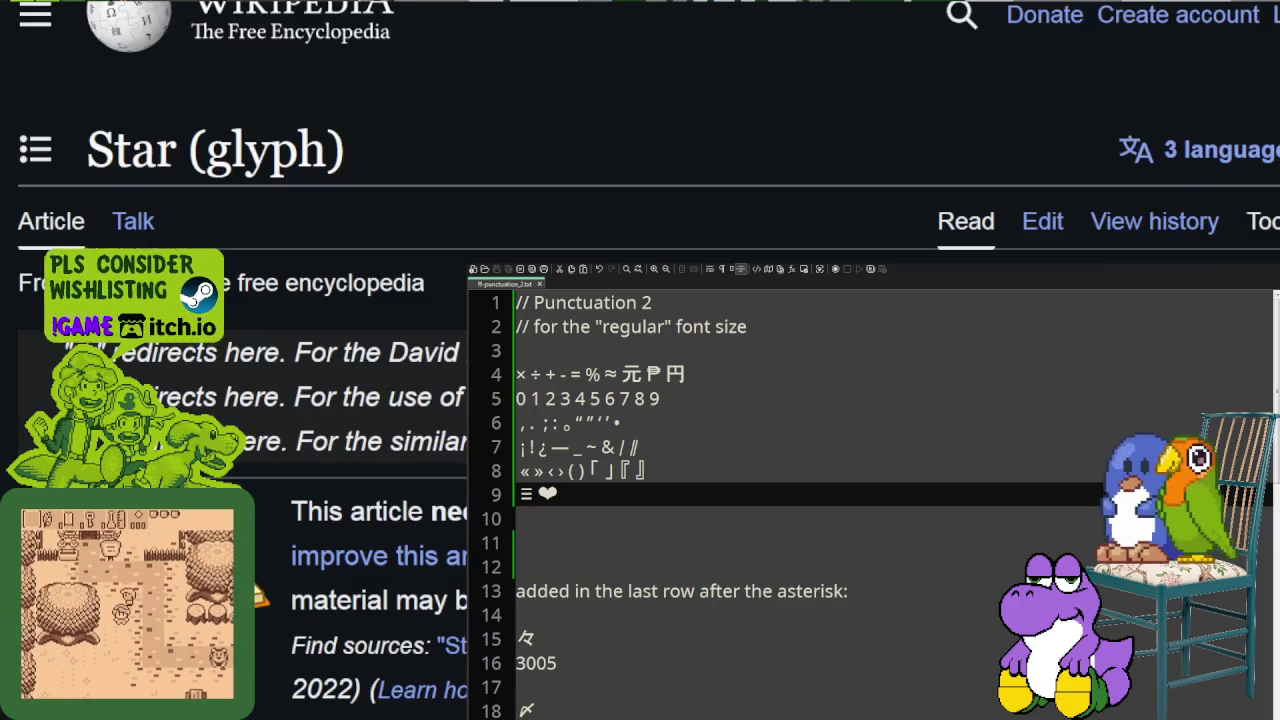
scroll(239, 376, "down", 5)
scroll(239, 376, "down", 1)
scroll(311, 269, "down", 3)
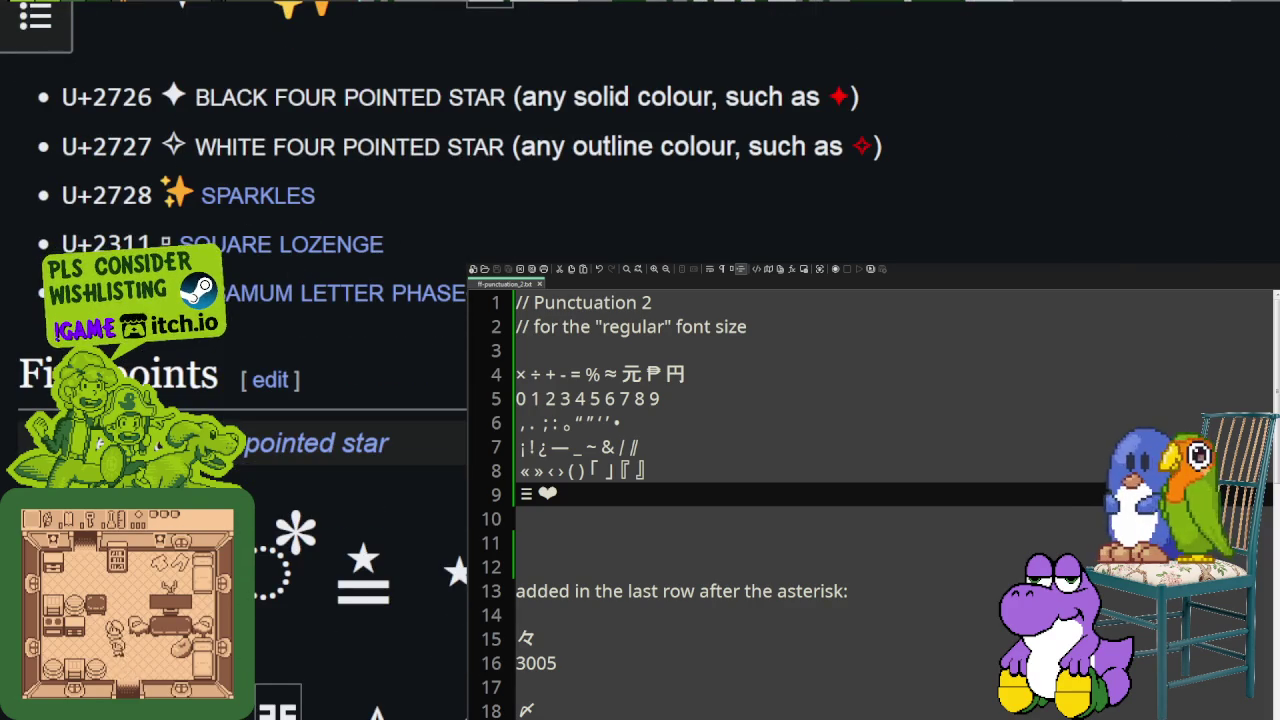
scroll(187, 148, "down", 11)
scroll(935, 236, "up", 7)
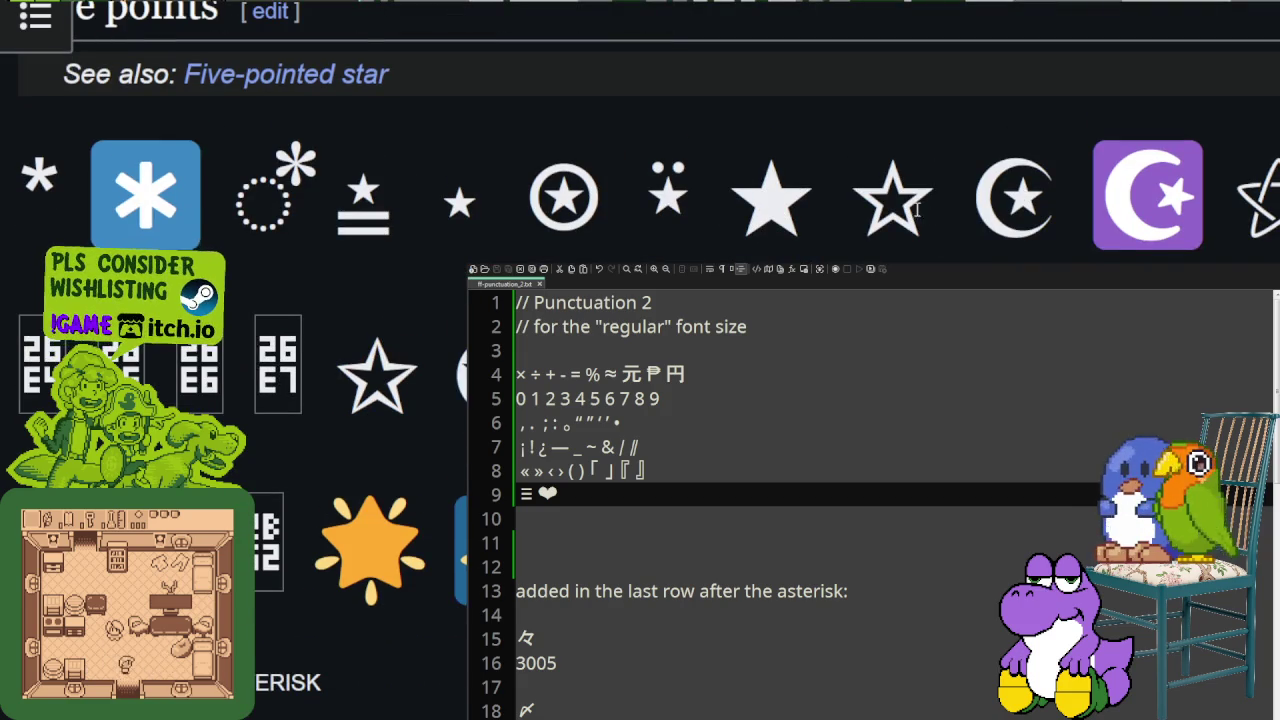
Step: Copy the hollow ☆ and filled ★ stars onto line 9 after the heart
double_click(935, 236)
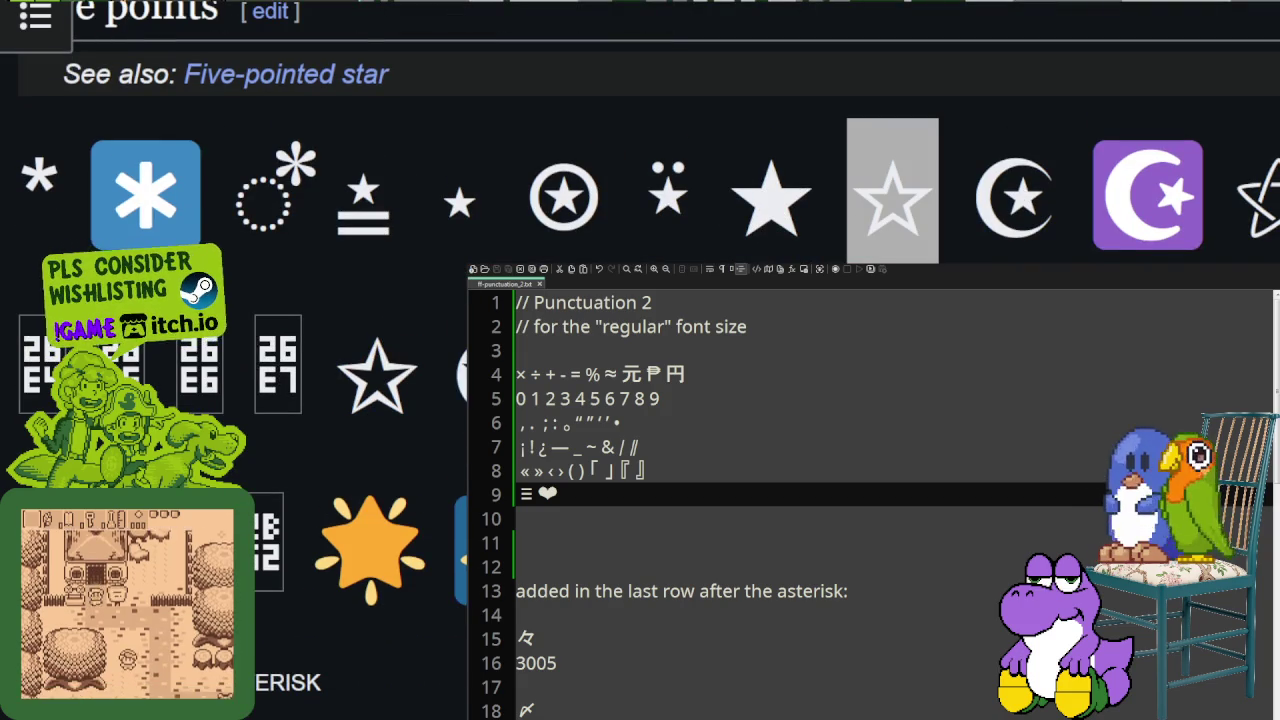
type("☆")
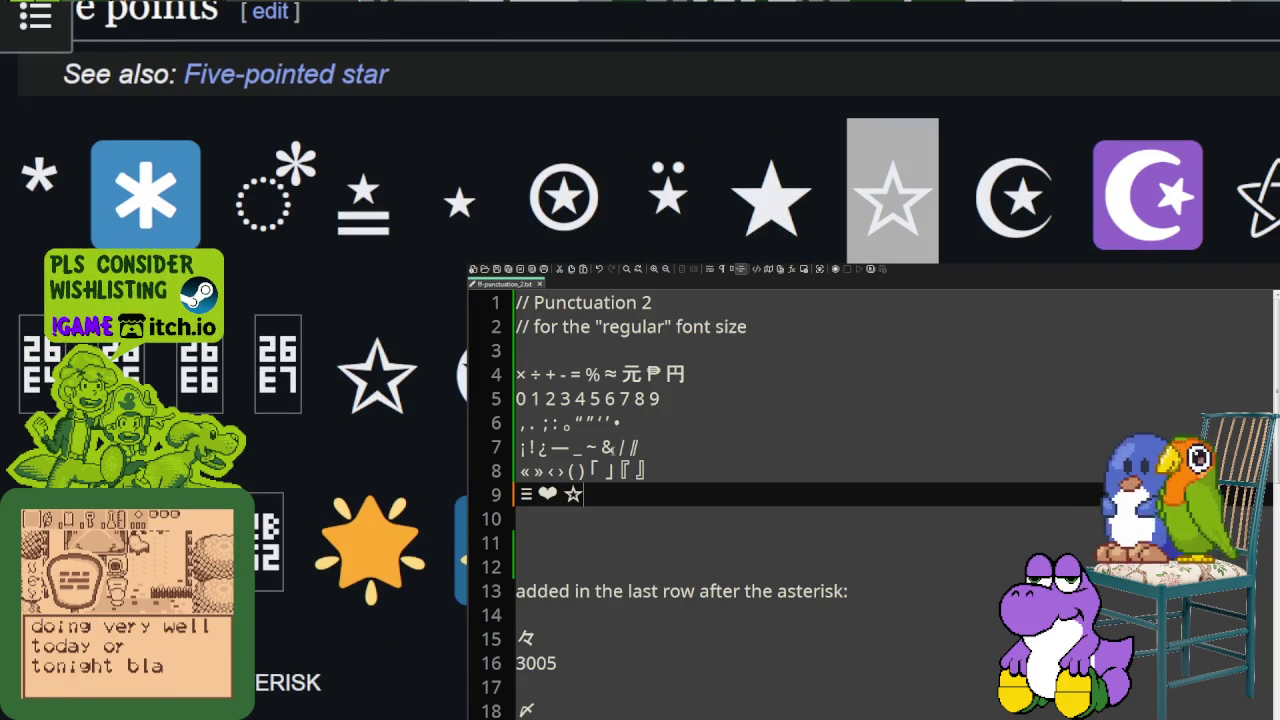
key("alt+Tab")
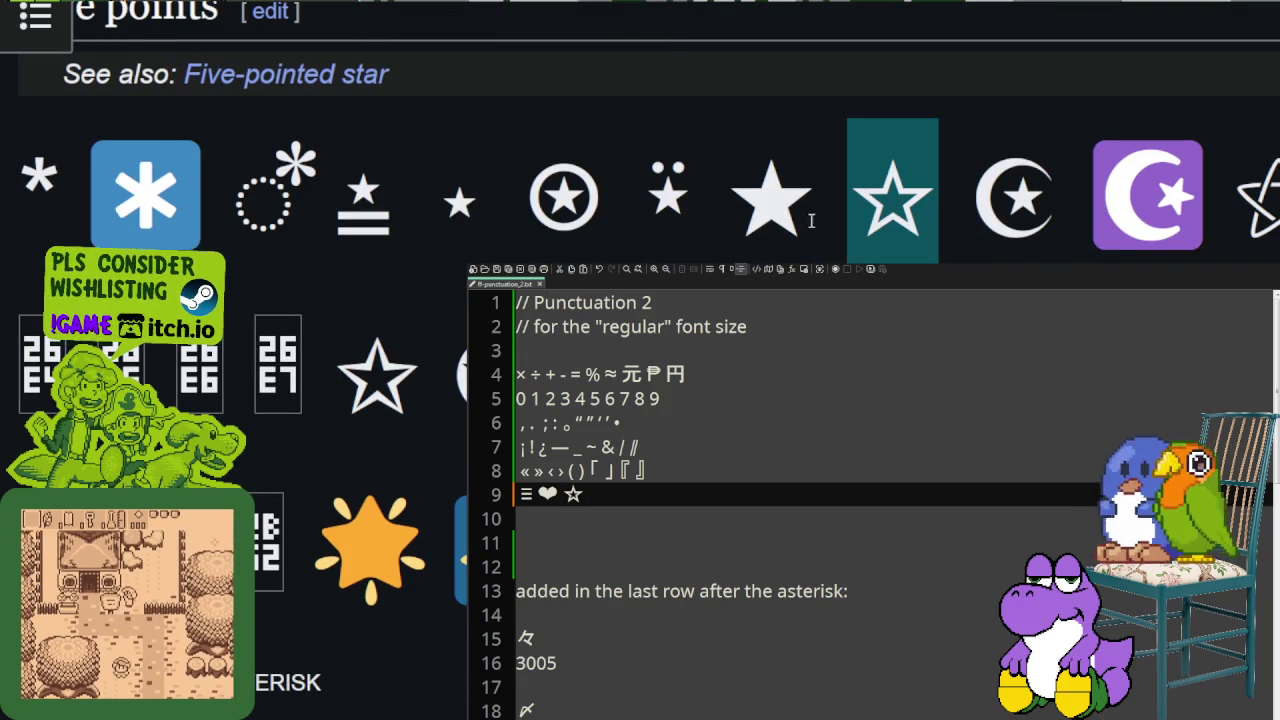
double_click(771, 190)
key("ctrl+c")
key("alt+Tab")
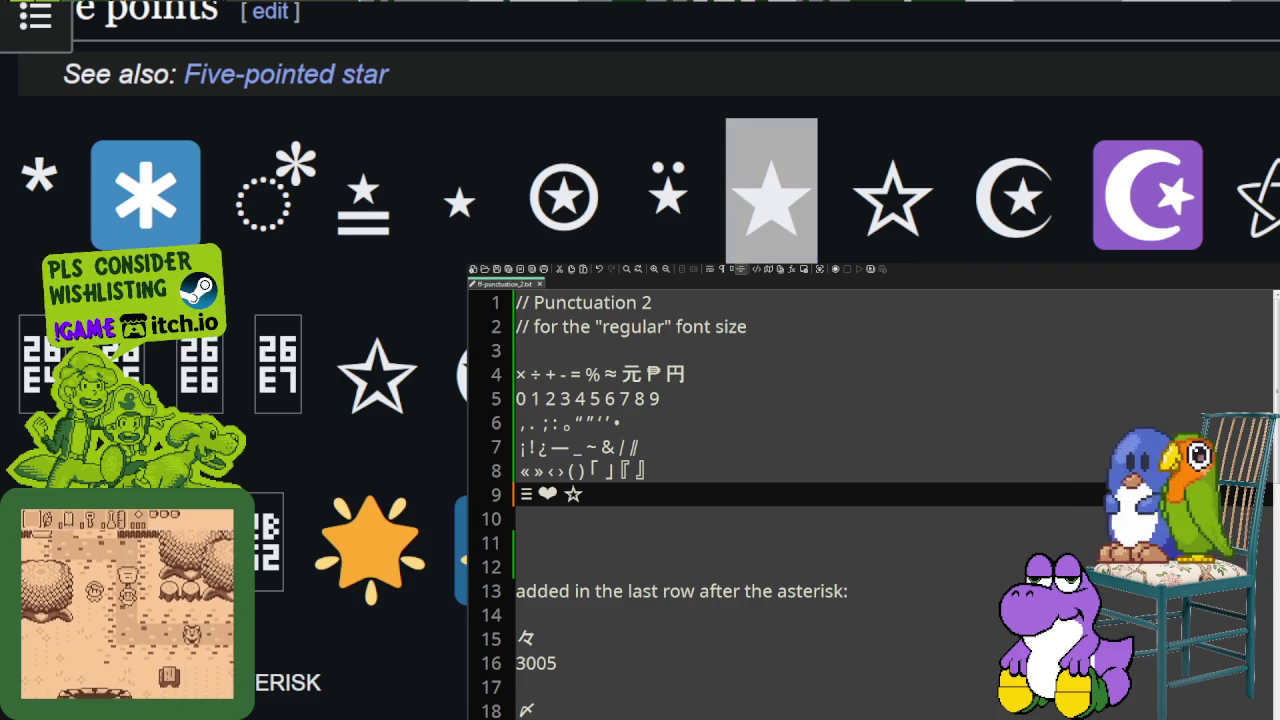
key("alt+Tab")
key("alt+Tab")
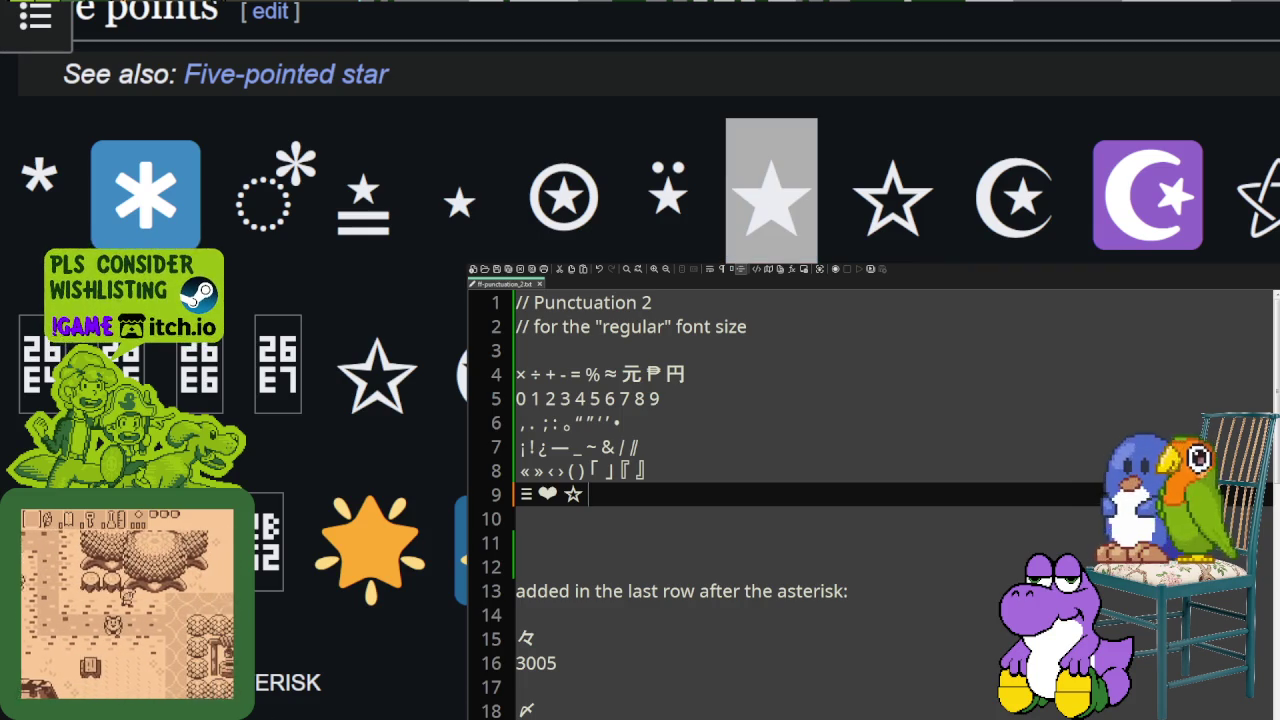
key("ctrl+v")
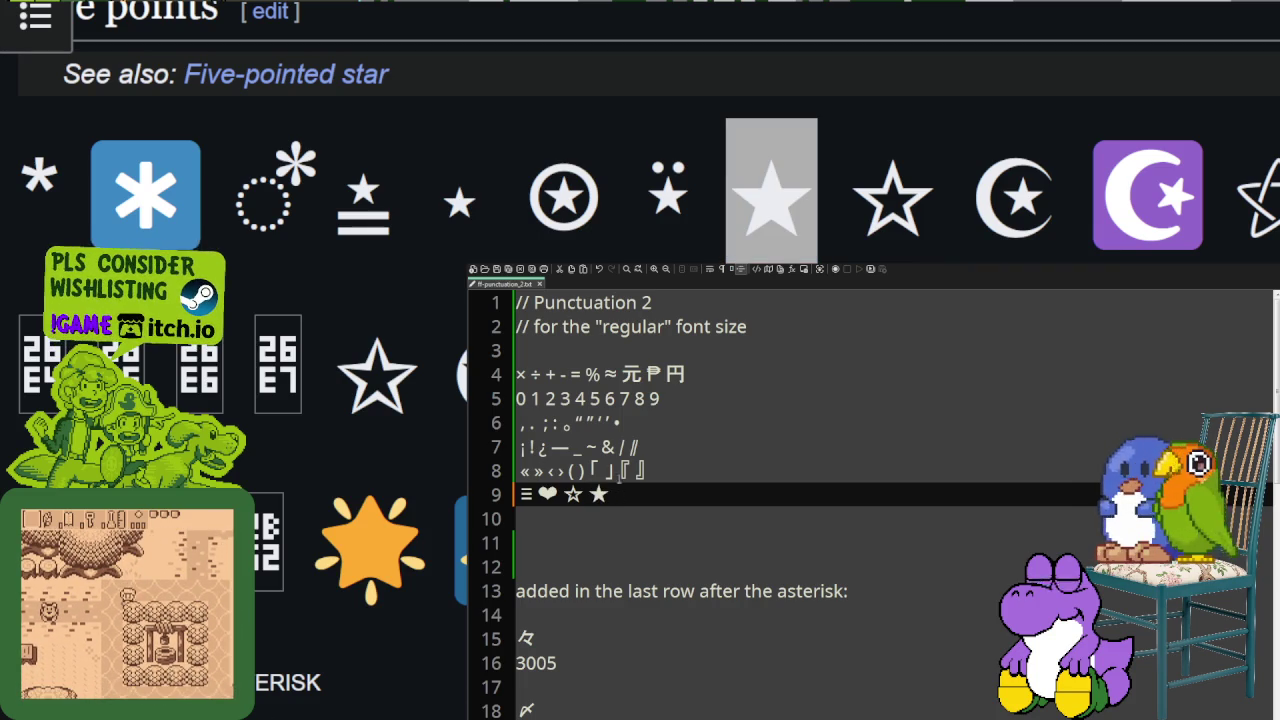
Step: Select the sparkle star image in the star article
scroll(320, 500, "up", 5)
scroll(320, 500, "up", 5)
scroll(320, 500, "down", 3)
scroll(320, 500, "down", 2)
left_click(350, 352)
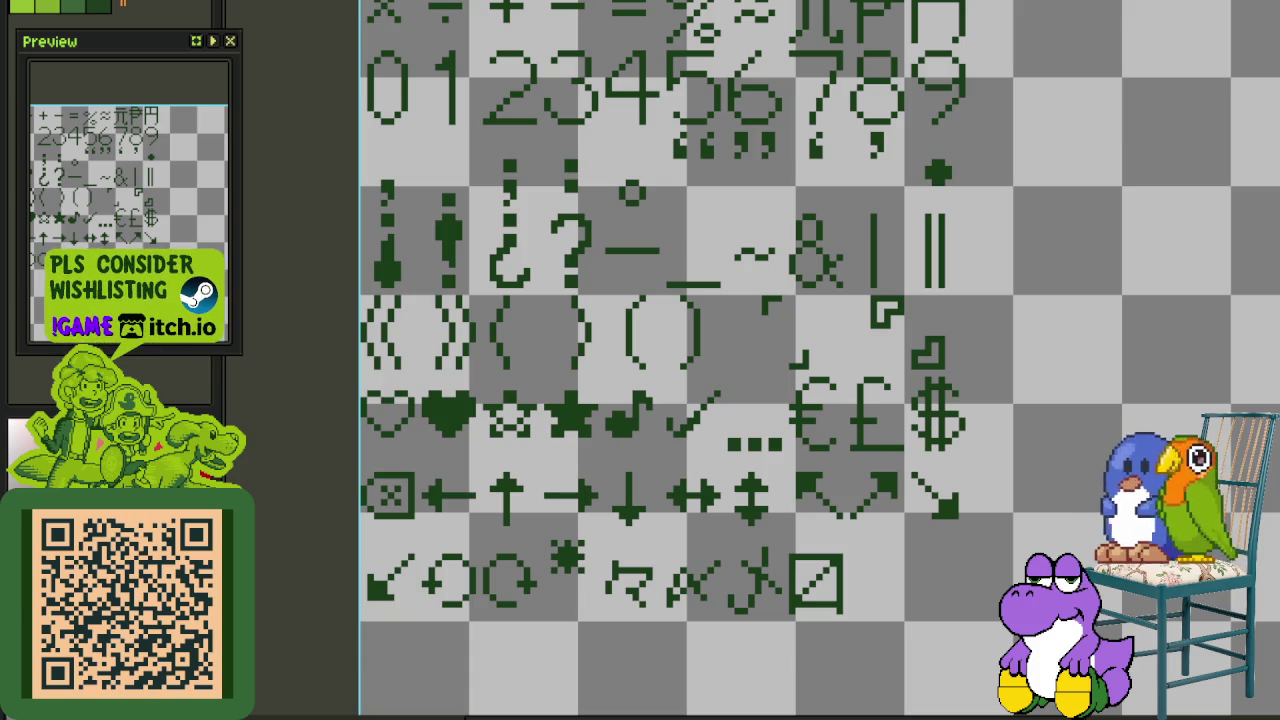
Step: Create a new sprite from the copied sparkle image and dock it beside the character sheet
key("alt+f")
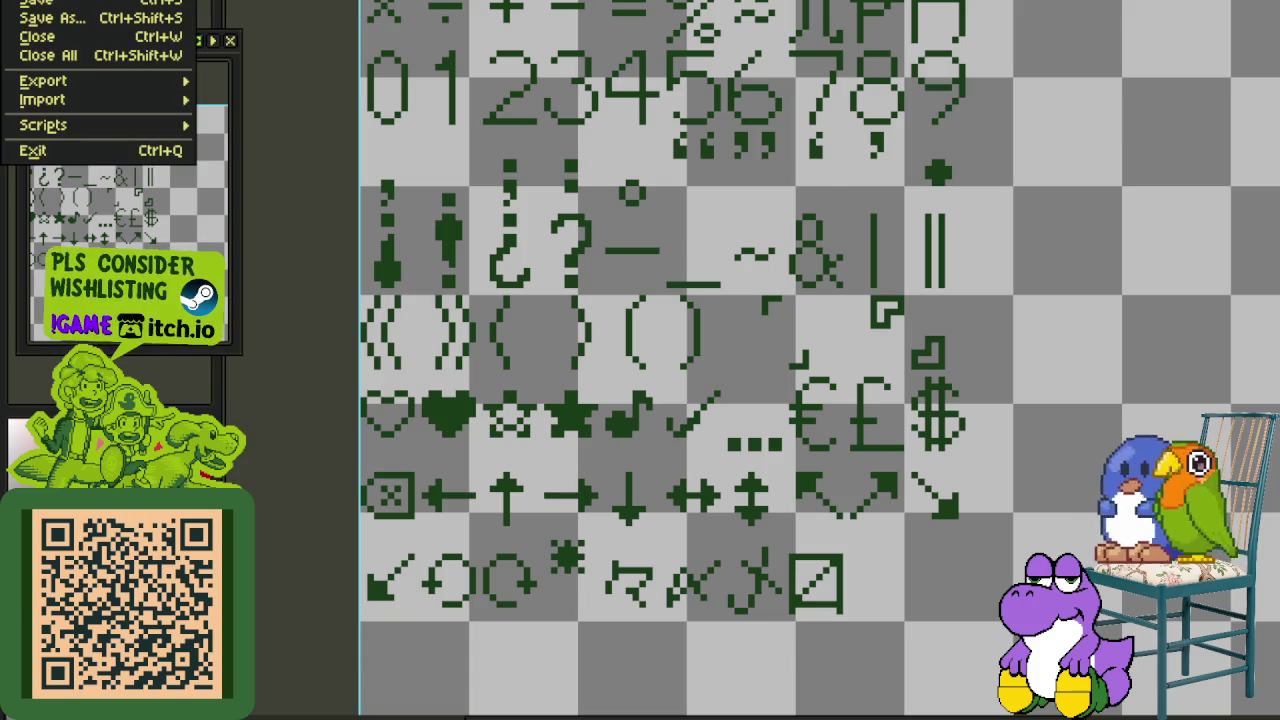
key("ctrl+n")
key("Return")
key("ctrl+v")
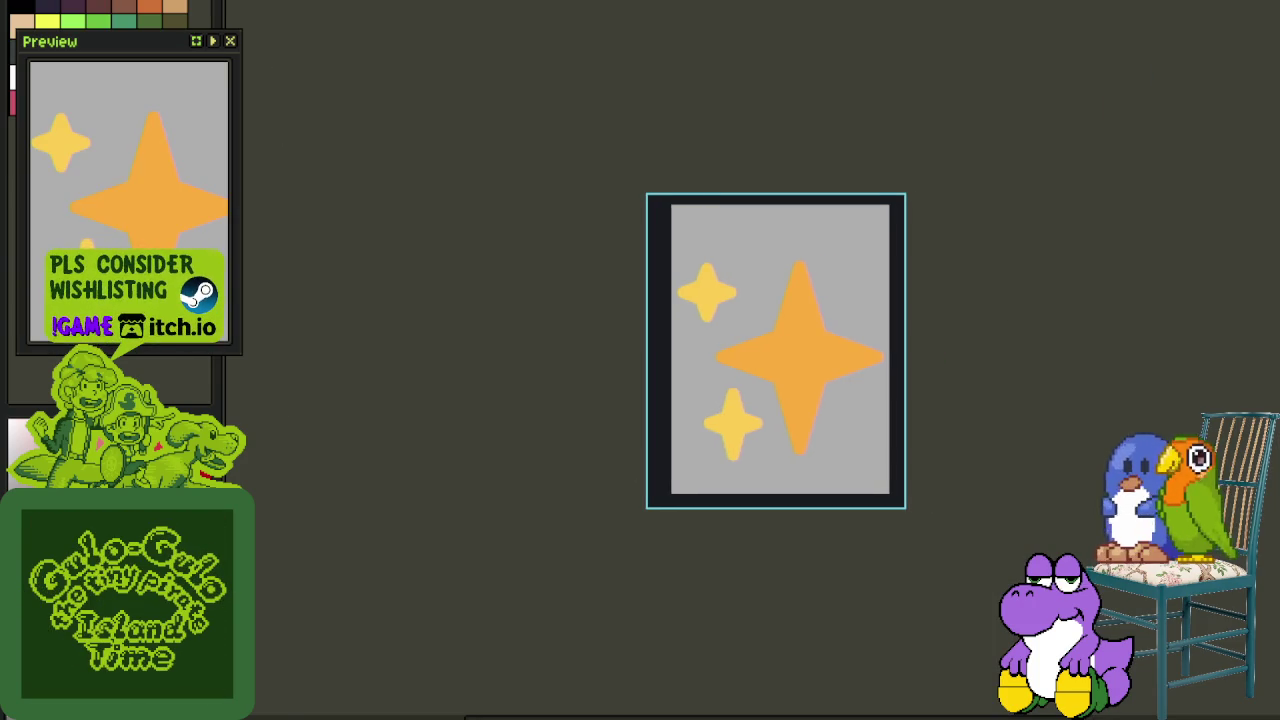
left_click_drag(900, 5, 1216, 257)
Step: Switch to the punctuation glyph sheet and toggle the red cell-box layer off and on
key("ctrl+Tab")
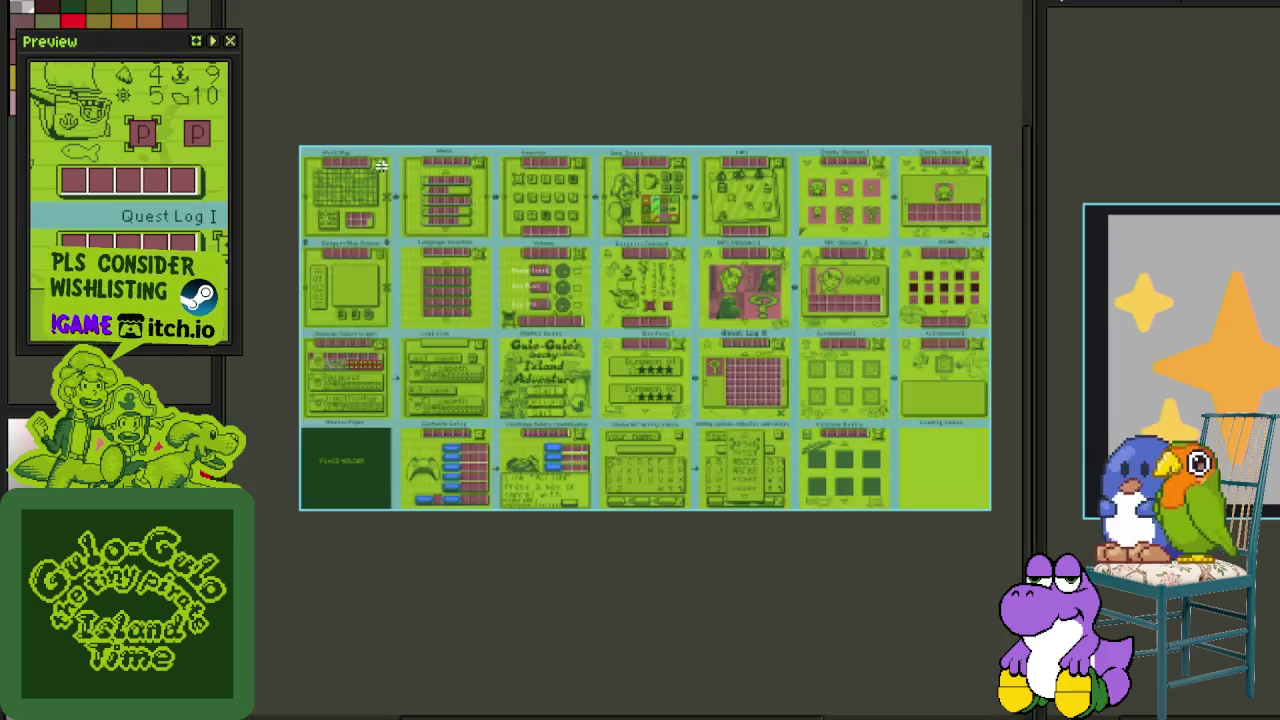
key("ctrl+Tab")
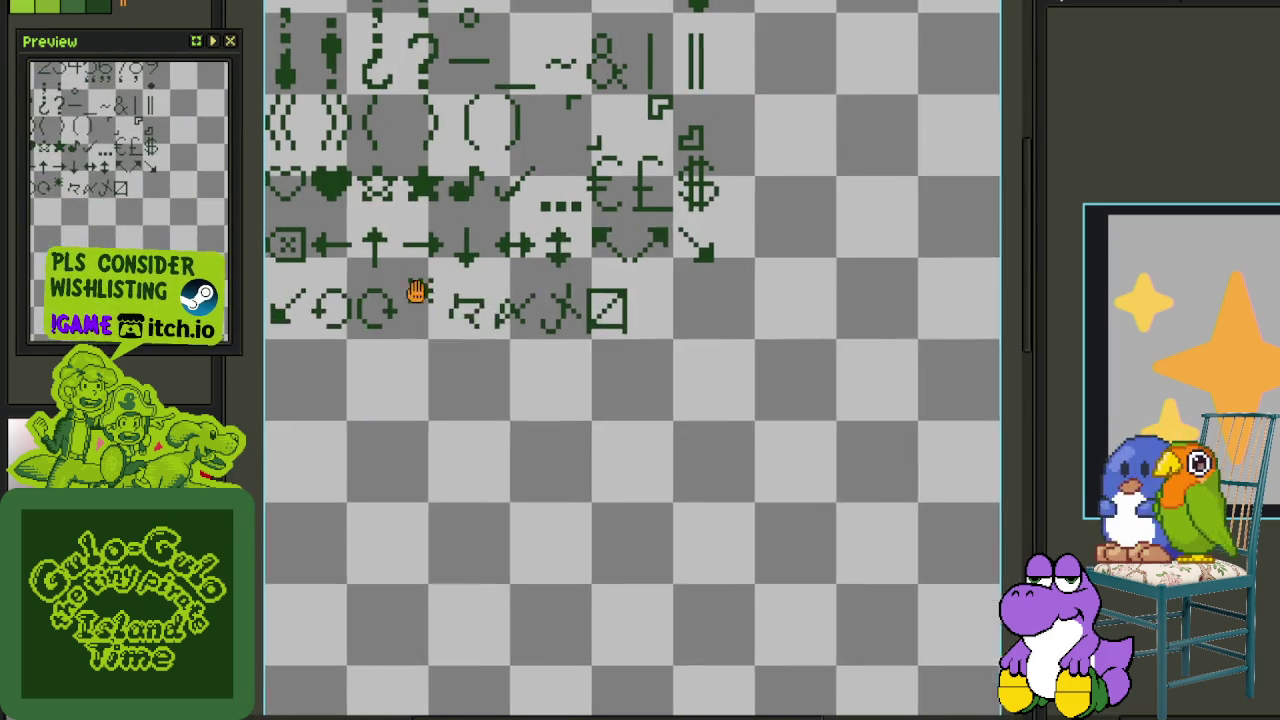
key("Tab")
left_click(262, 636)
left_click(262, 636)
key("Tab")
key("Tab")
Step: Hide and reshow the cell-box and glyph layers, then bring up the glyph layers' options
scroll(550, 180, "down", 2)
left_click_drag(560, 248, 562, 258)
left_click(272, 636)
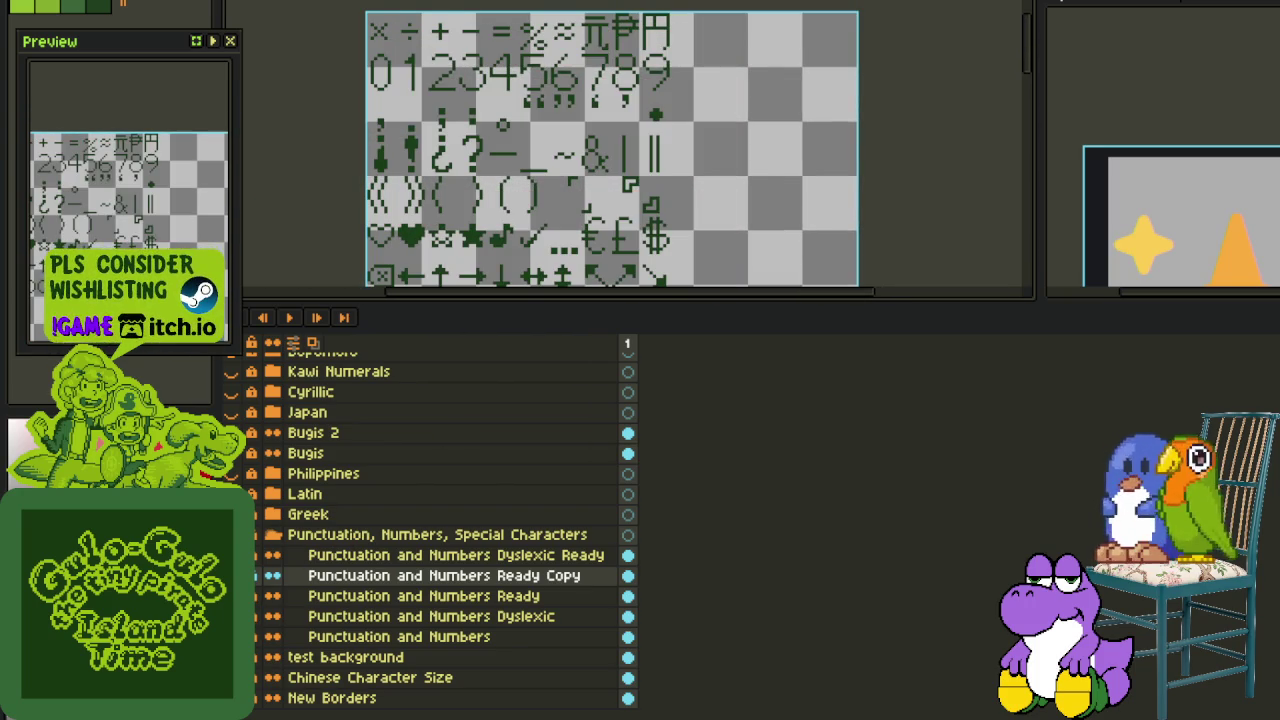
left_click(272, 575)
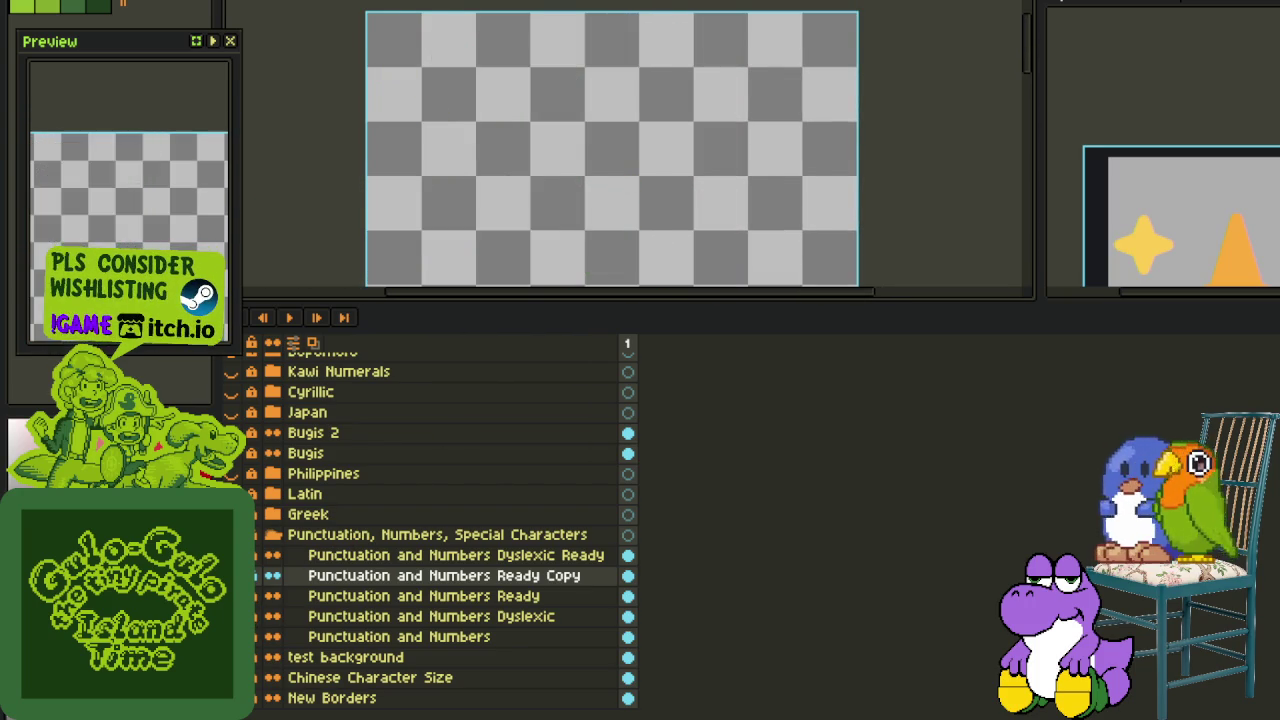
left_click(272, 636)
key("Tab")
key("Tab")
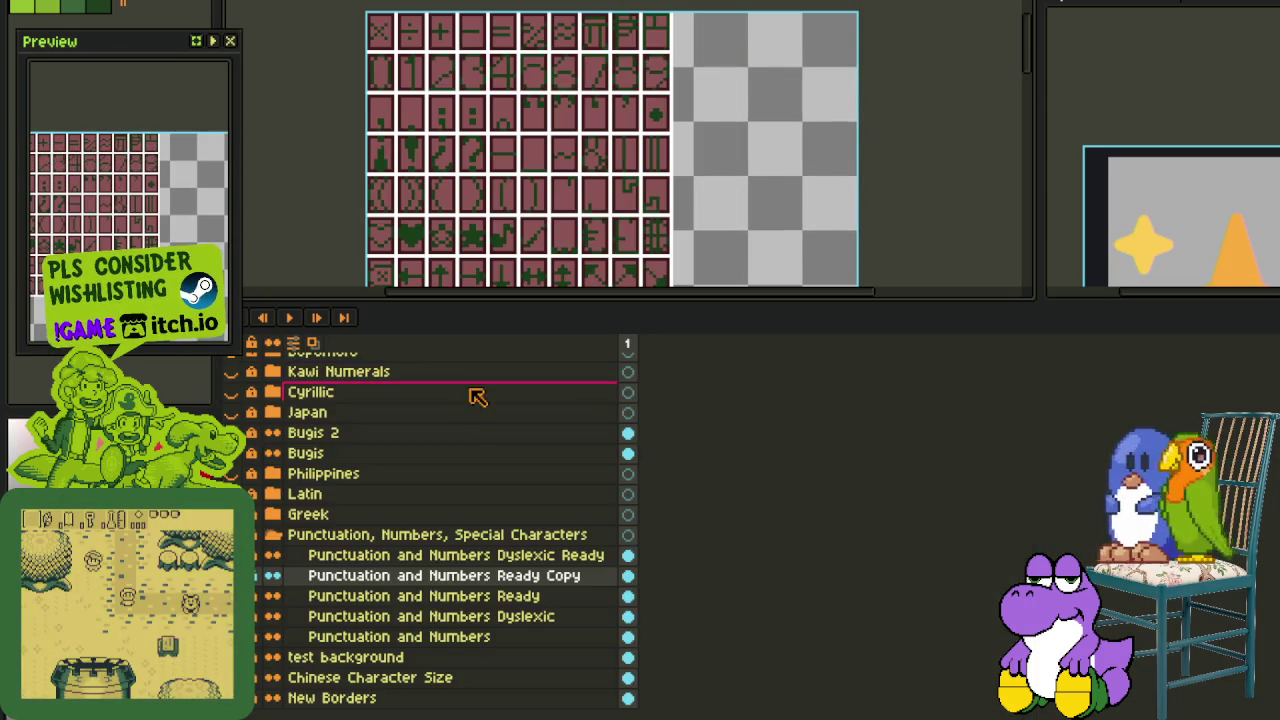
right_click(312, 577)
mouse_move(349, 613)
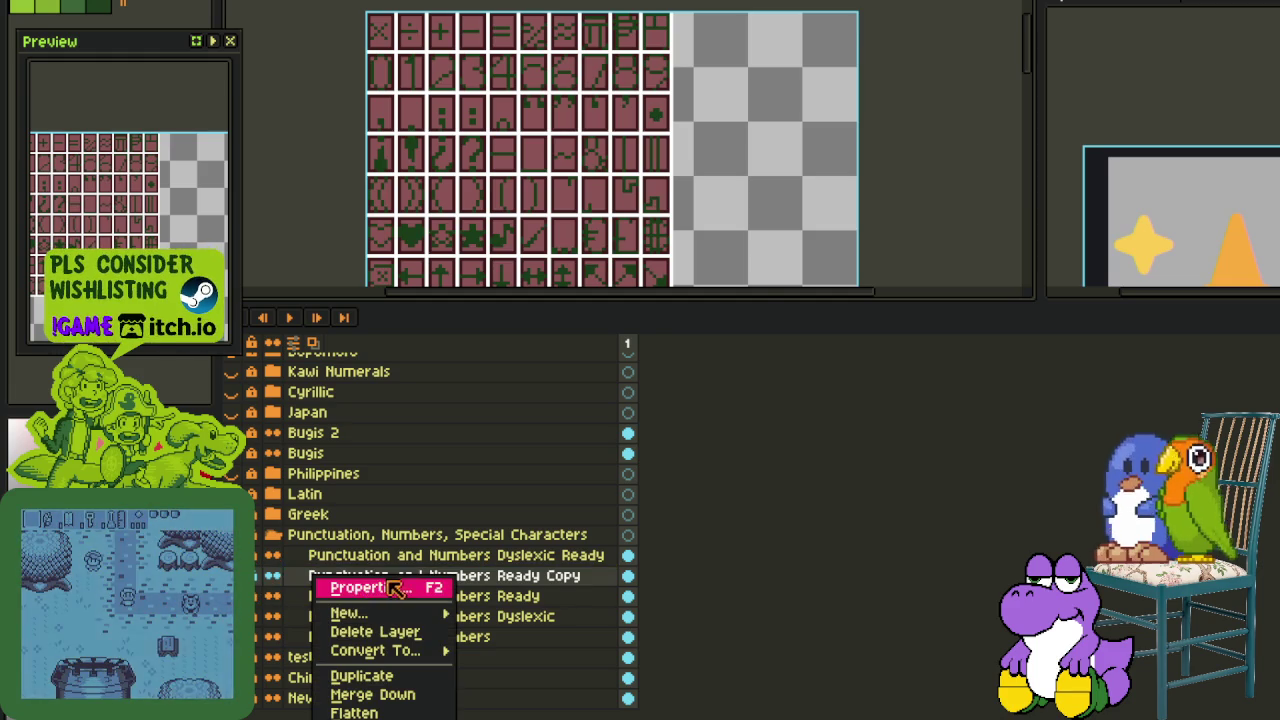
Step: Add a new layer and sketch a red vertical stroke with side pixels in the empty cell
left_click(510, 613)
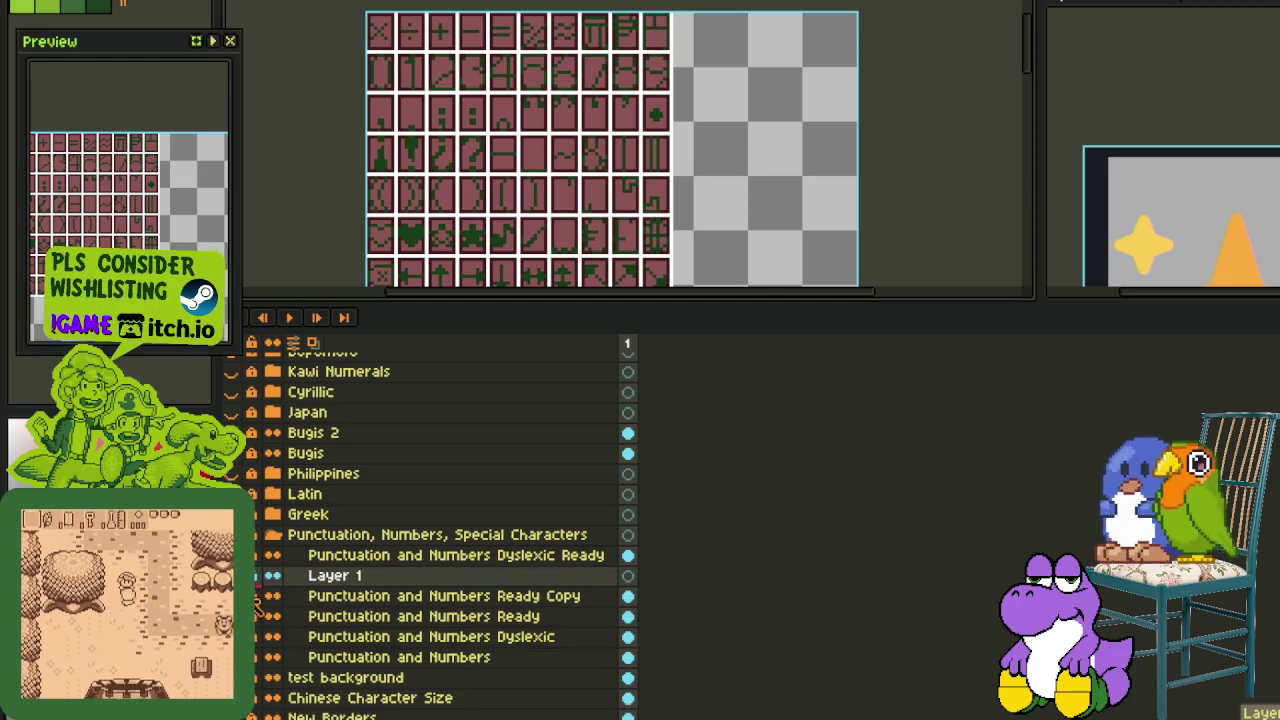
key("Tab")
scroll(648, 316, "up", 1)
scroll(648, 316, "up", 1)
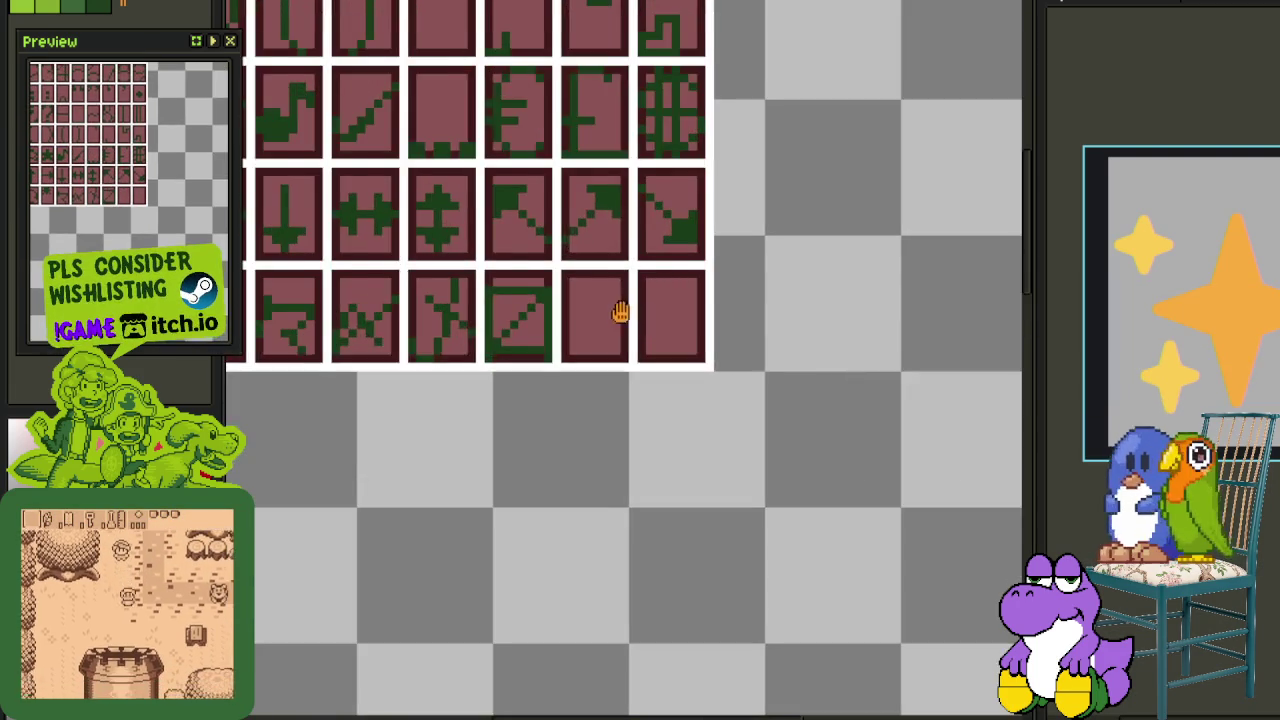
scroll(623, 309, "up", 1)
scroll(571, 357, "up", 1)
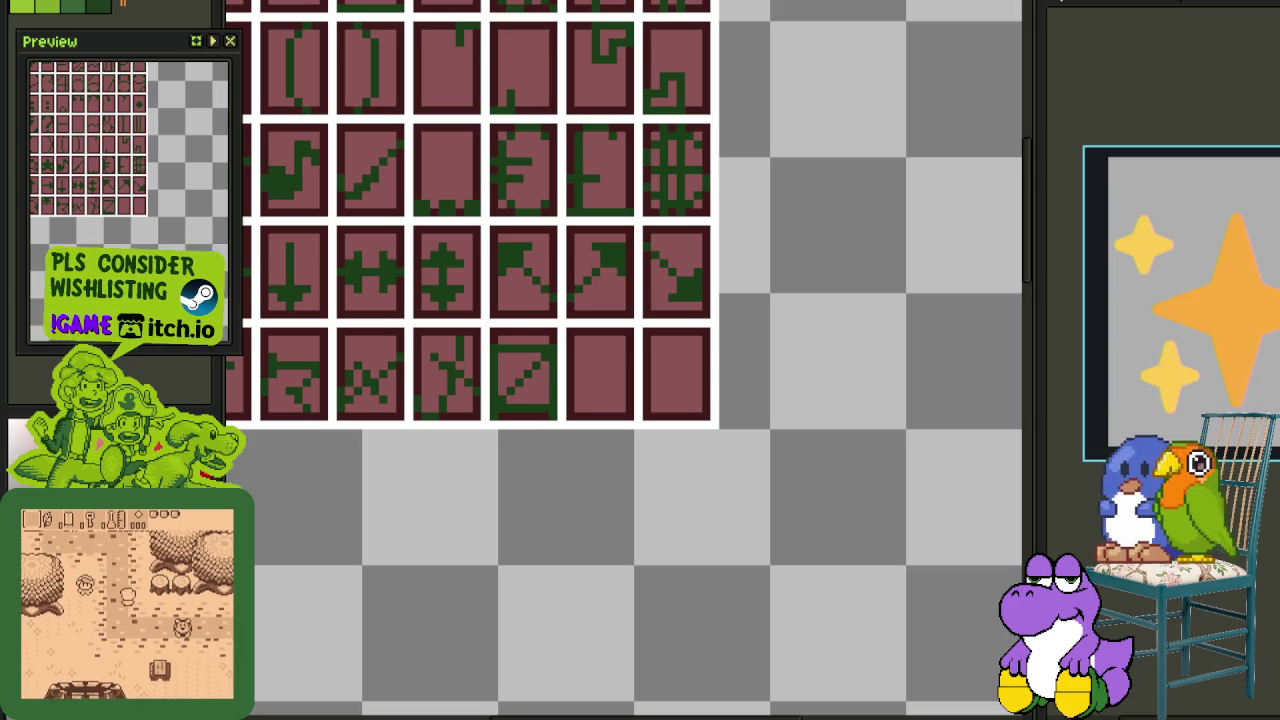
scroll(580, 316, "up", 1)
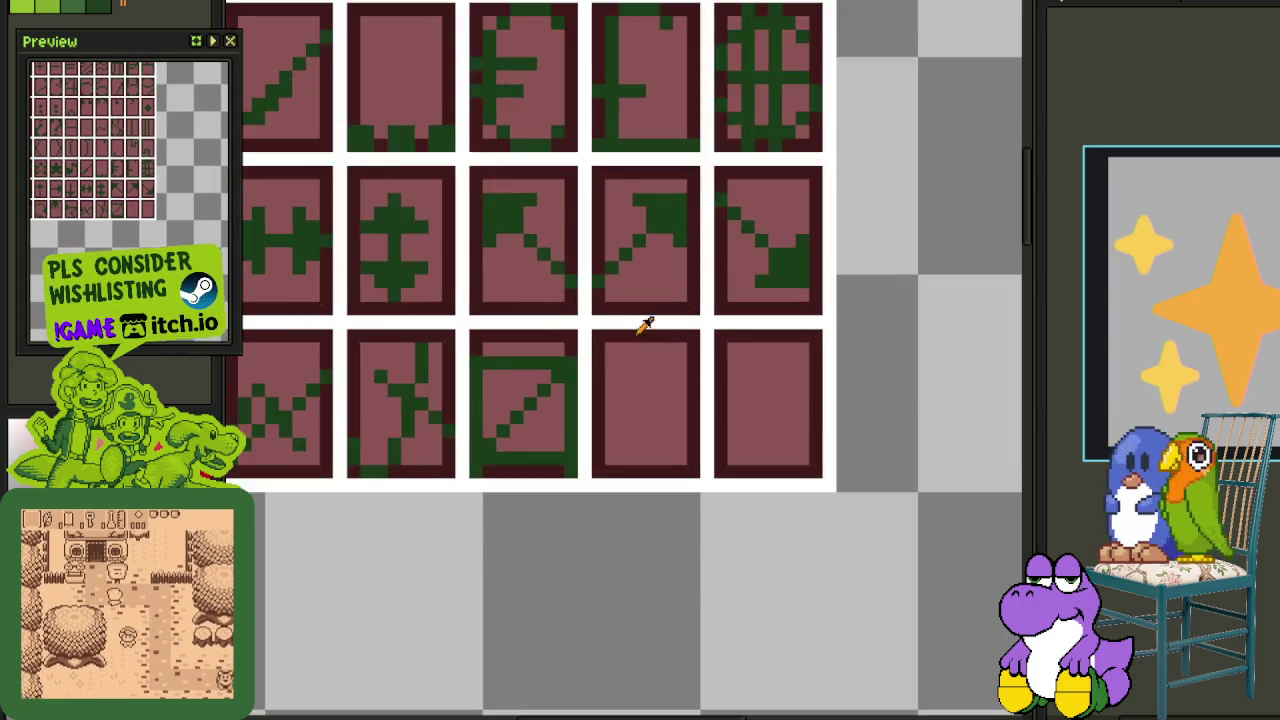
scroll(631, 320, "up", 2)
left_click_drag(631, 320, 622, 362)
left_click(592, 322)
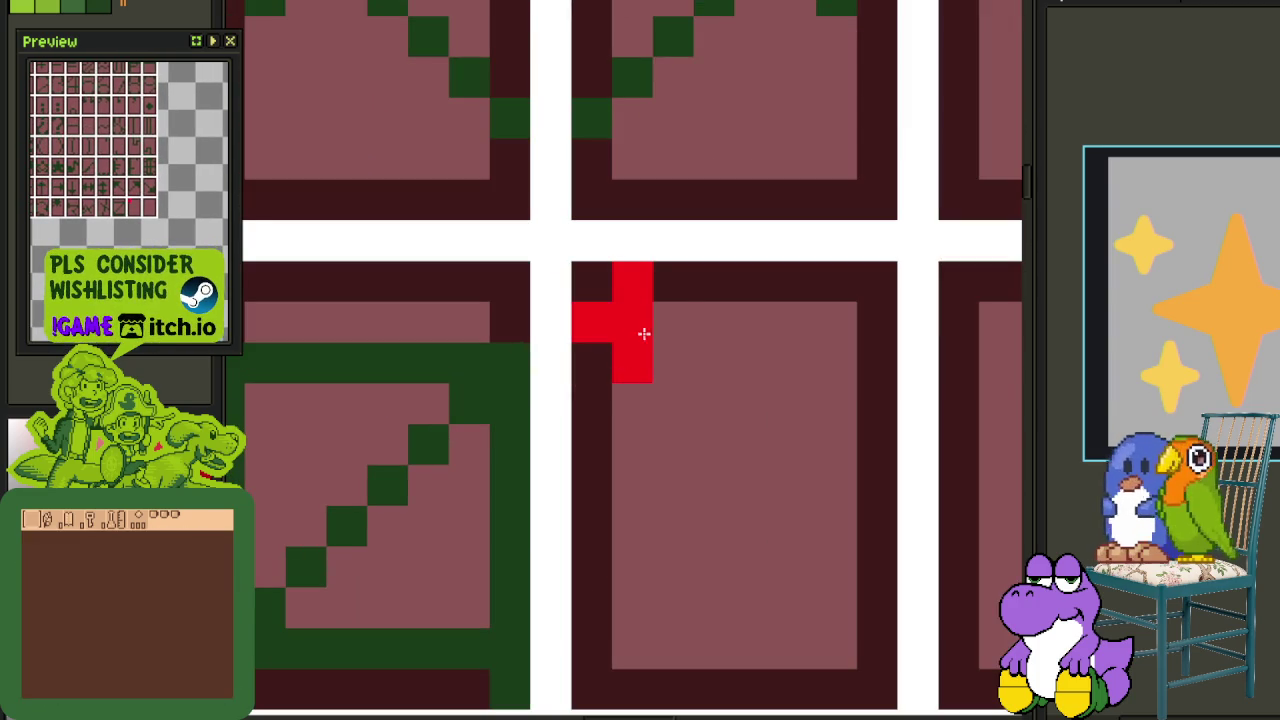
left_click(673, 321)
Step: Draw a second small red cross lower in the cell, comparing against the sparkle reference
mouse_move(640, 579)
left_mouse_down()
mouse_move(630, 527)
mouse_move(626, 603)
left_mouse_up()
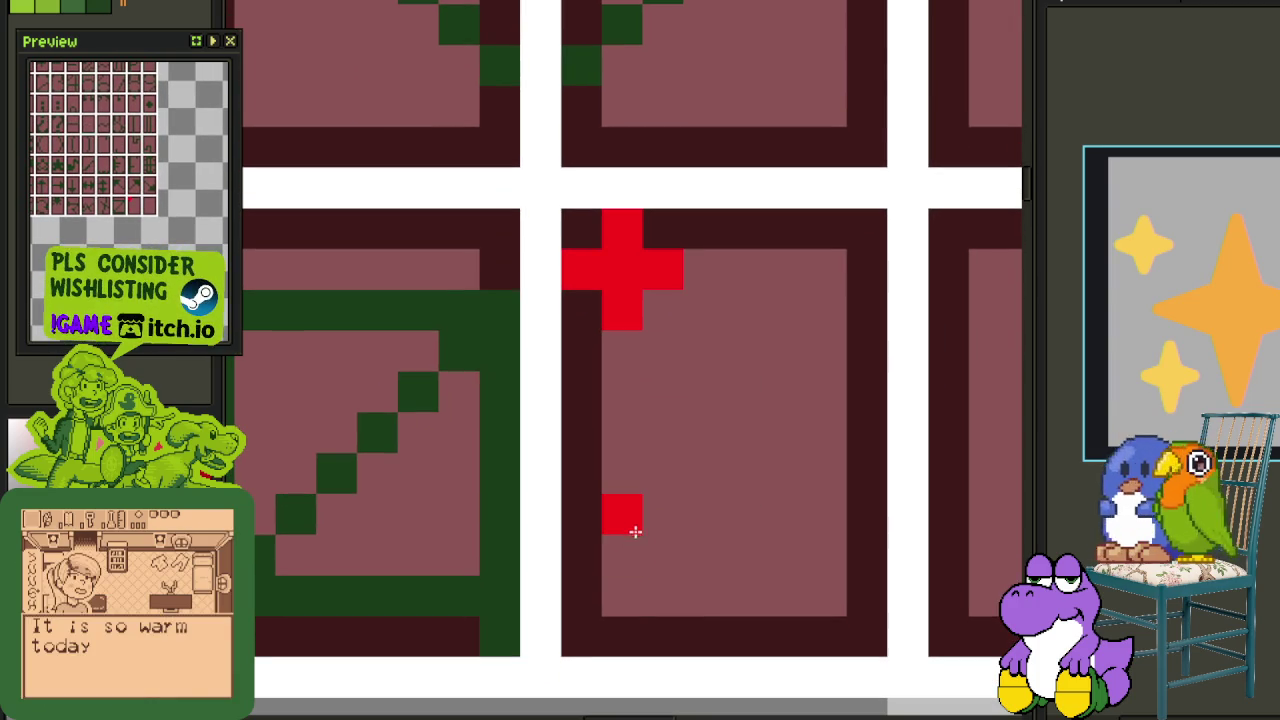
left_click(582, 556)
left_click(660, 553)
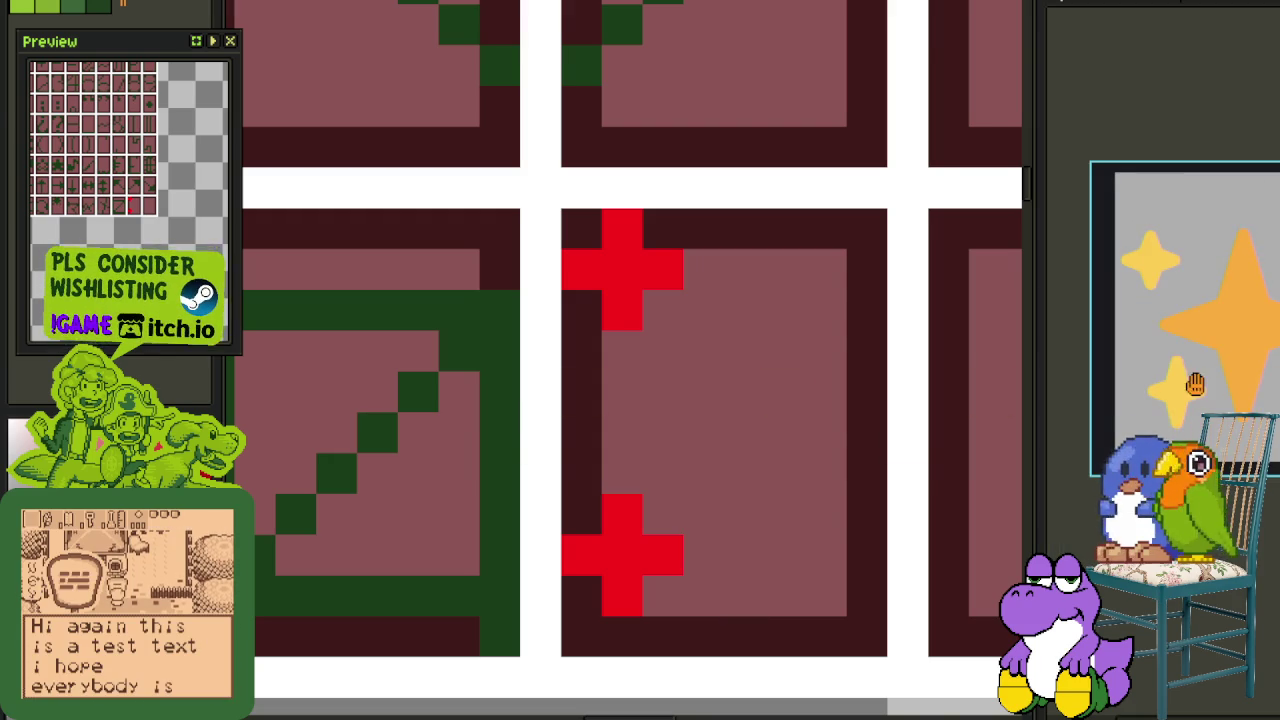
left_click_drag(1190, 383, 1197, 309)
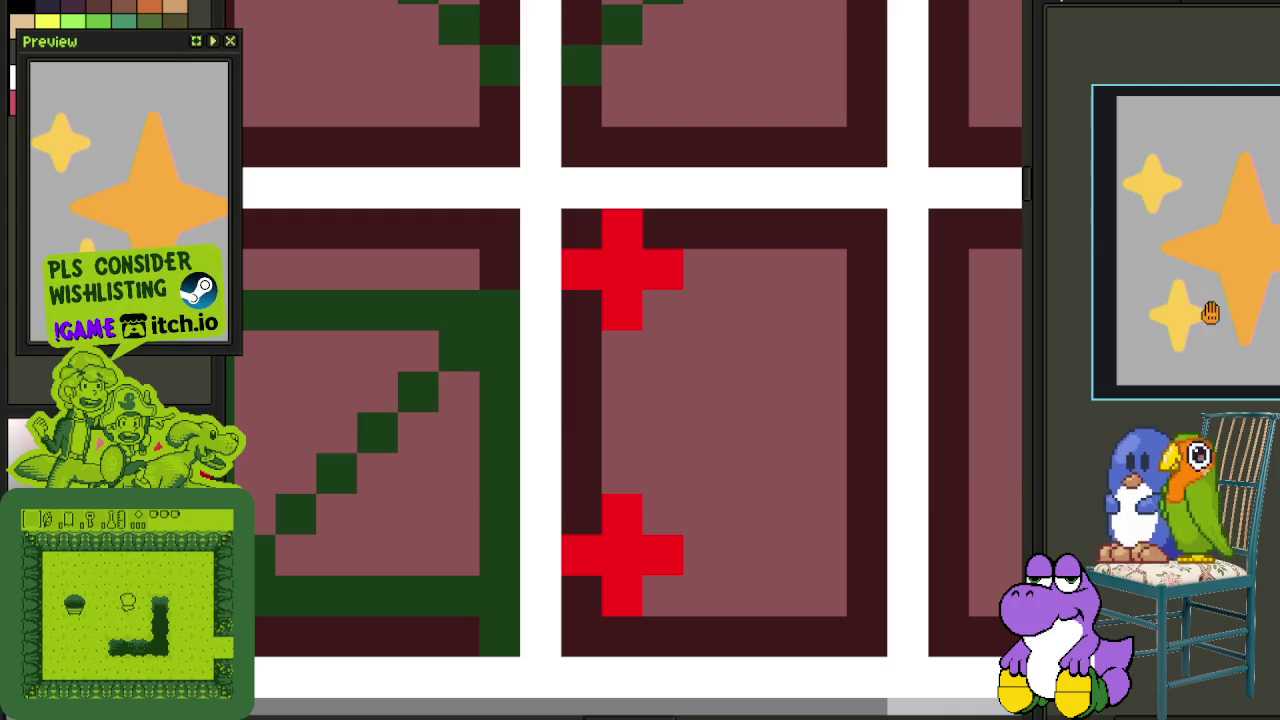
left_click(866, 380)
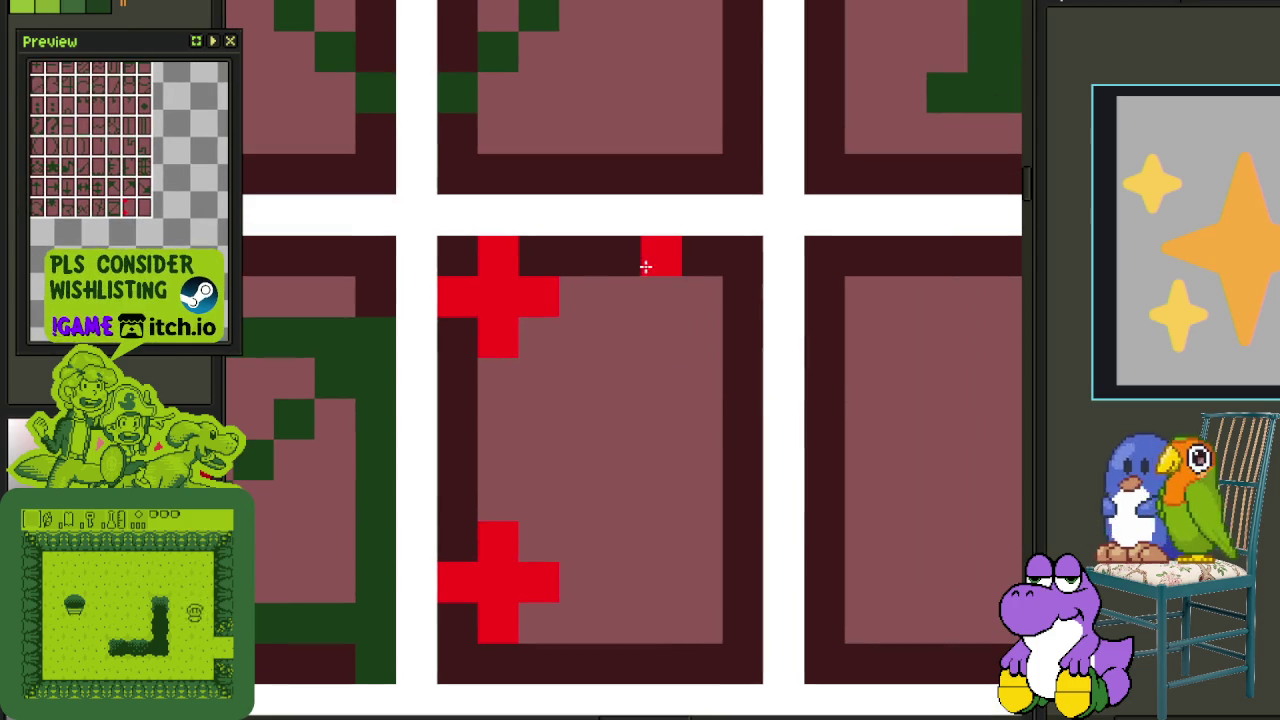
Step: Paint the red sparkle's vertical beam, body and centre
left_click_drag(646, 263, 634, 434)
mouse_move(611, 390)
left_mouse_down()
mouse_move(556, 426)
mouse_move(586, 486)
mouse_move(611, 457)
mouse_move(648, 663)
left_mouse_up()
scroll(648, 663, "down", 1)
mouse_move(654, 543)
left_mouse_down()
mouse_move(677, 409)
mouse_move(720, 423)
left_mouse_up()
mouse_move(626, 446)
left_mouse_down()
mouse_move(686, 391)
mouse_move(634, 263)
mouse_move(676, 309)
mouse_move(706, 509)
mouse_move(703, 449)
left_mouse_up()
scroll(703, 449, "down", 2)
scroll(703, 449, "up", 1)
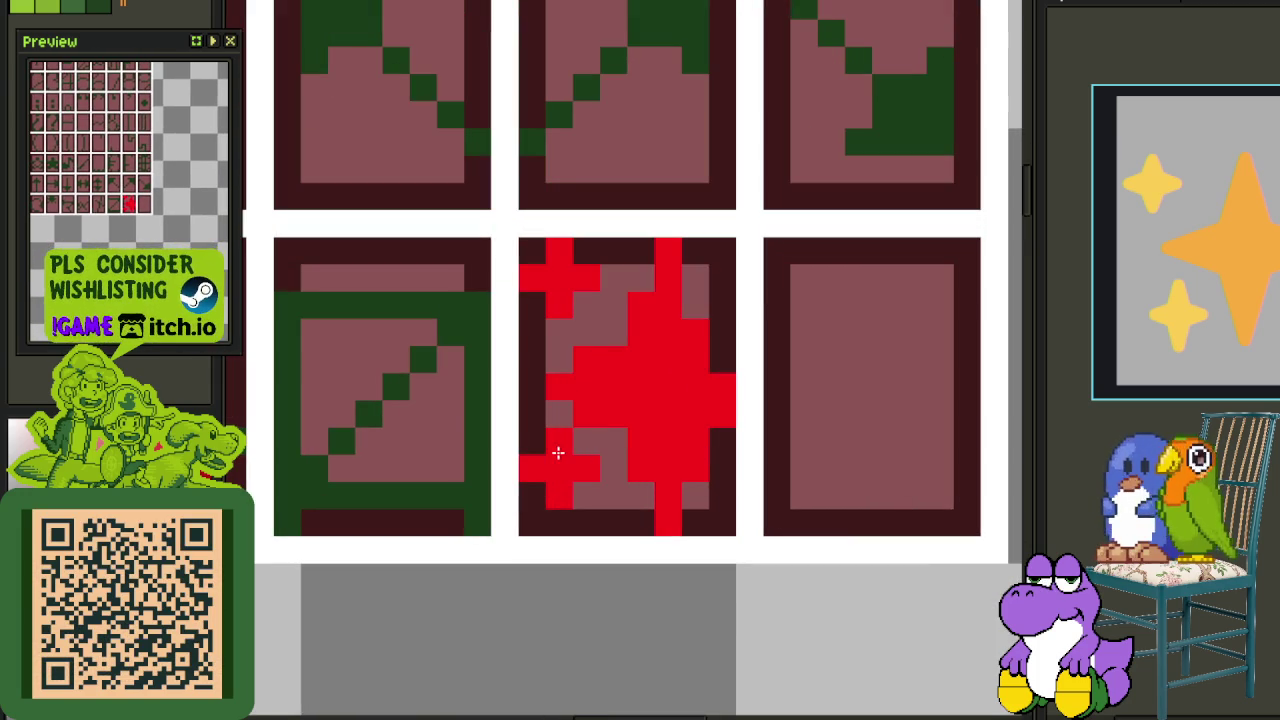
Step: Nudge the small cross and main sparkle into place and recentre the sparkle
mouse_move(514, 424)
left_mouse_down()
mouse_move(600, 510)
mouse_move(596, 535)
left_mouse_up()
key("ctrl+d")
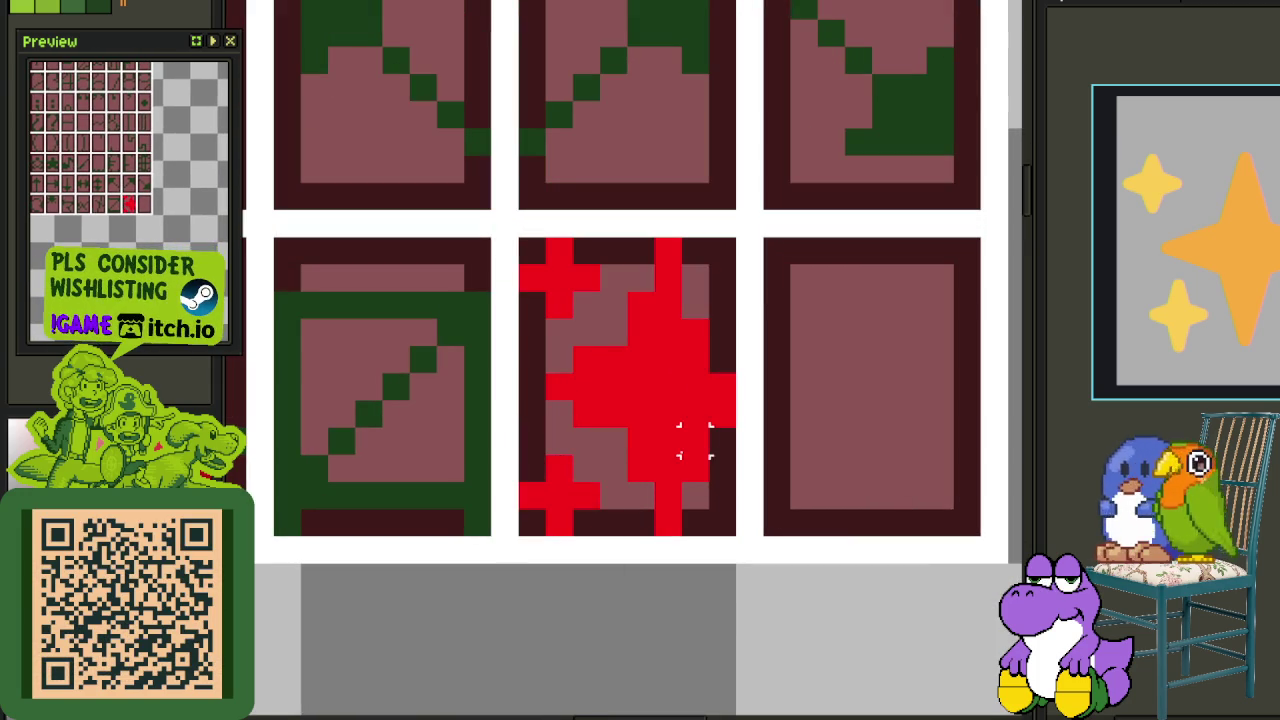
mouse_move(544, 340)
left_mouse_down()
mouse_move(634, 434)
mouse_move(621, 400)
left_mouse_up()
key("ctrl+d")
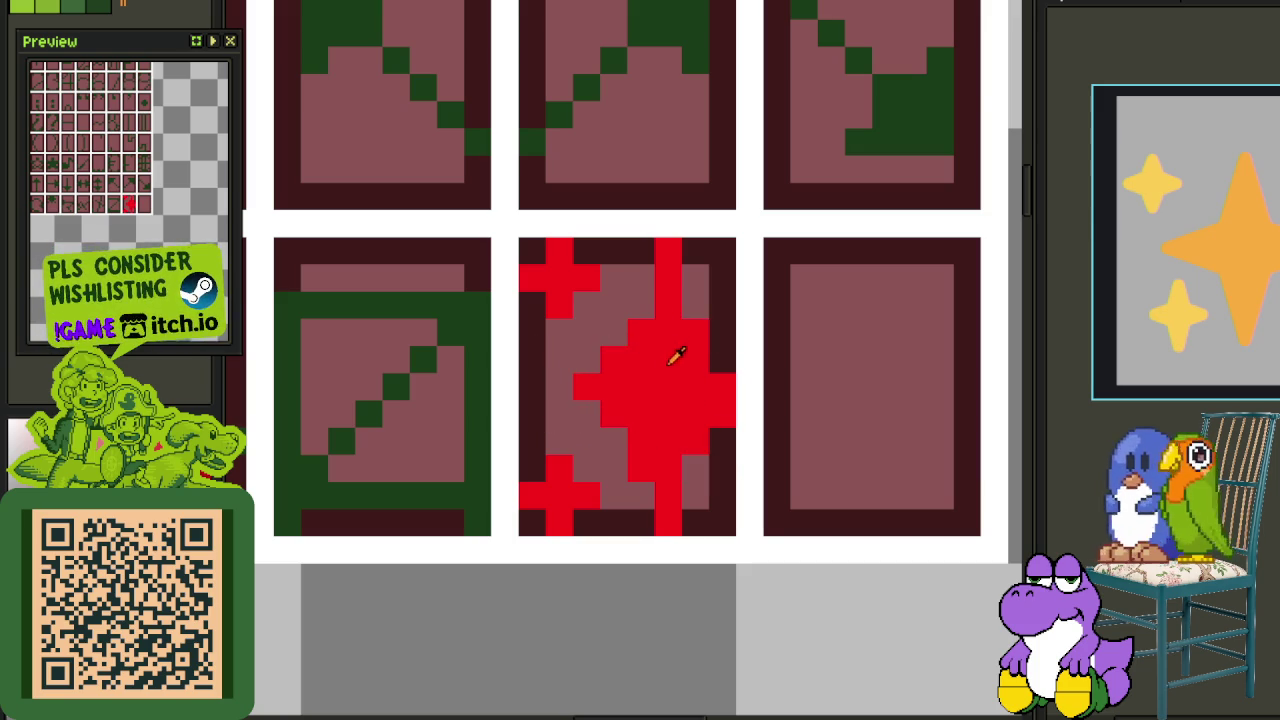
left_click(740, 392)
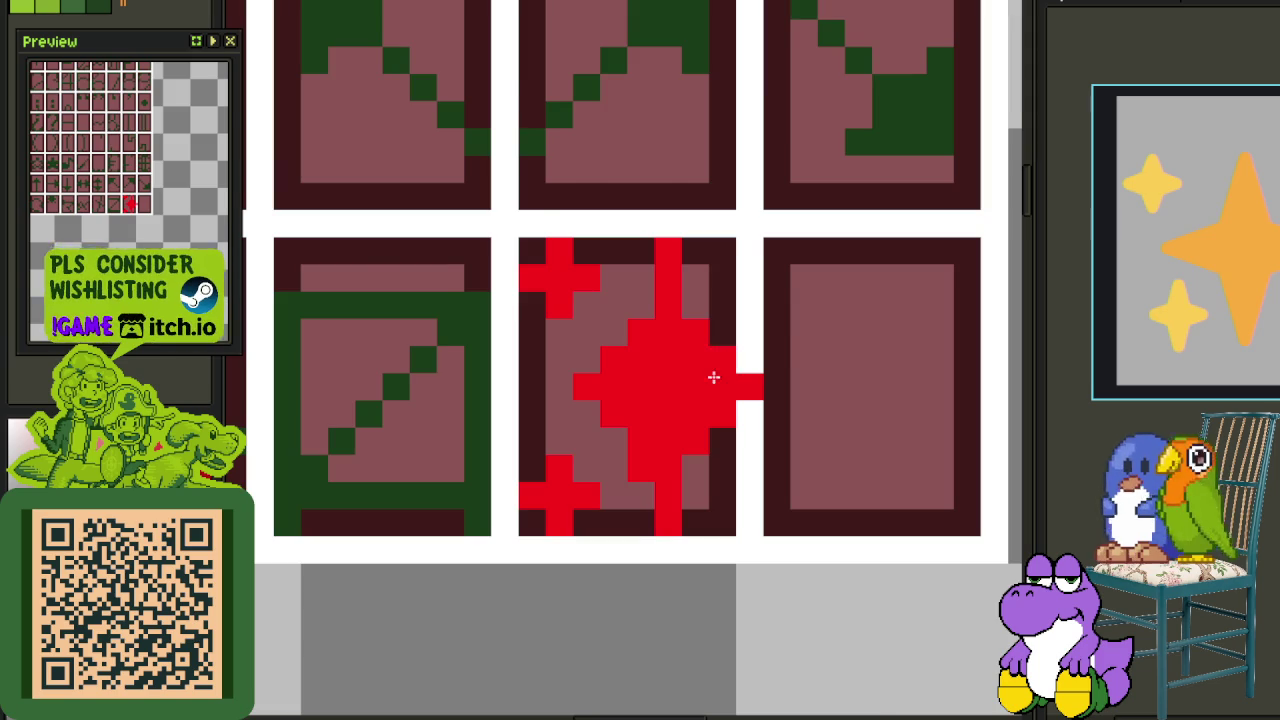
scroll(720, 375, "down", 3)
scroll(754, 466, "up", 1)
scroll(714, 400, "up", 2)
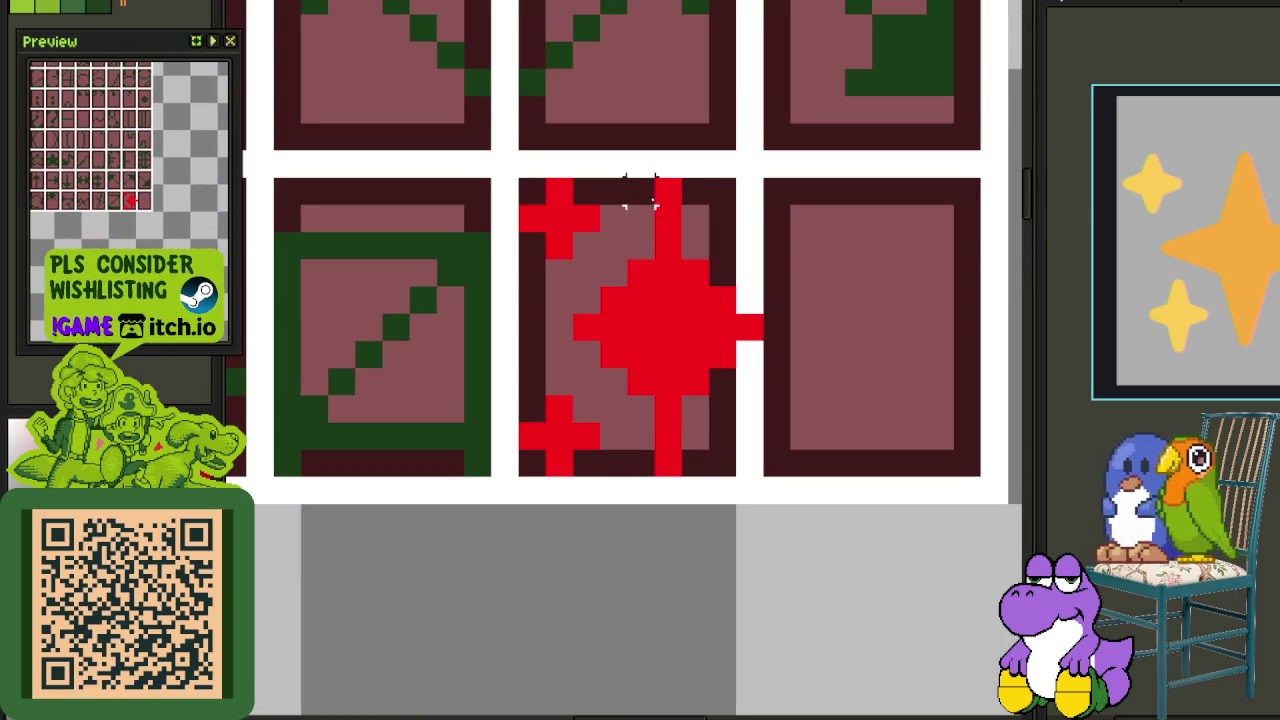
left_click(663, 320)
key("Left")
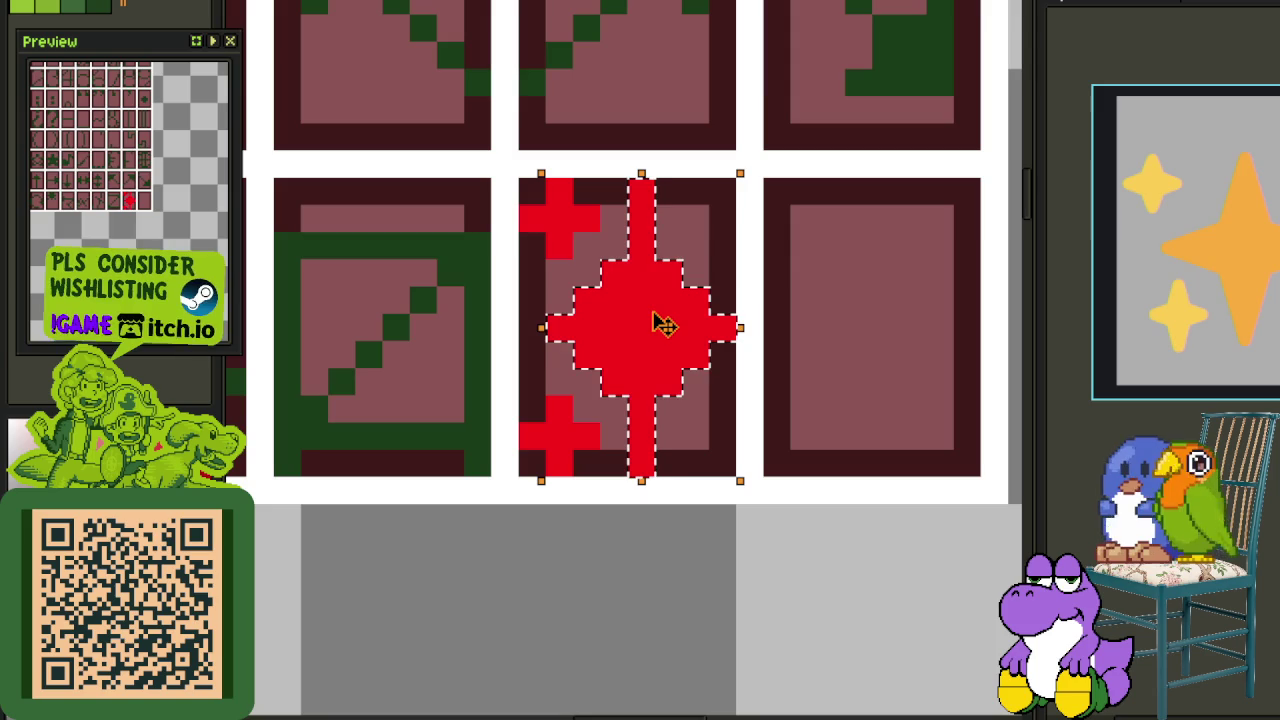
Step: Erase stray red pixels around the sparkle, leaving a clean cross
scroll(810, 390, "down", 2)
scroll(810, 390, "down", 2)
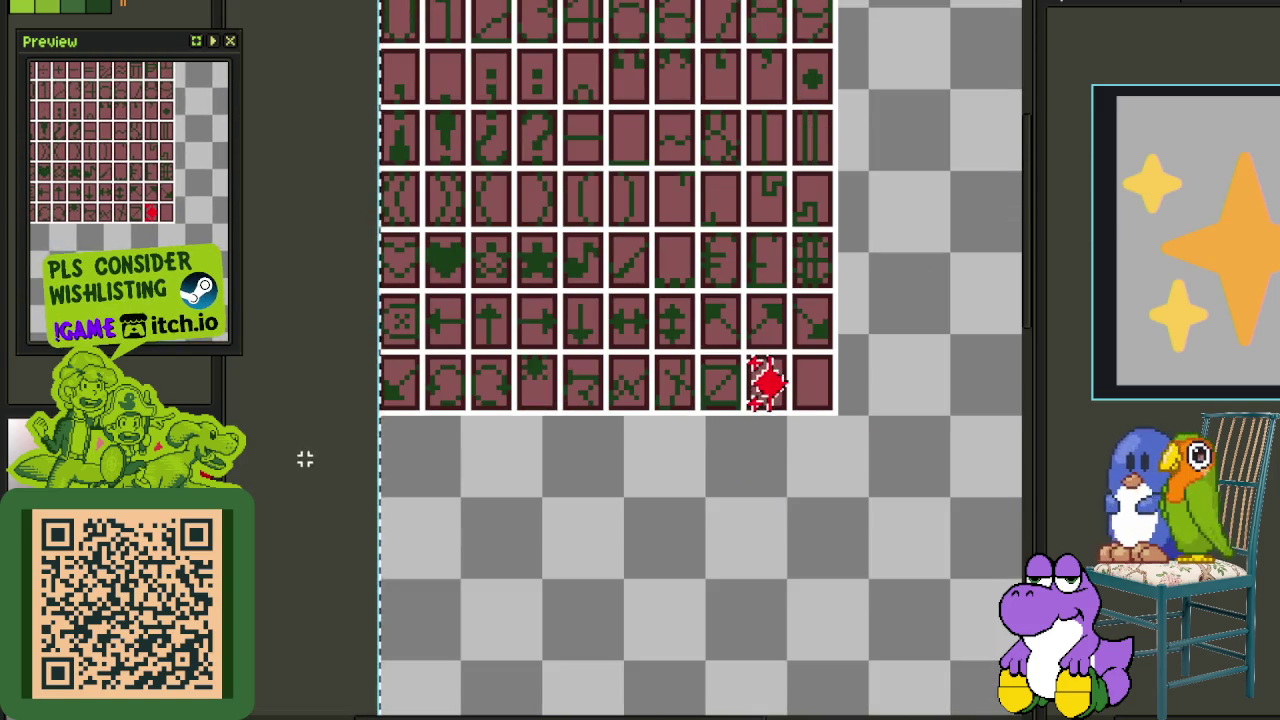
scroll(840, 410, "down", 1)
scroll(800, 390, "up", 2)
scroll(794, 429, "up", 3)
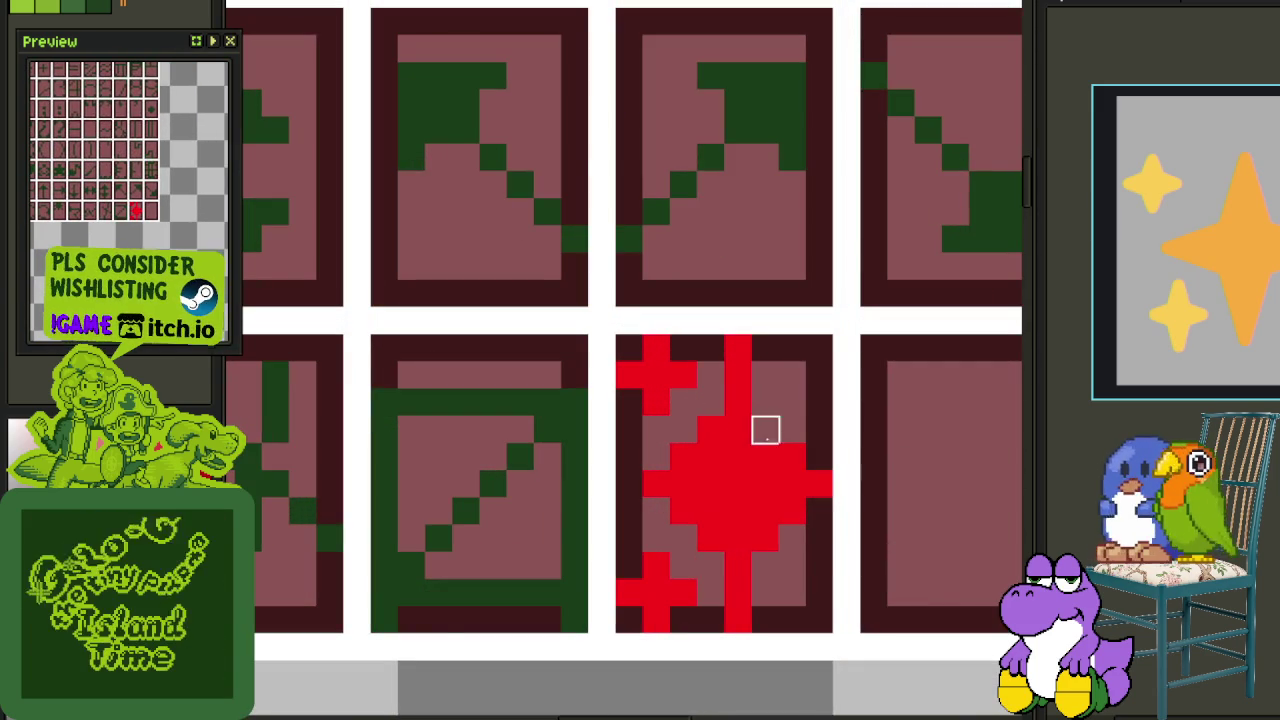
left_click_drag(711, 430, 765, 539)
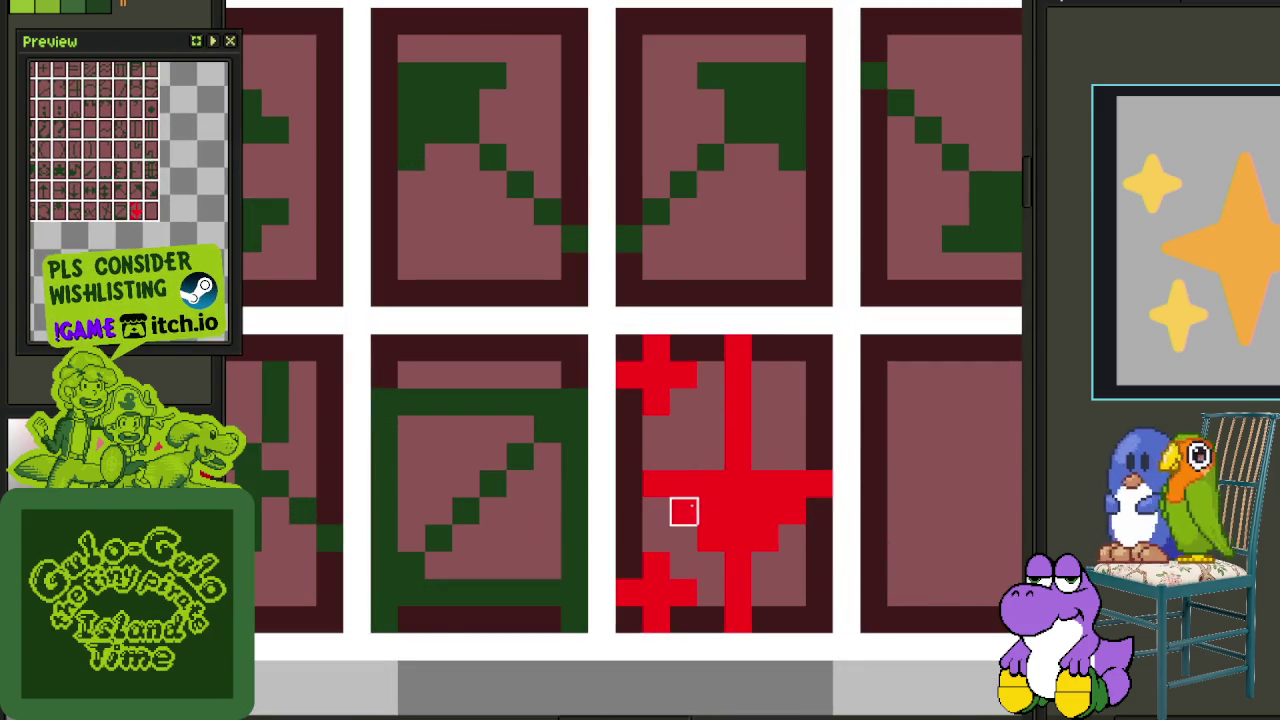
scroll(791, 511, "down", 3)
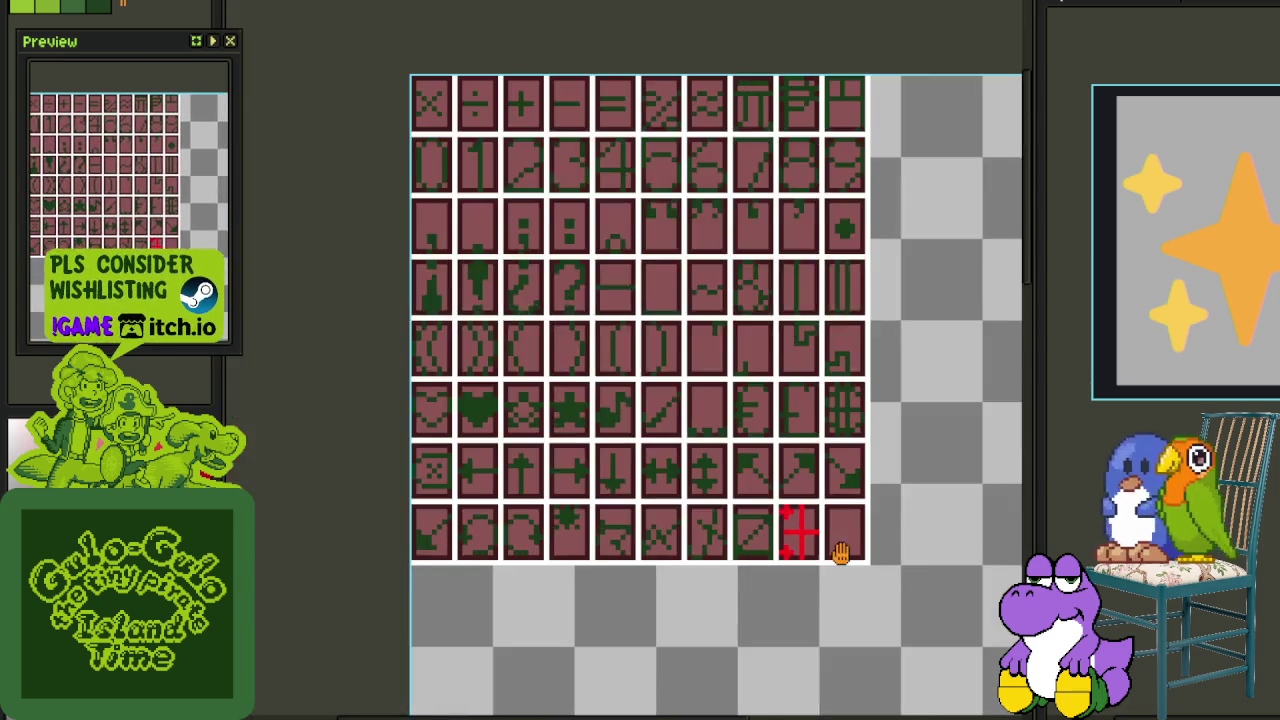
scroll(760, 470, "up", 1)
scroll(722, 425, "up", 2)
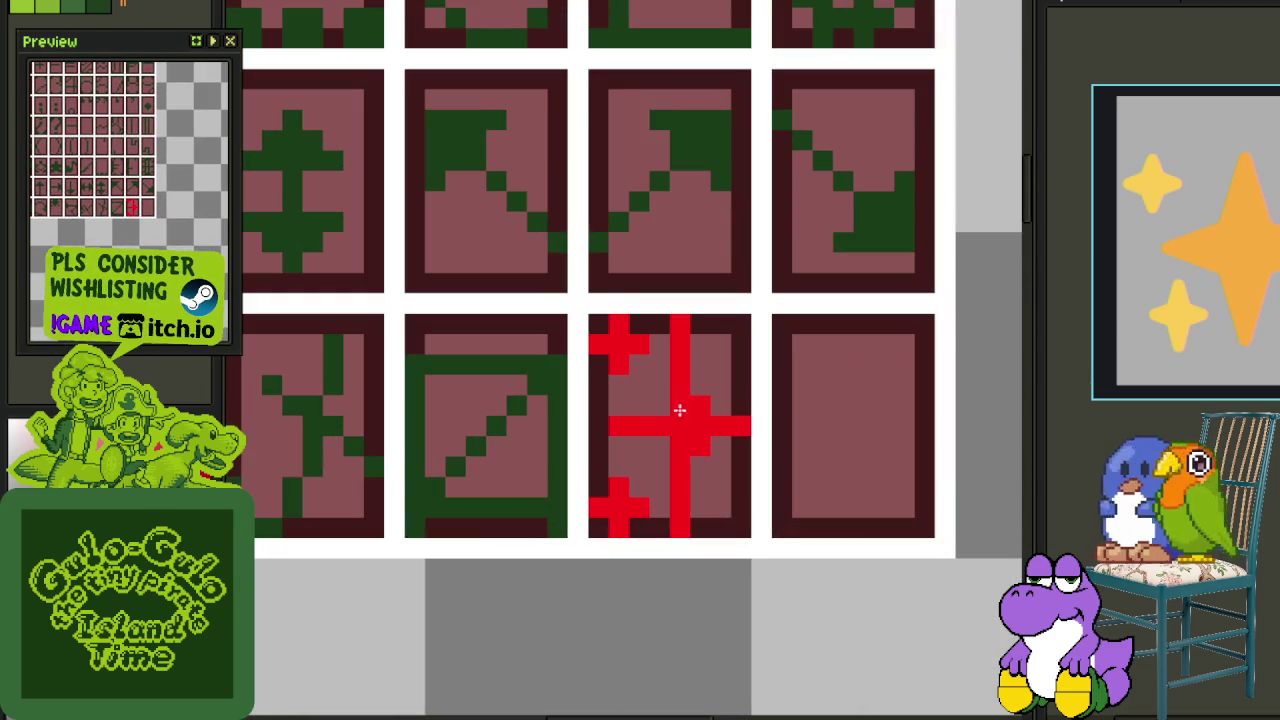
scroll(661, 441, "down", 2)
scroll(700, 480, "down", 1)
scroll(722, 520, "down", 1)
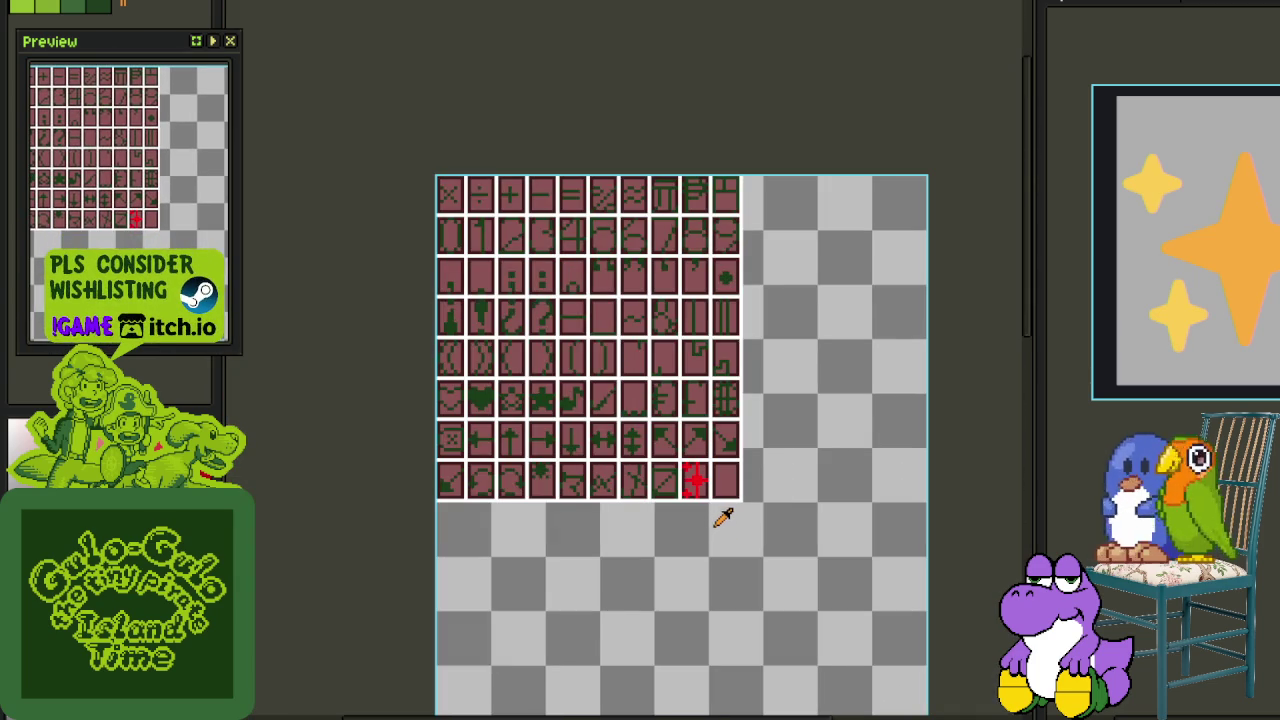
scroll(705, 510, "up", 2)
scroll(717, 486, "up", 2)
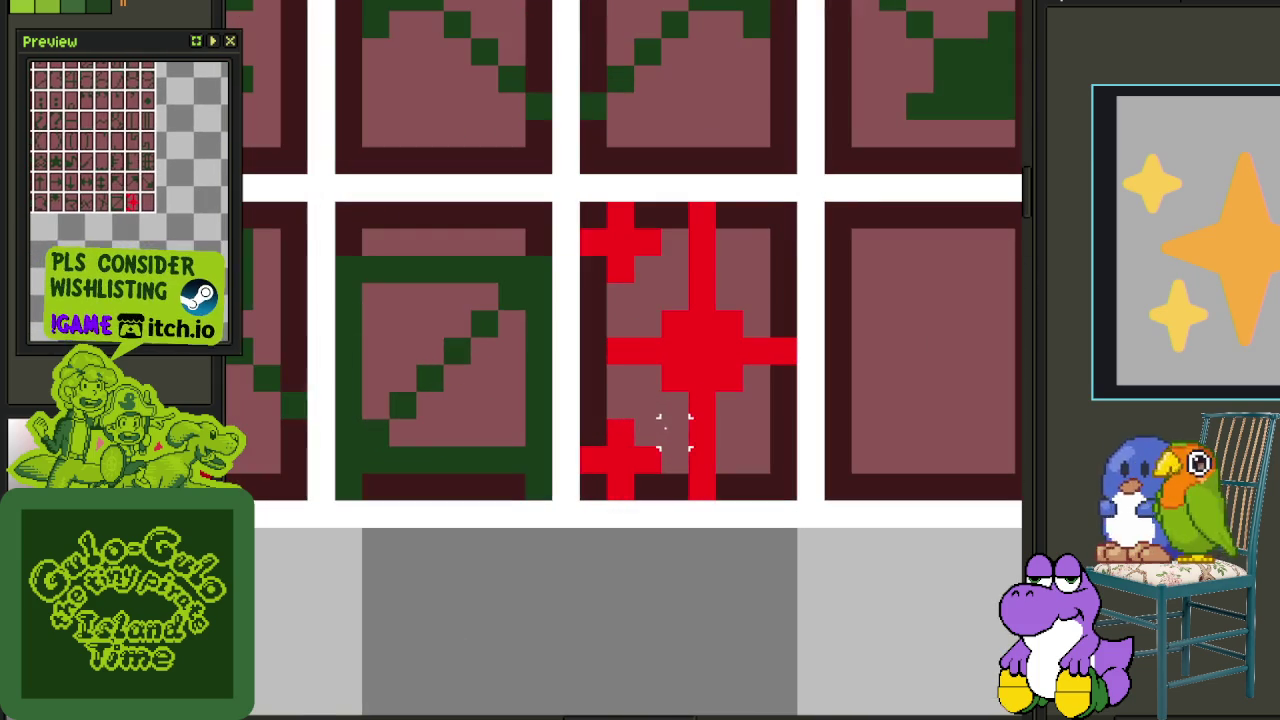
Step: Fill each red region of the sparkle with dark green and save the sheet
left_click(617, 245)
left_click(686, 386)
left_click(630, 455)
scroll(640, 480, "down", 3)
scroll(646, 503, "down", 1)
key("ctrl+s")
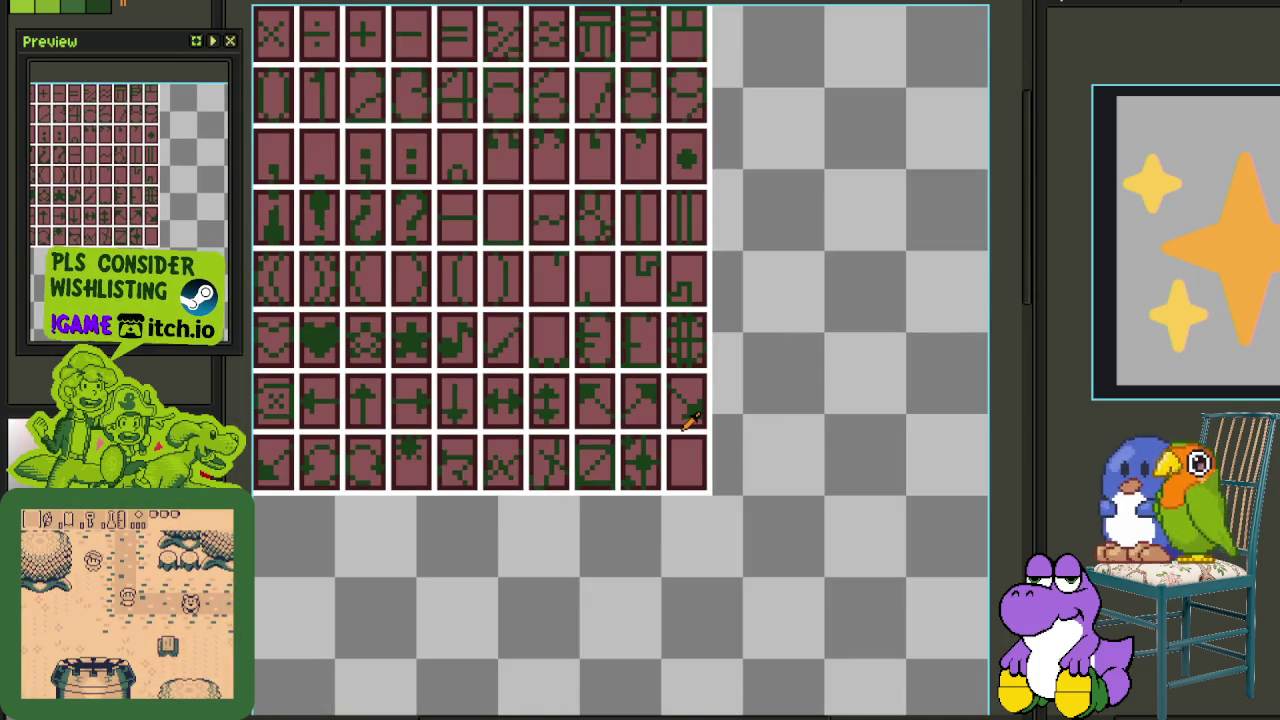
key("Tab")
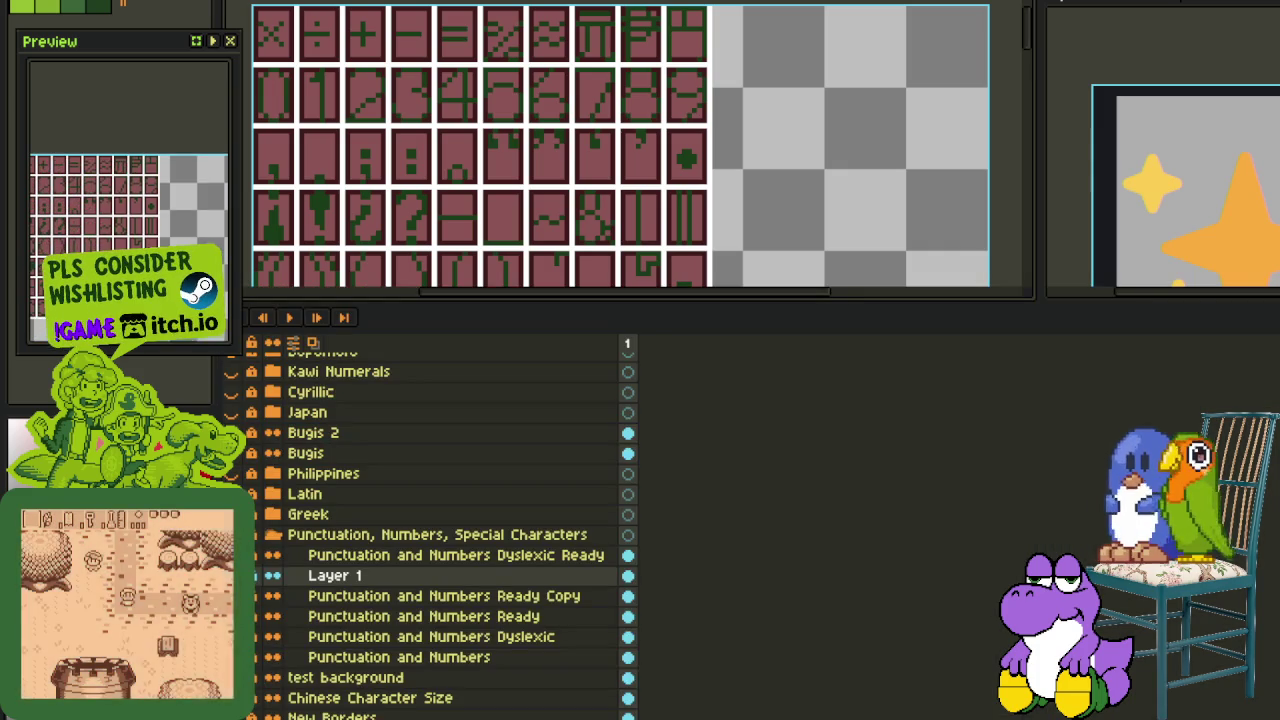
Step: Close the timeline and pan and zoom to centre the finished dark-green punctuation glyphs
key("Tab")
key("Tab")
key("Tab")
key("Tab")
left_click_drag(468, 347, 607, 444)
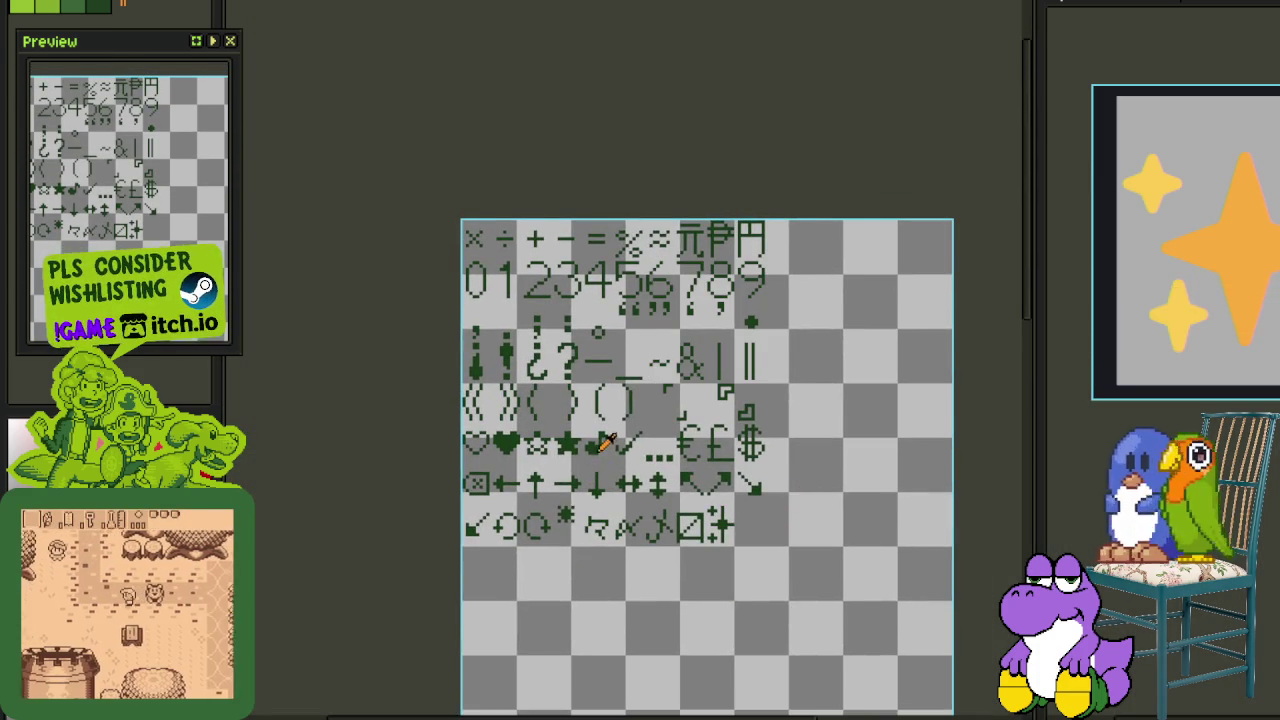
scroll(601, 445, "up", 1)
left_click_drag(690, 468, 618, 409)
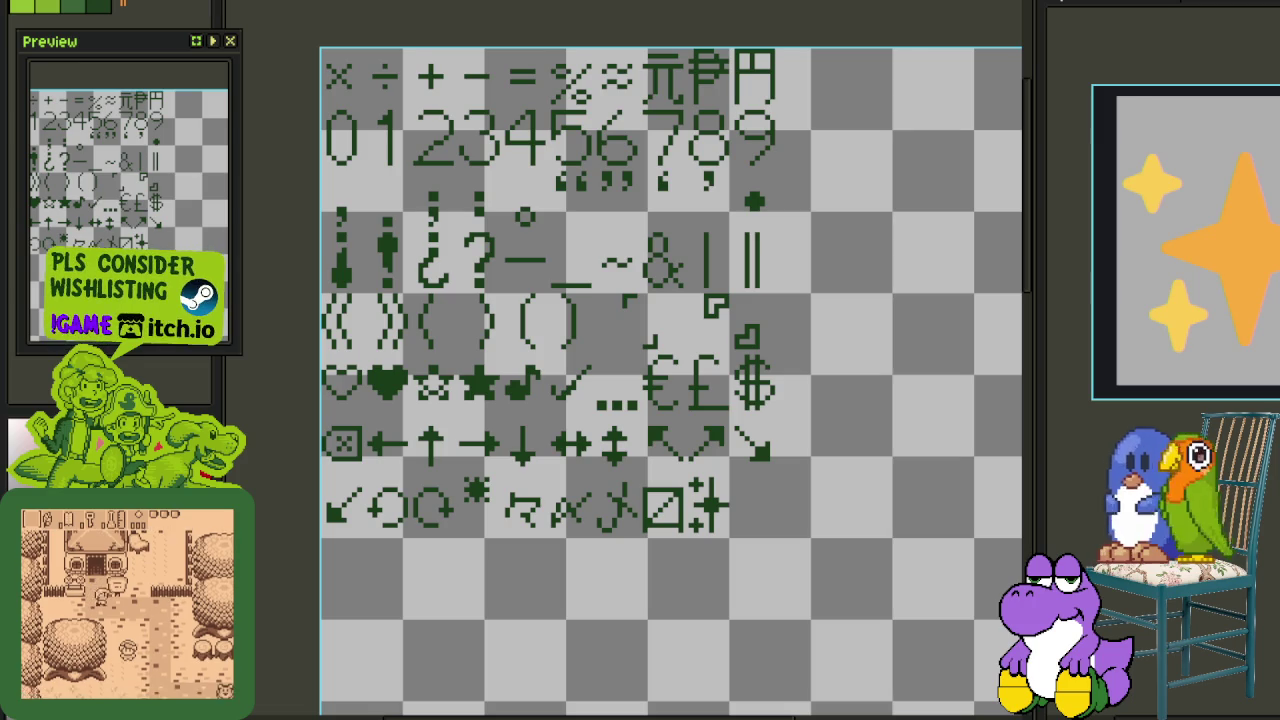
key("alt+Tab")
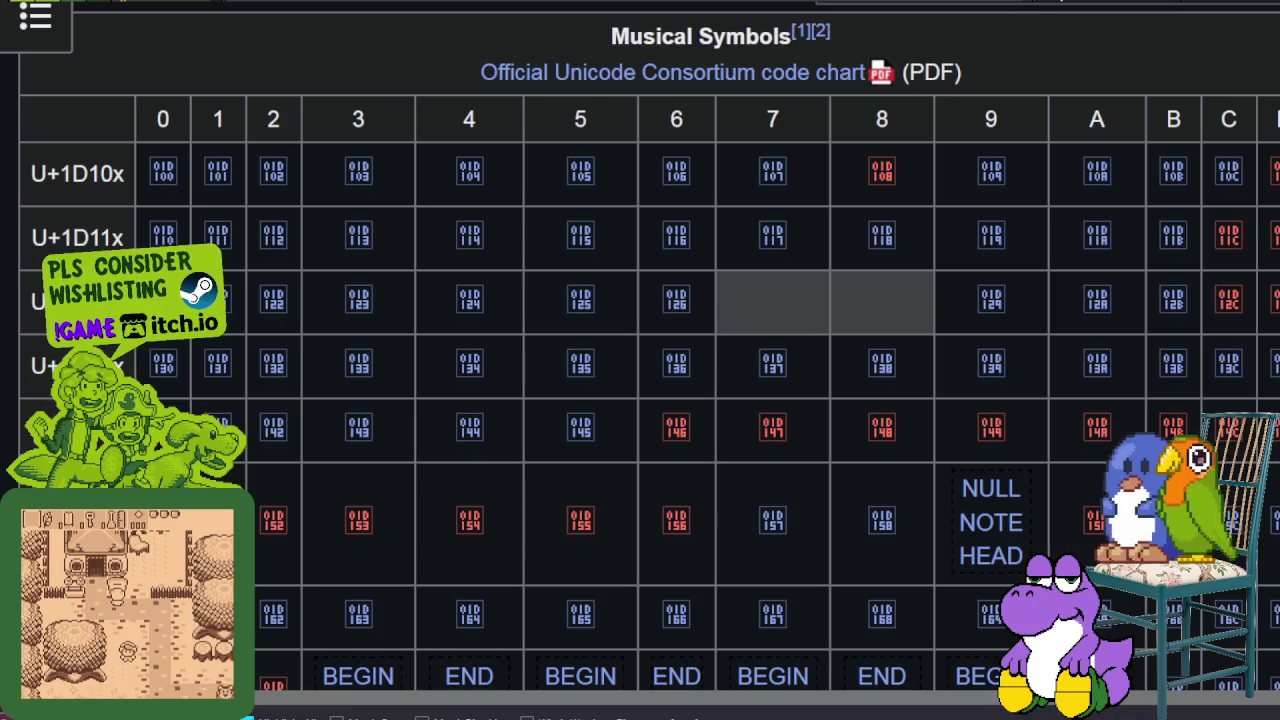
Step: Scroll through Wikipedia's Musical Symbols chart and history table, switching windows afterwards
scroll(604, 475, "down", 3)
scroll(604, 465, "down", 3)
scroll(606, 460, "down", 3)
scroll(604, 450, "up", 3)
scroll(601, 440, "up", 3)
scroll(580, 400, "up", 3)
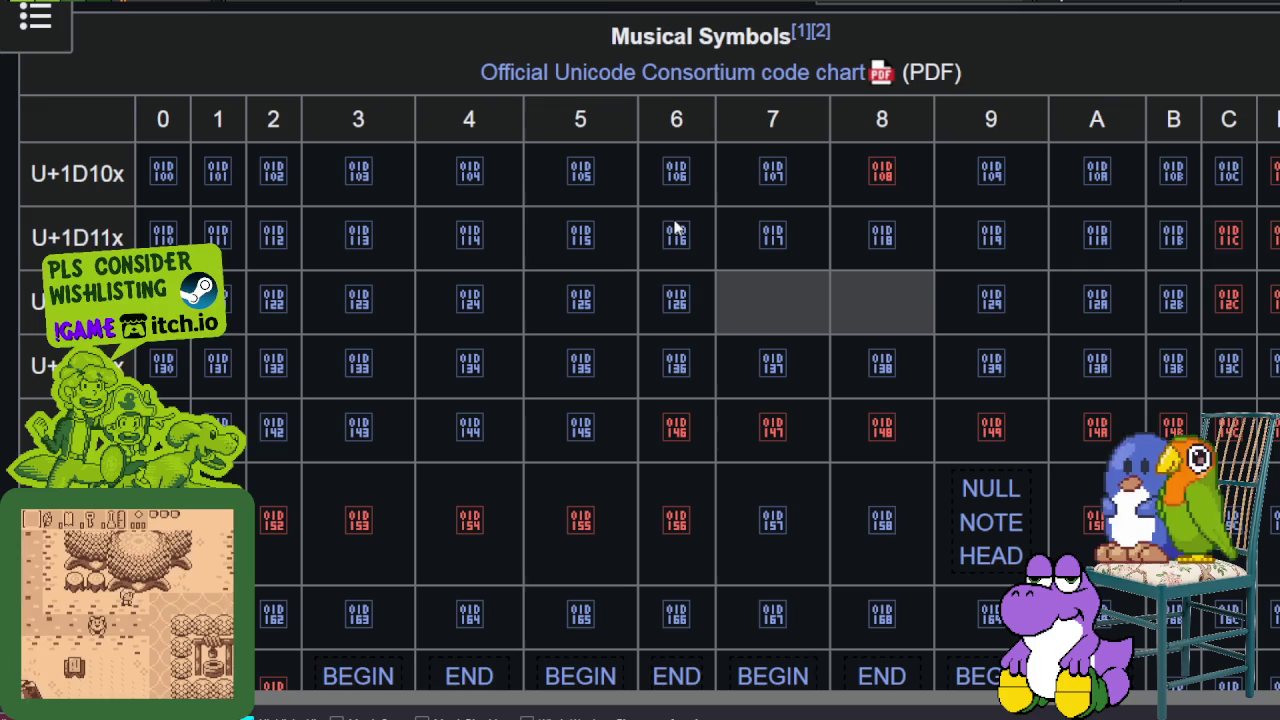
scroll(675, 228, "down", 5)
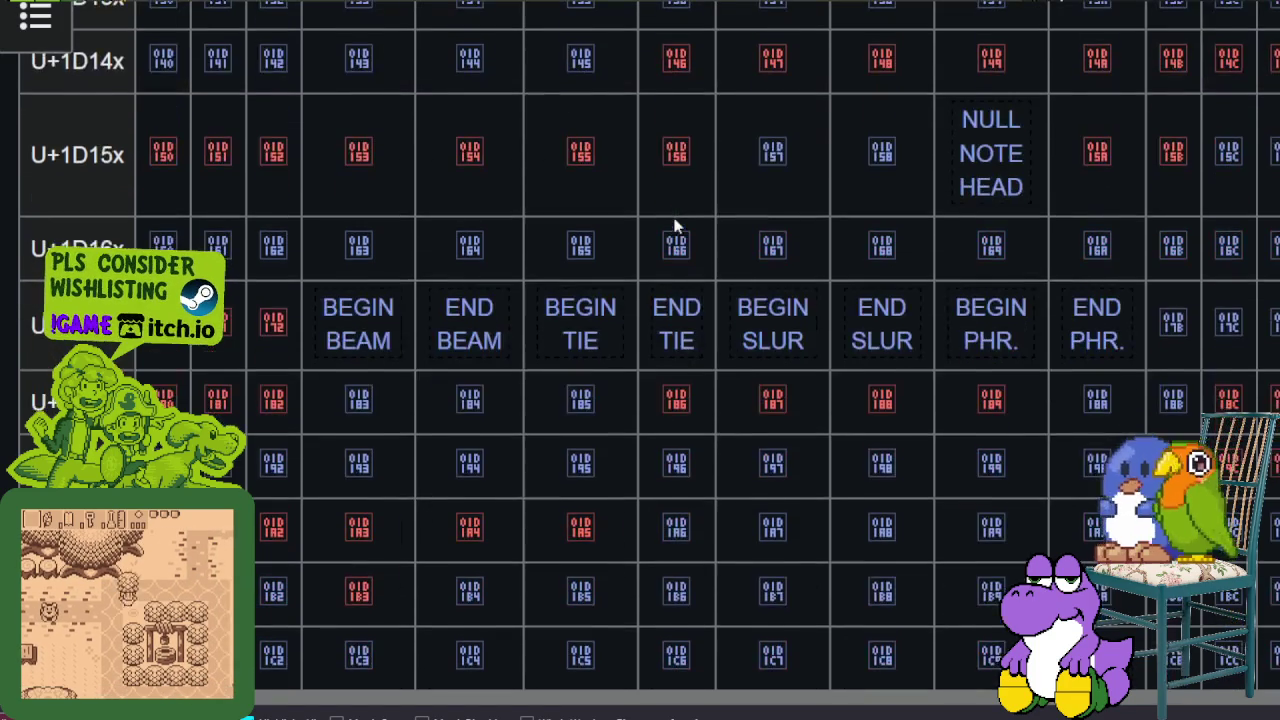
scroll(675, 226, "down", 10)
scroll(675, 226, "down", 5)
scroll(675, 226, "down", 5)
scroll(675, 225, "down", 3)
scroll(675, 225, "down", 4)
scroll(675, 225, "down", 4)
scroll(677, 218, "down", 3)
scroll(677, 218, "down", 3)
scroll(683, 214, "up", 2)
scroll(683, 250, "up", 8)
scroll(684, 300, "up", 8)
scroll(684, 313, "up", 10)
scroll(675, 330, "up", 5)
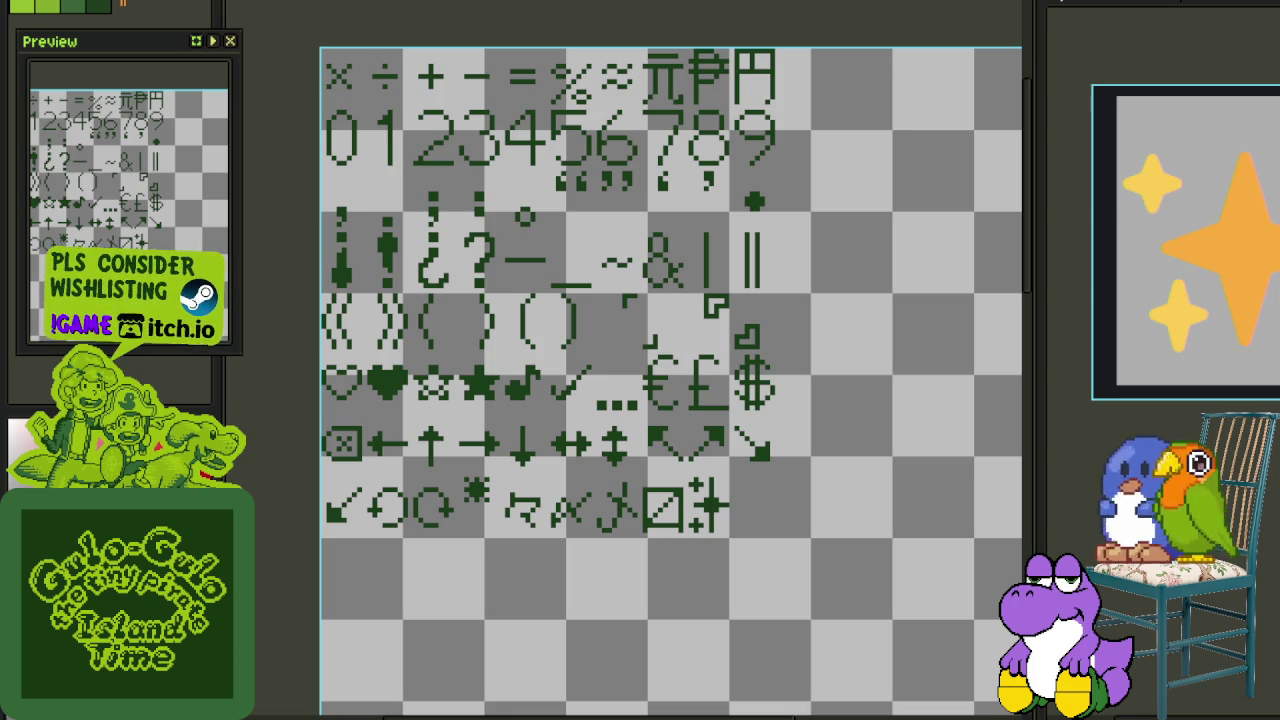
key("alt+Tab")
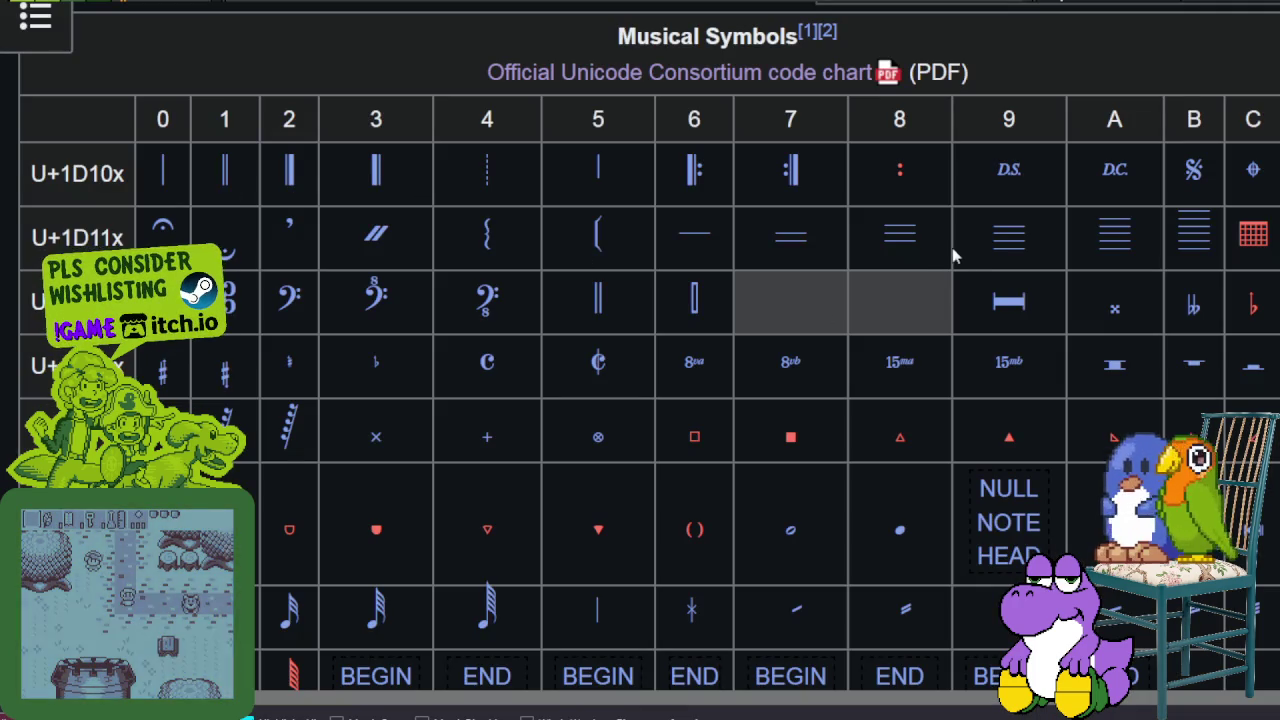
Step: Scroll down through the Musical Symbols chart, then back up to the top of the article
scroll(931, 257, "down", 2)
scroll(929, 257, "down", 4)
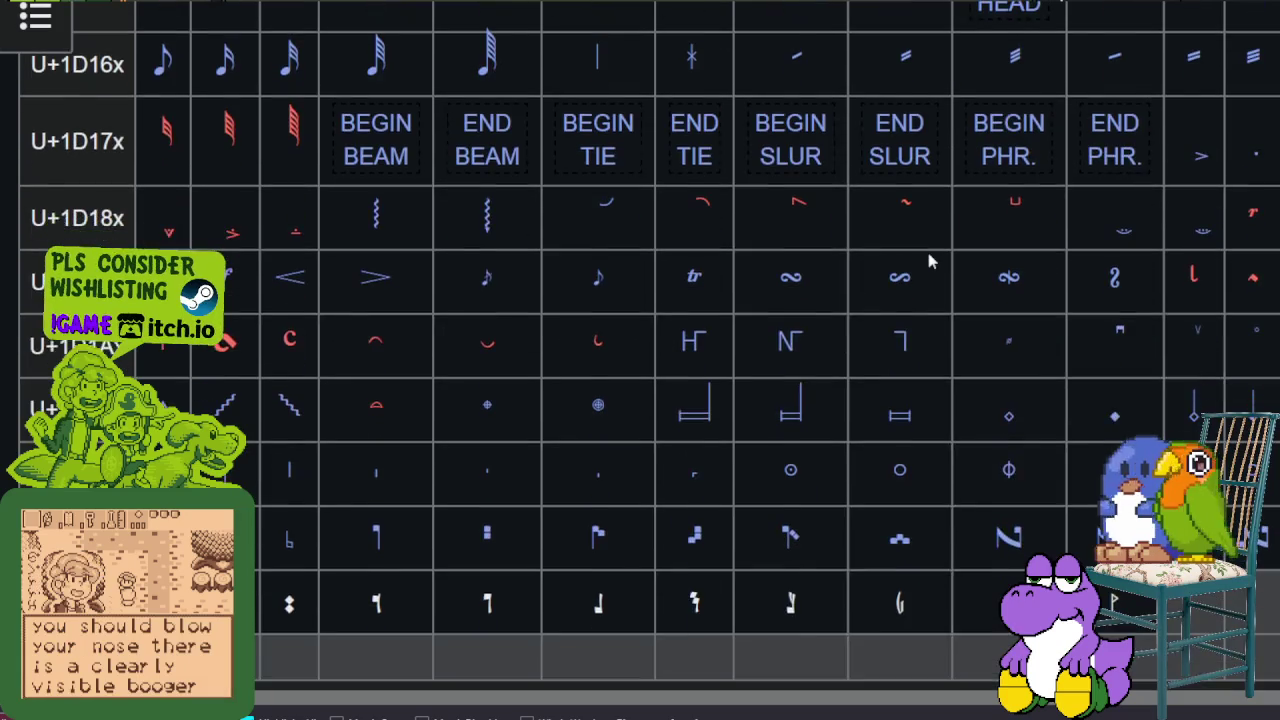
scroll(929, 257, "down", 2)
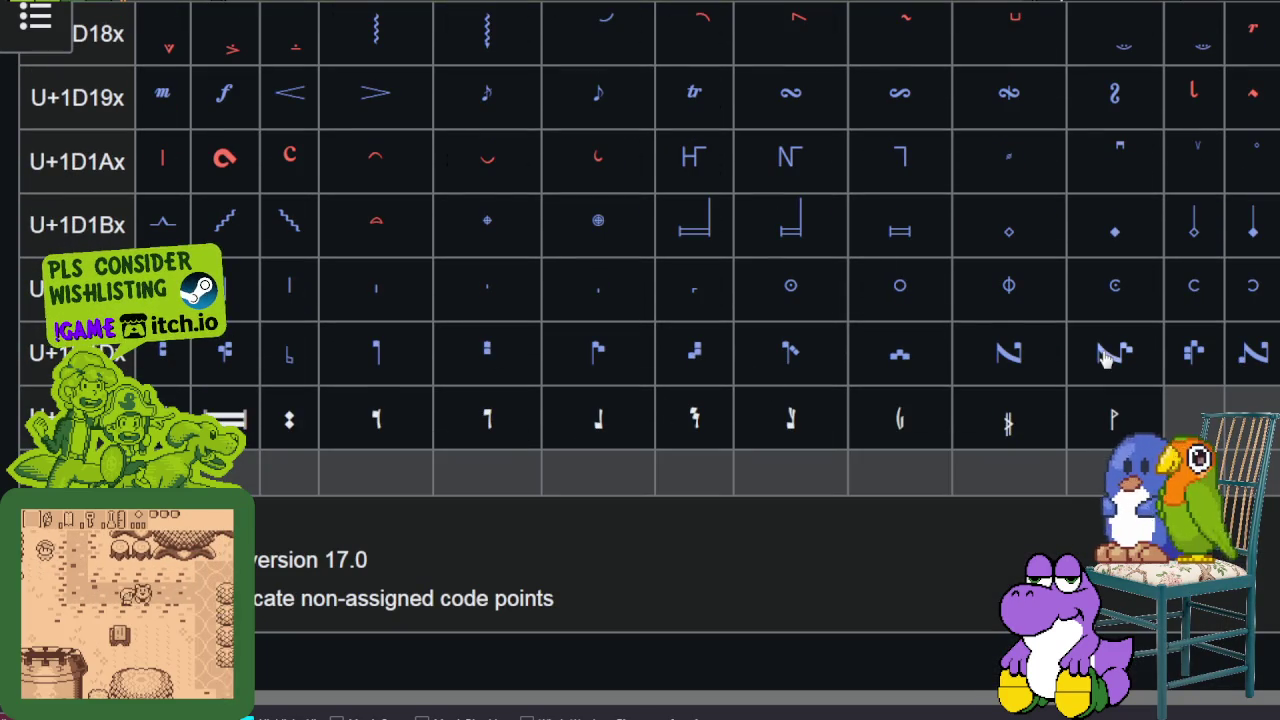
scroll(1100, 345, "up", 3)
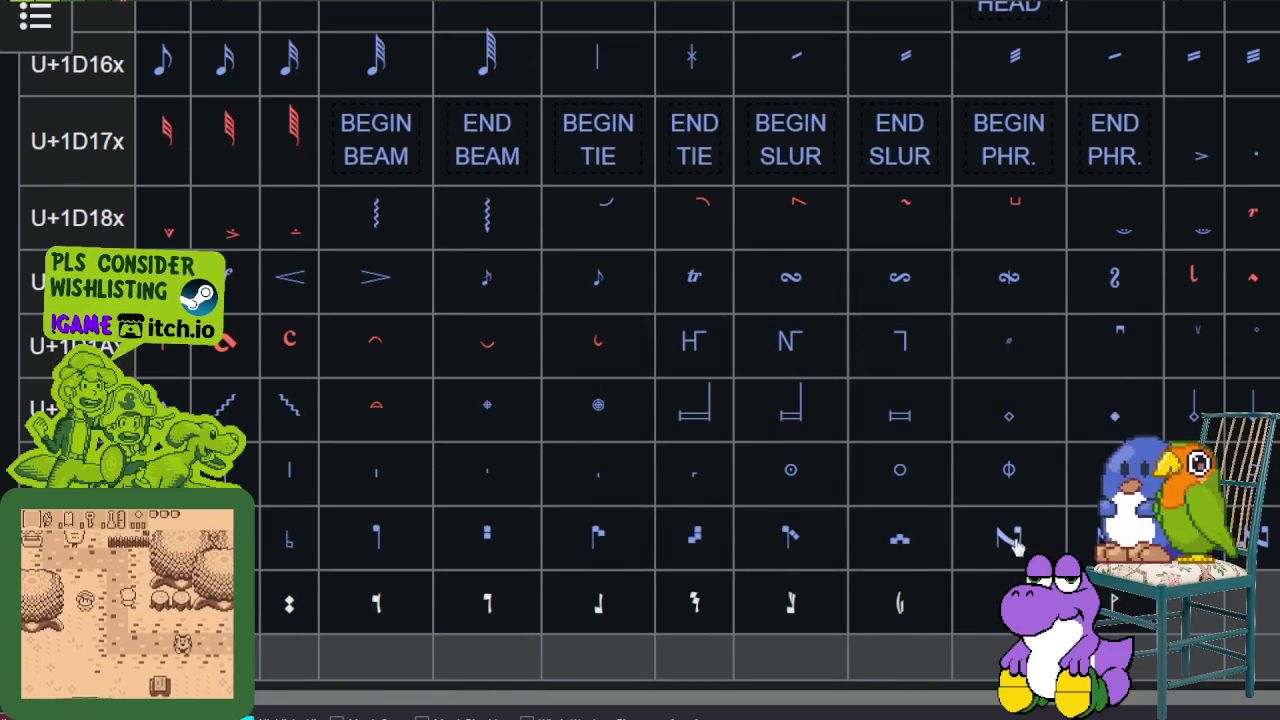
scroll(1043, 510, "up", 1)
scroll(1043, 510, "up", 3)
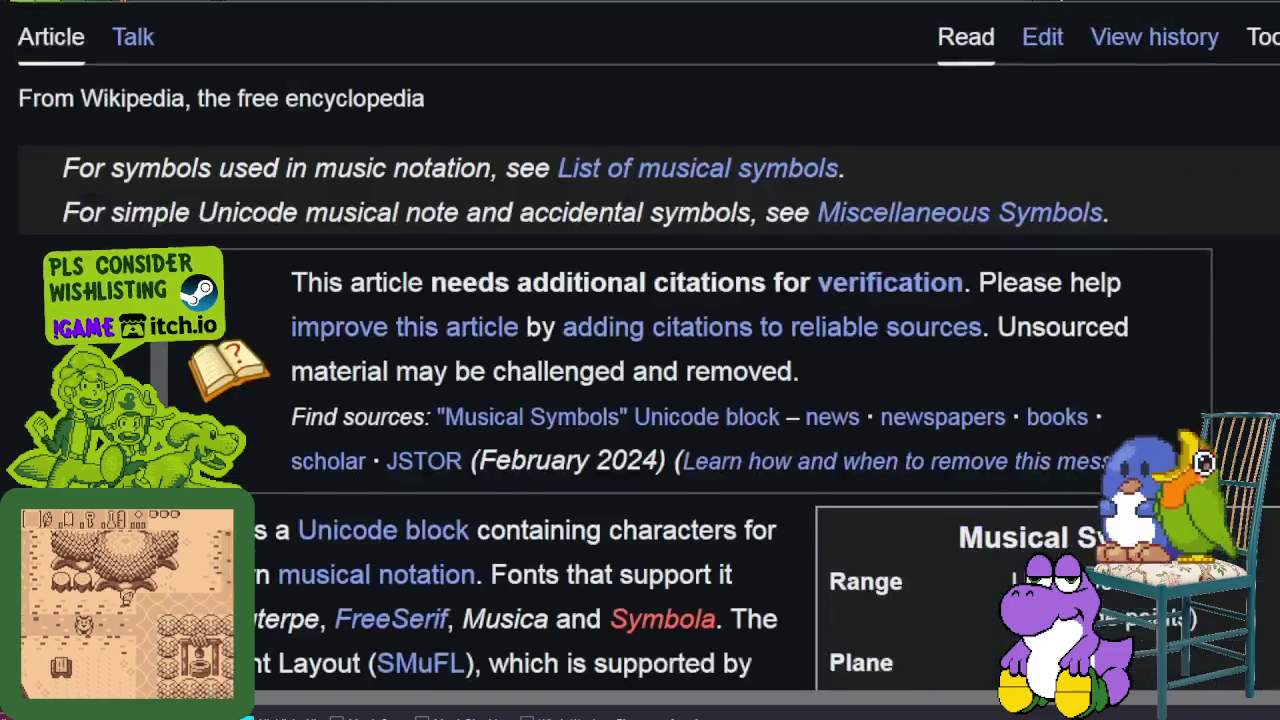
scroll(640, 360, "up", 2)
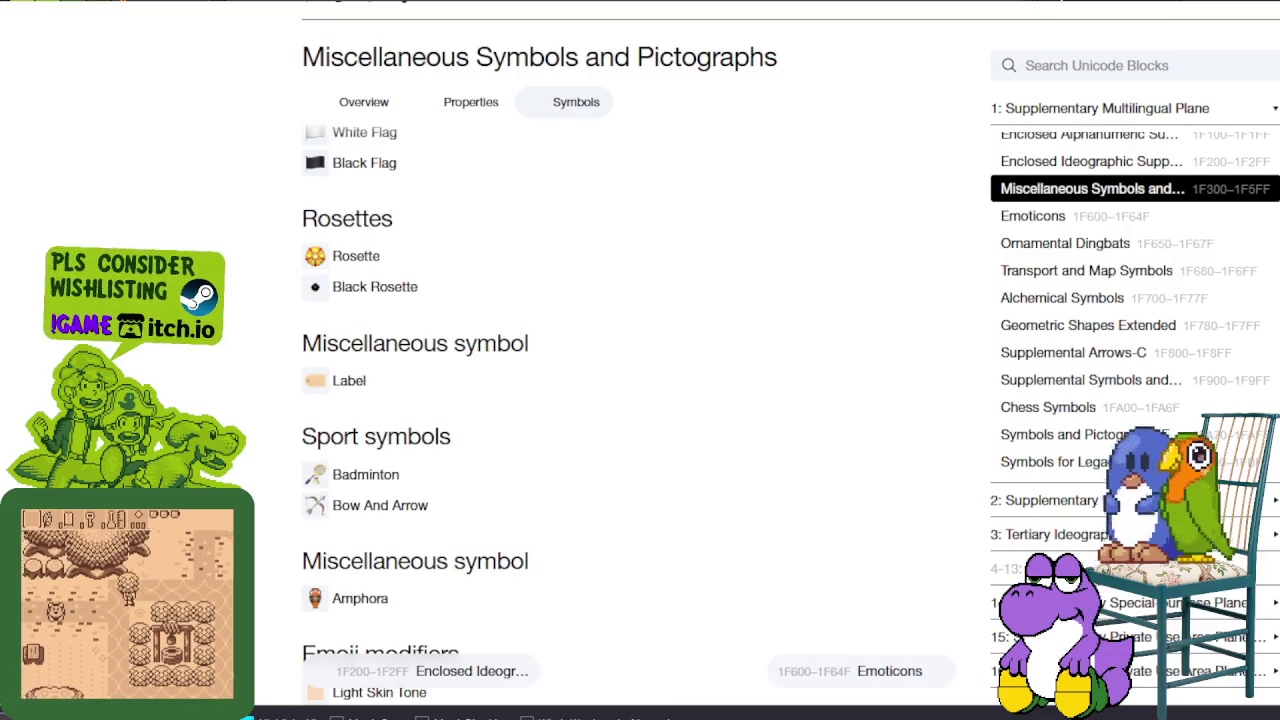
scroll(414, 108, "up", 5)
Step: Search SYMBL for 'check' and copy the Light Check Mark symbol
scroll(689, 126, "up", 5)
scroll(689, 126, "up", 4)
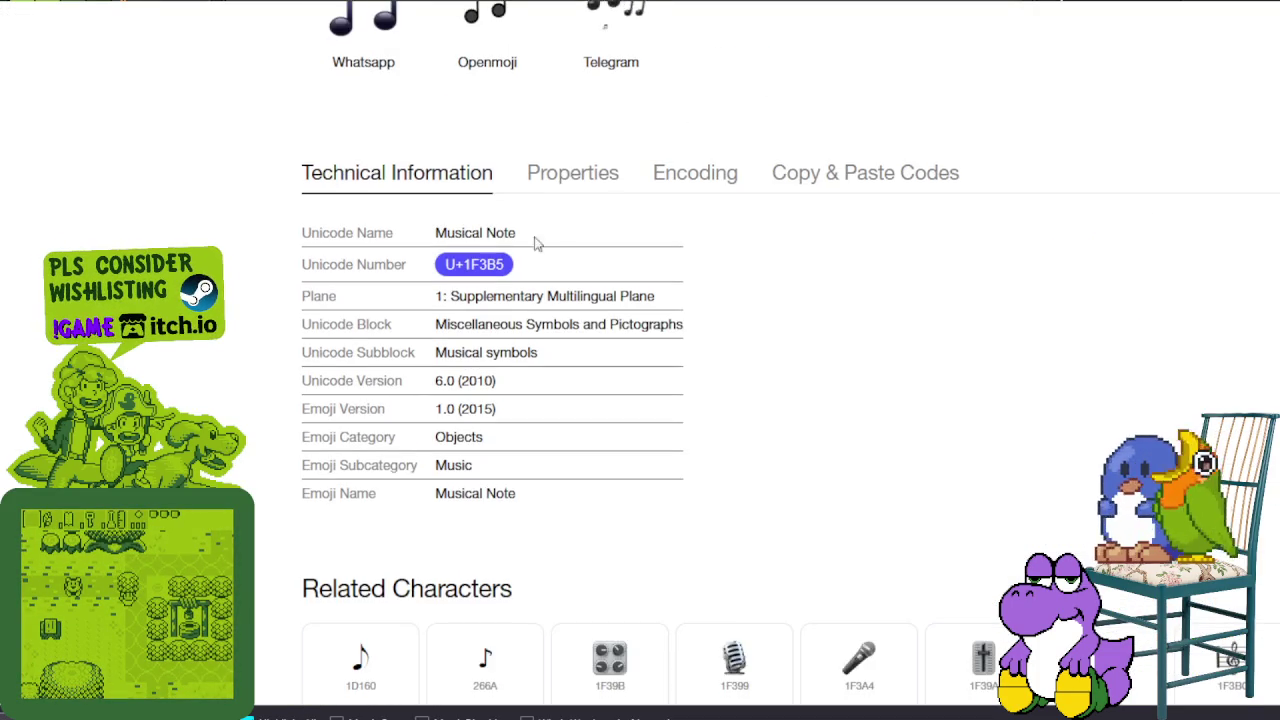
scroll(531, 240, "up", 1)
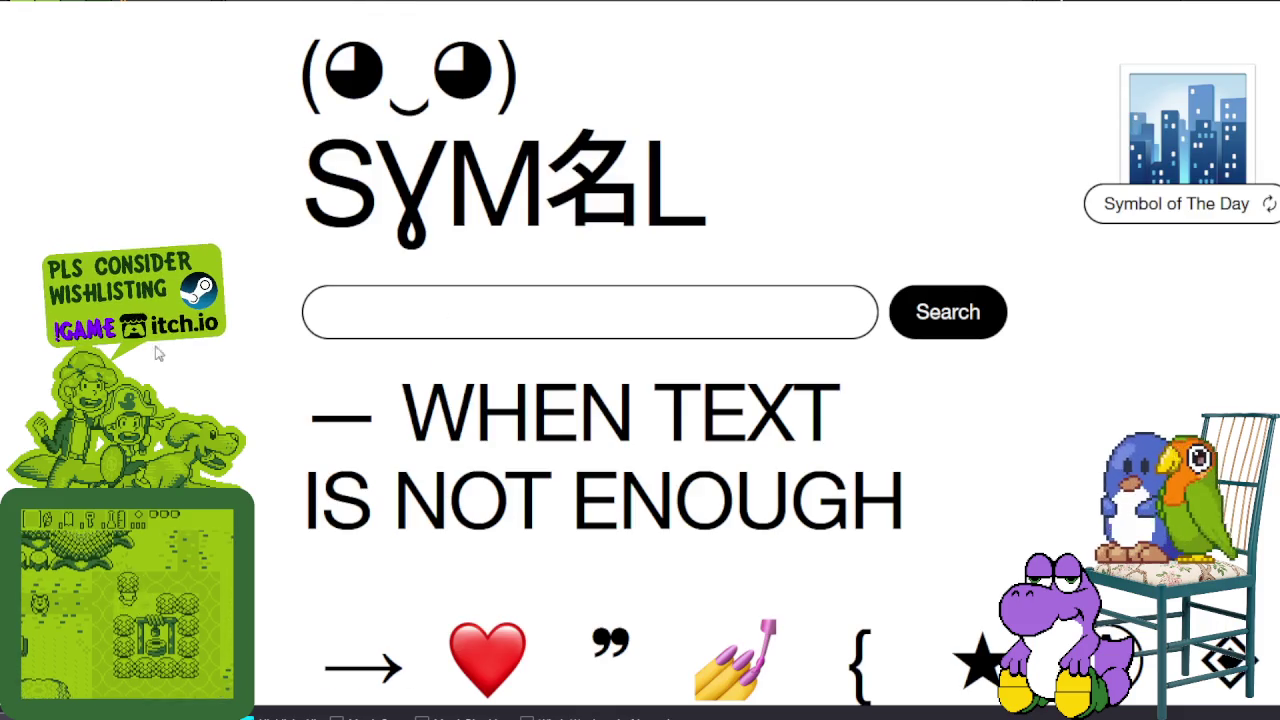
left_click(364, 327)
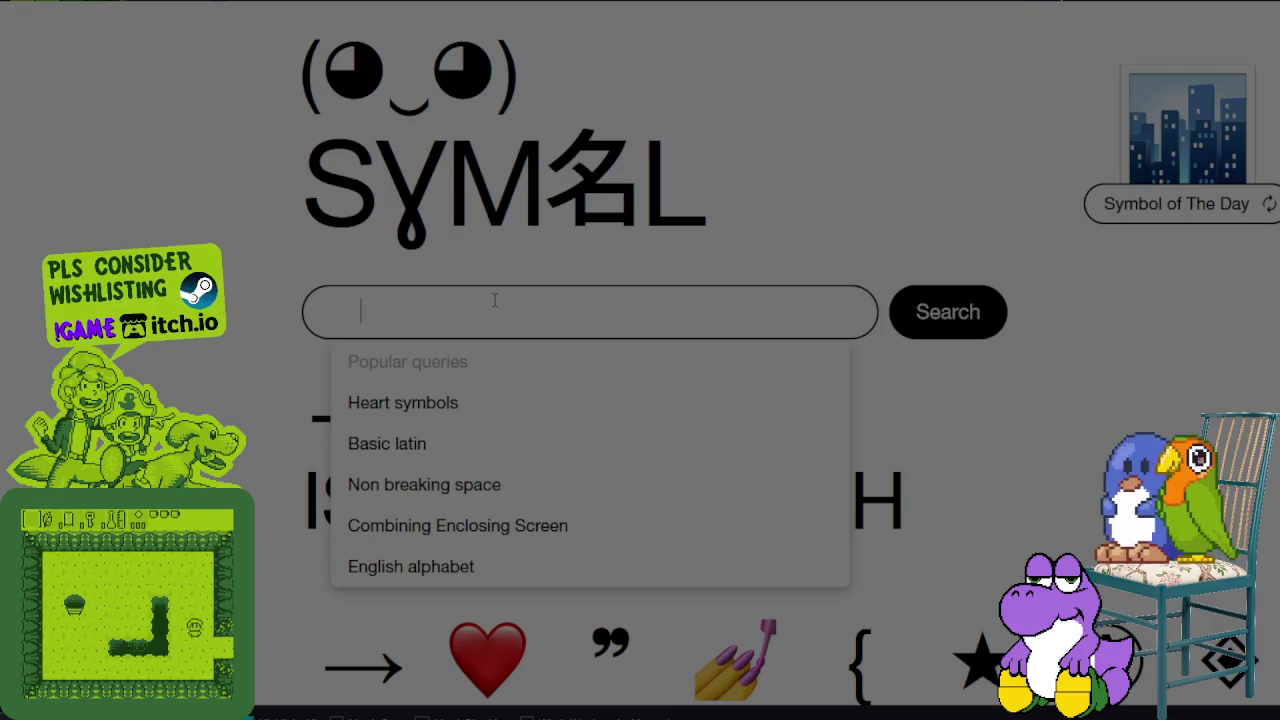
type("check")
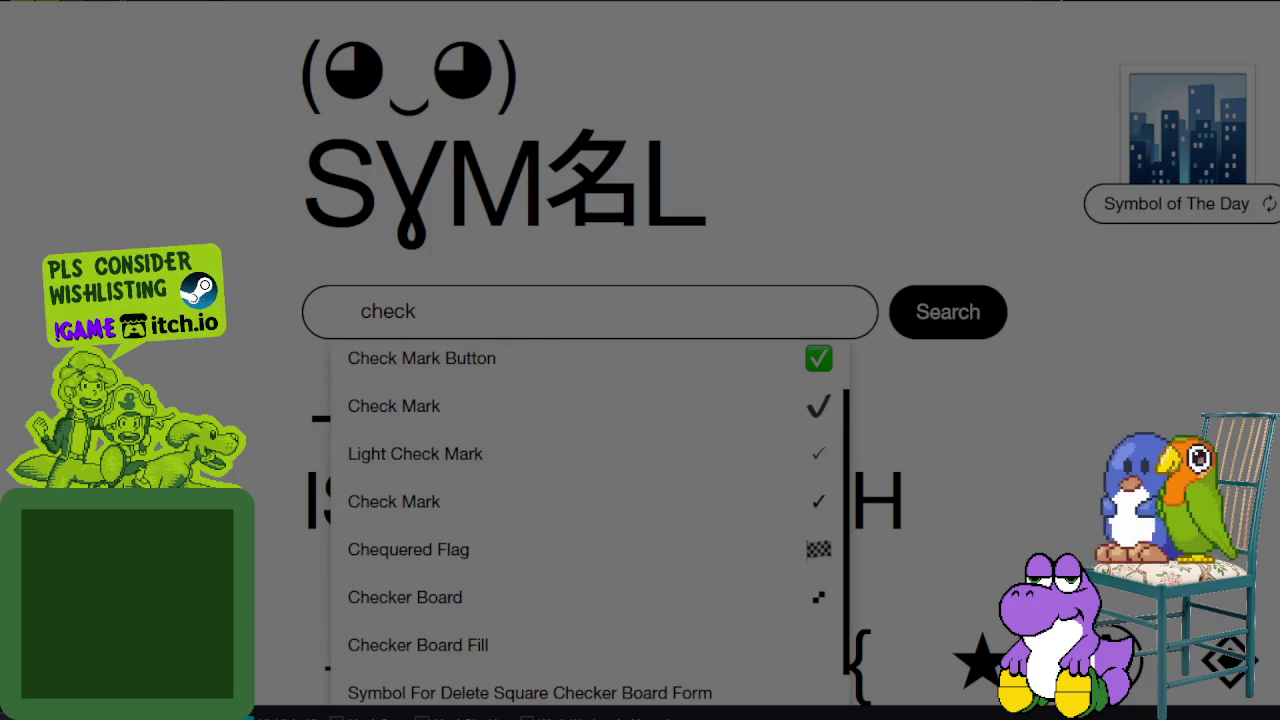
left_click(415, 453)
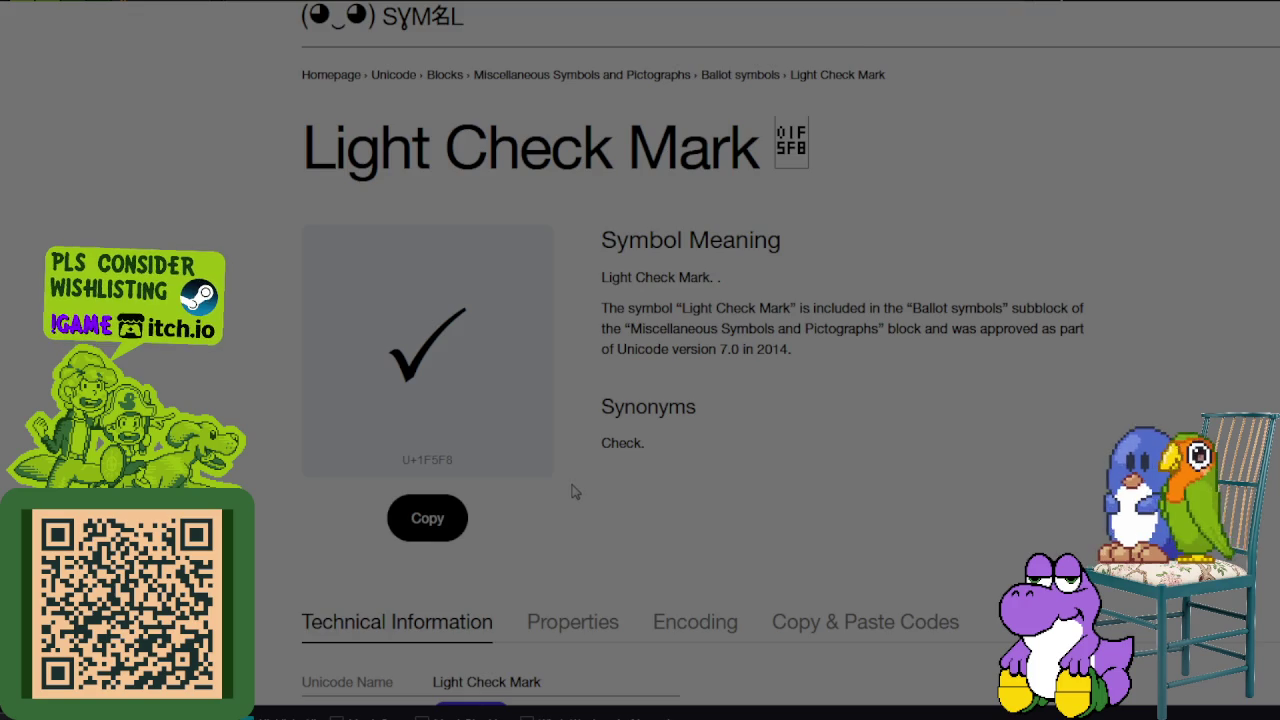
scroll(573, 492, "down", 1)
left_click(450, 448)
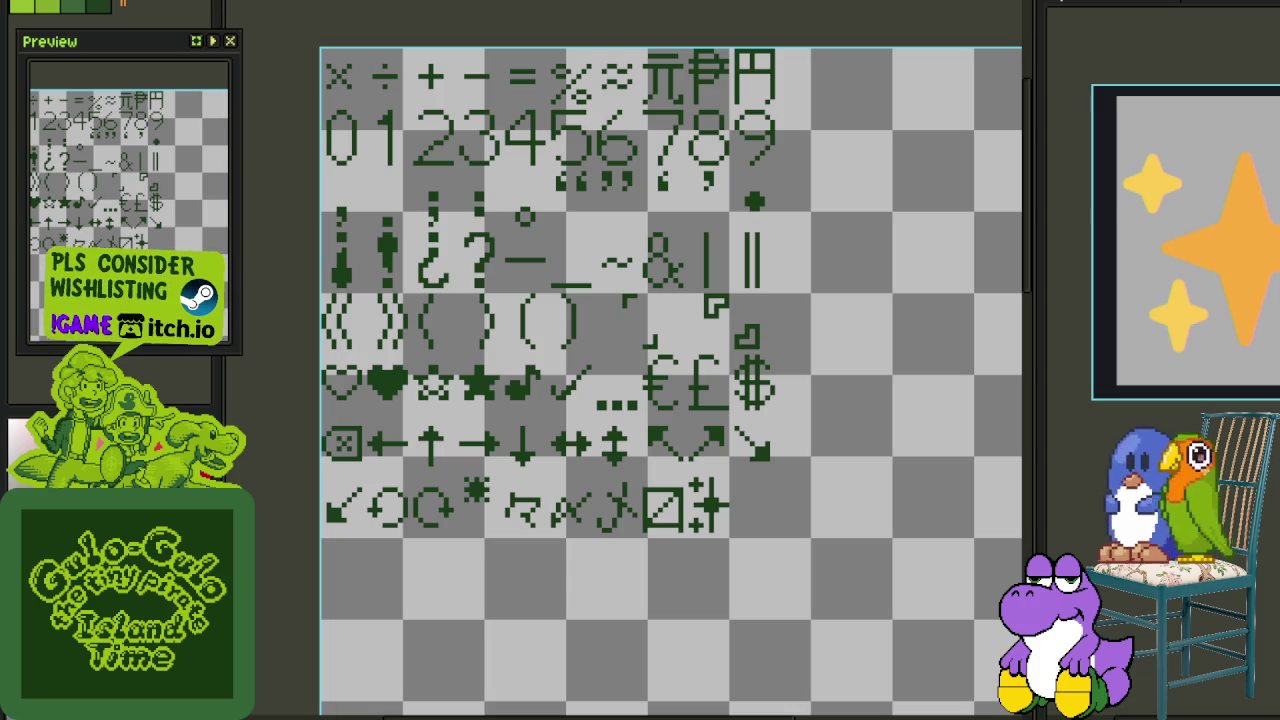
Step: Switch to the Notepad++ window holding the punctuation glyph list
key("alt+Tab")
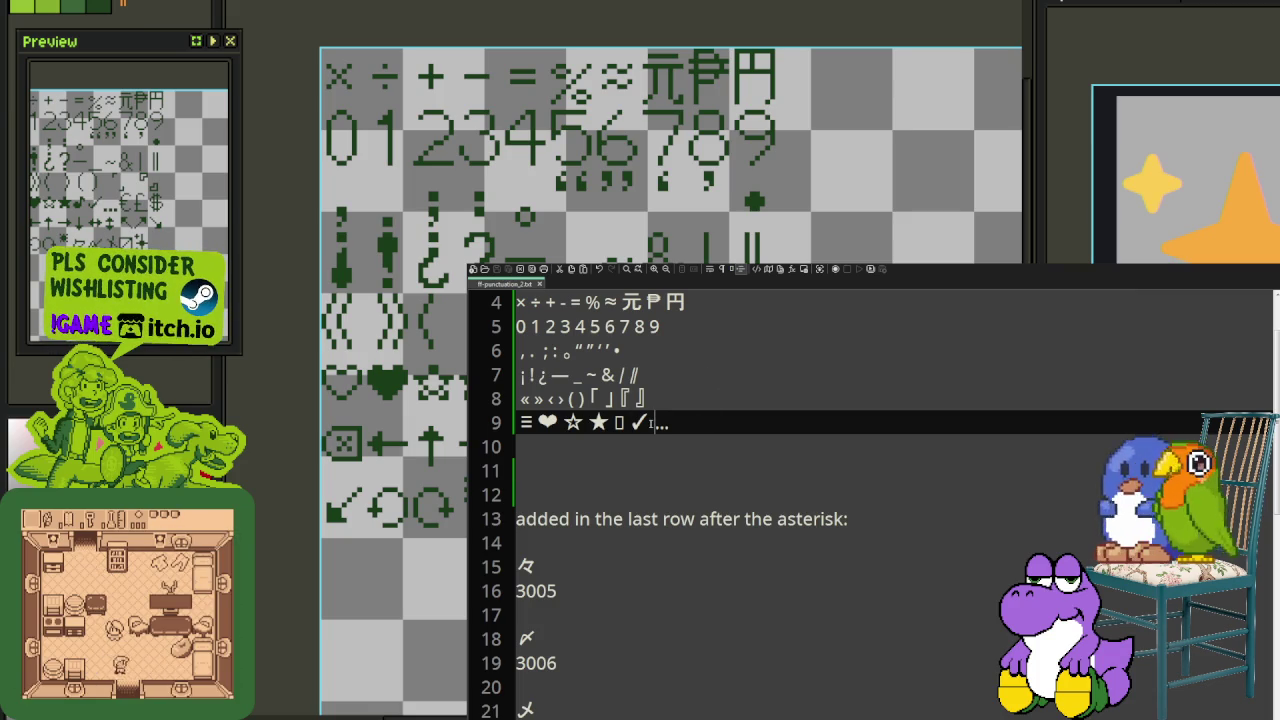
Step: Append the currency symbols € £ $ to line 9, then add a blank line below
type("€")
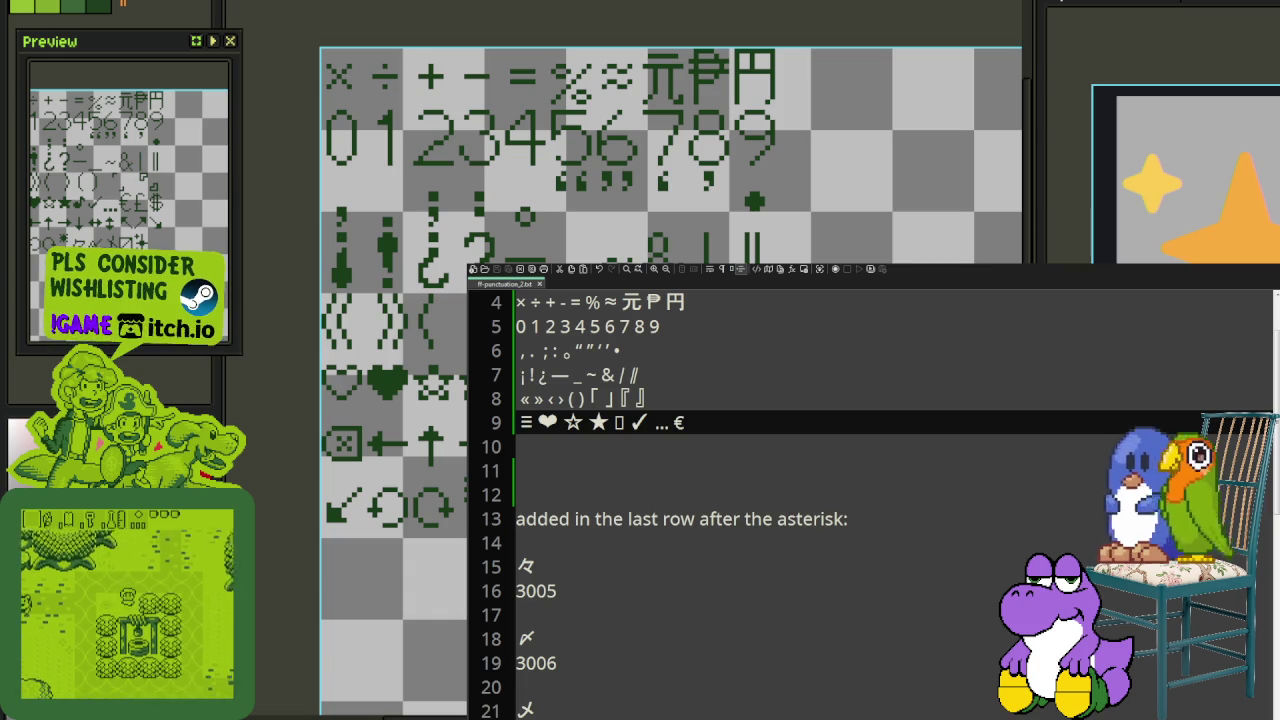
type("£")
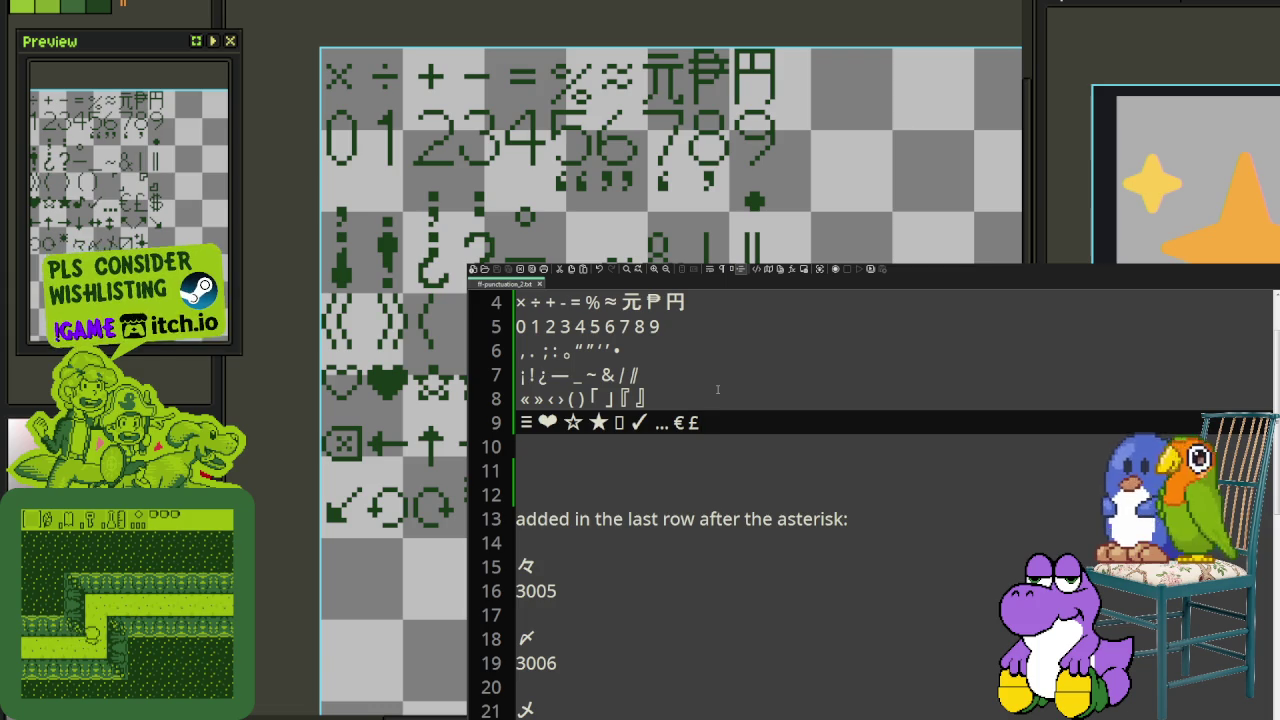
type(" $")
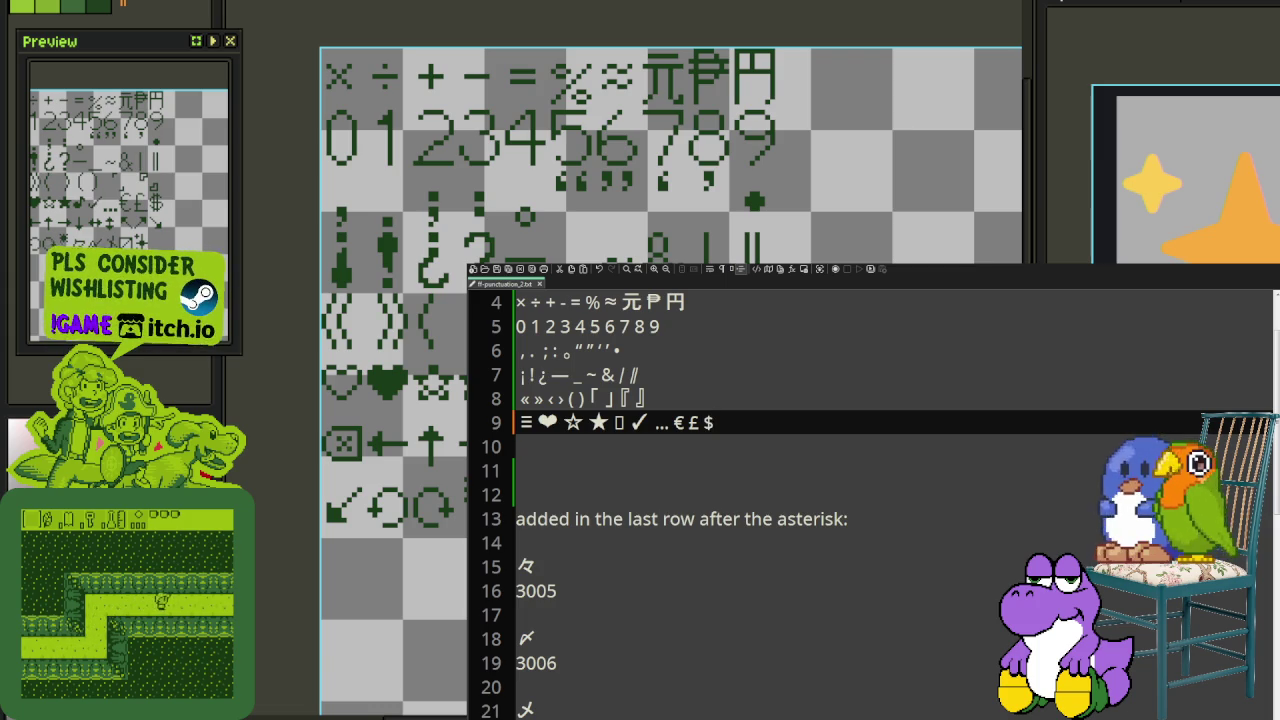
key("Return")
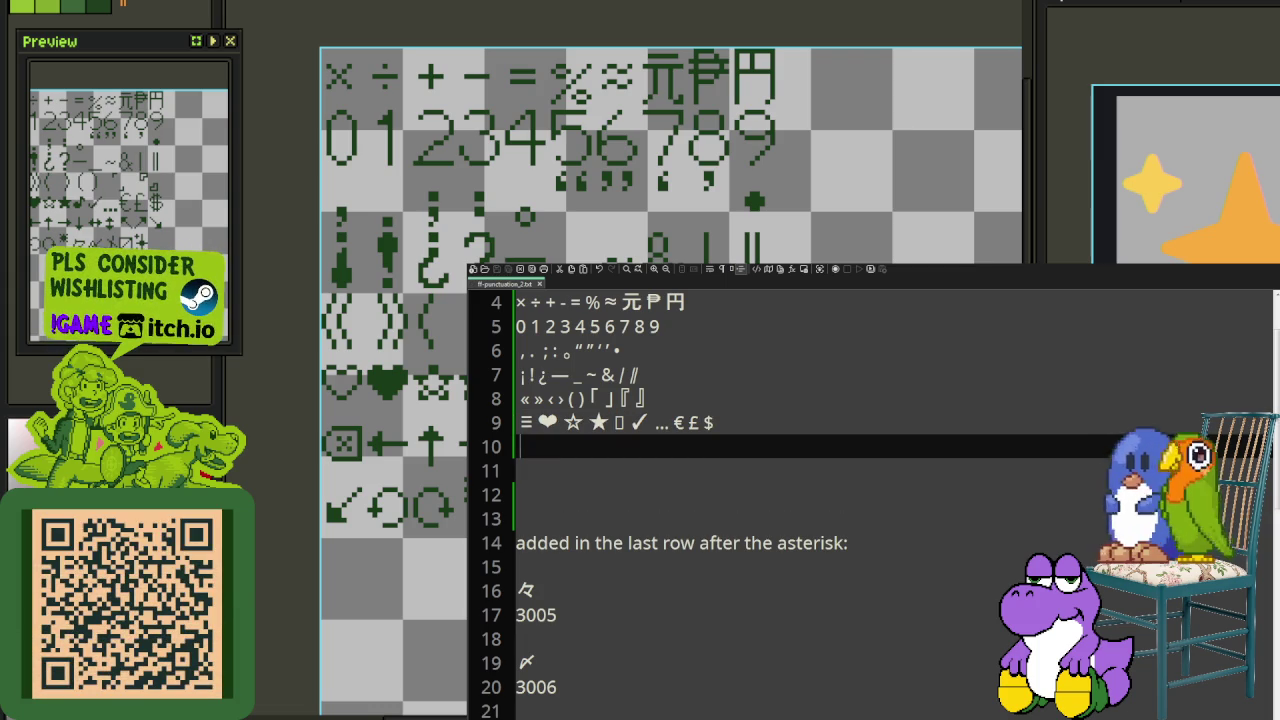